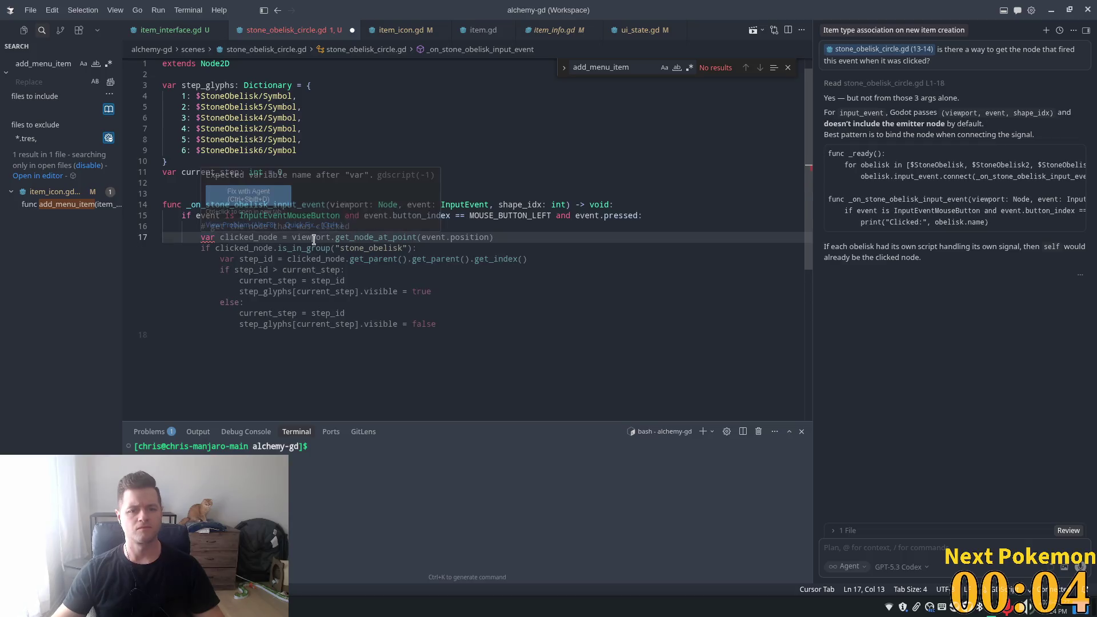
- Discard the unsaved handler edits and reopen stone_obelisk_circle.gd via Quick Open
click(360, 107)
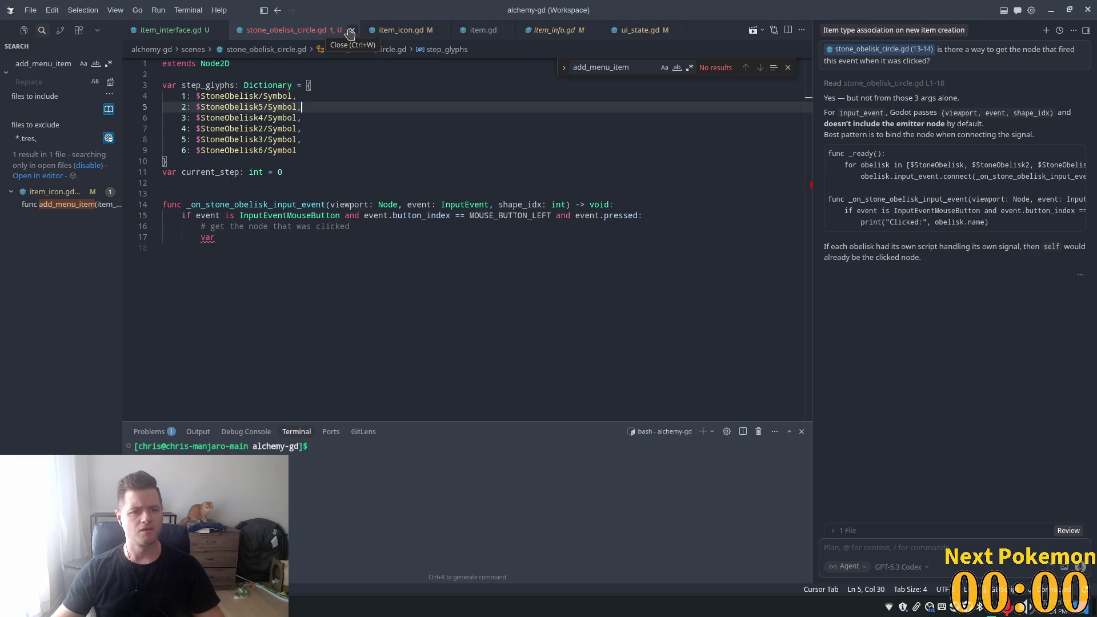
click(351, 30)
click(454, 341)
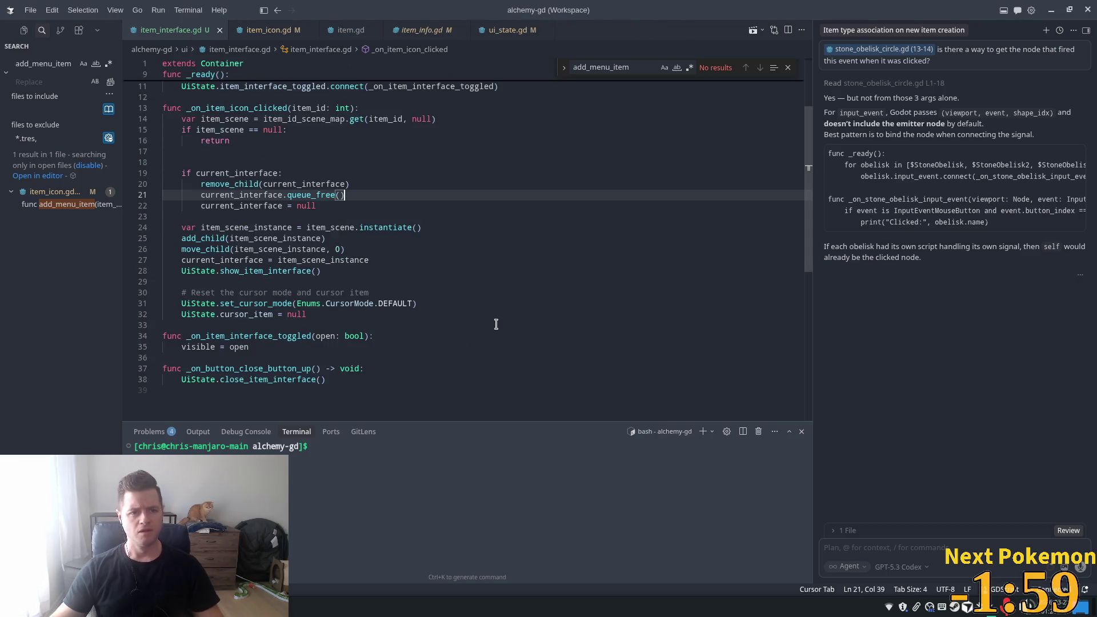
key(ctrl+p)
text(circl)
key(Return)
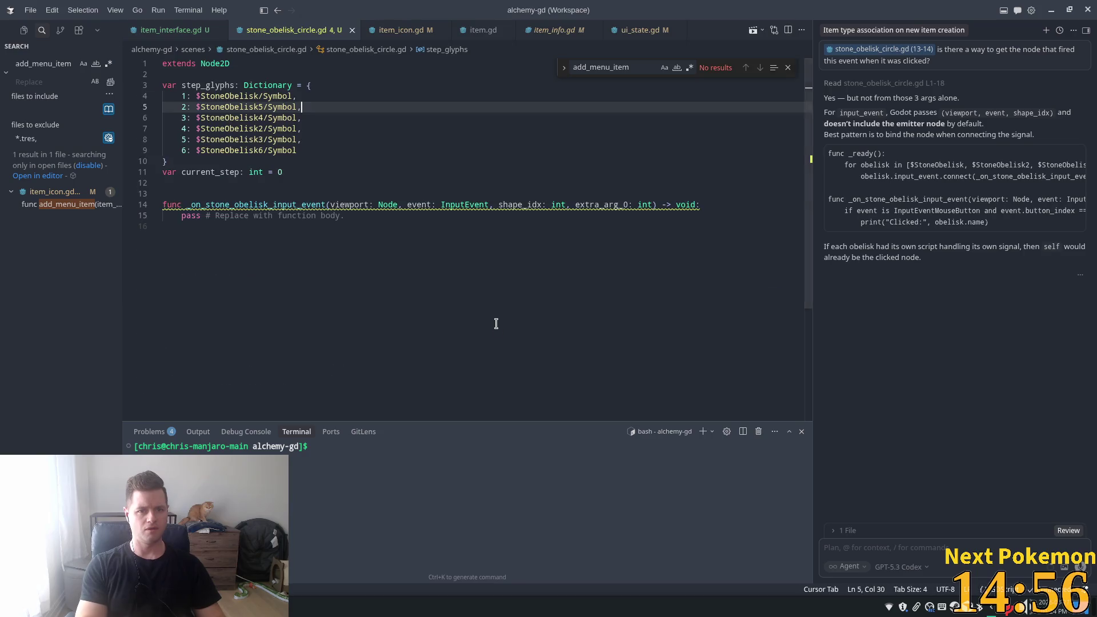
- Replace the placeholder pass with the AI-suggested code toggling the step glyph's visibility
drag(374, 216, 177, 214)
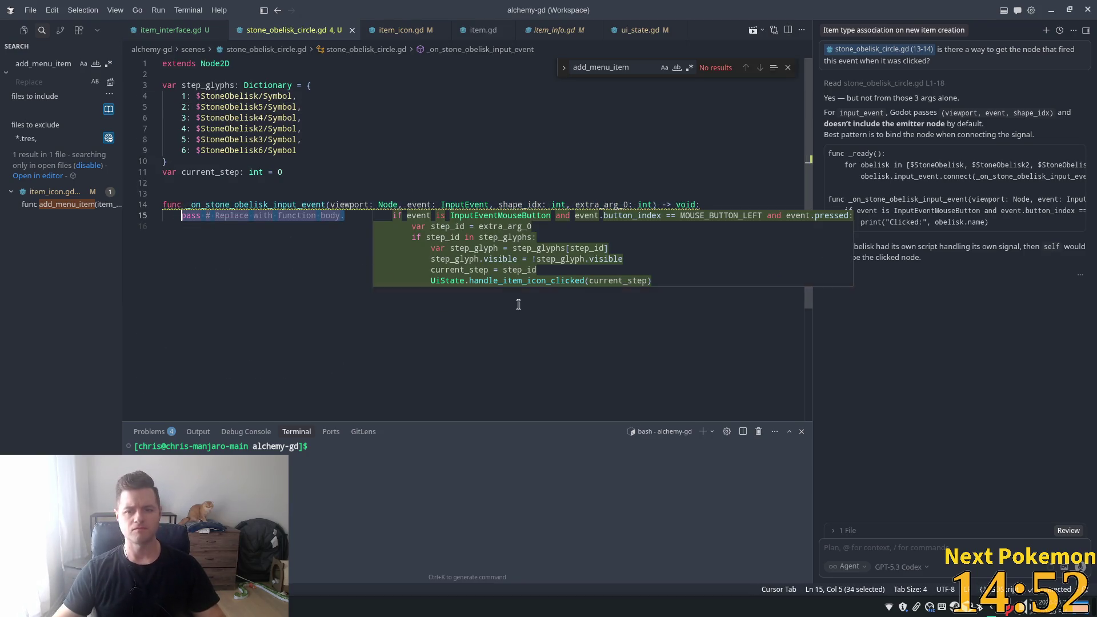
key(Tab)
click(293, 249)
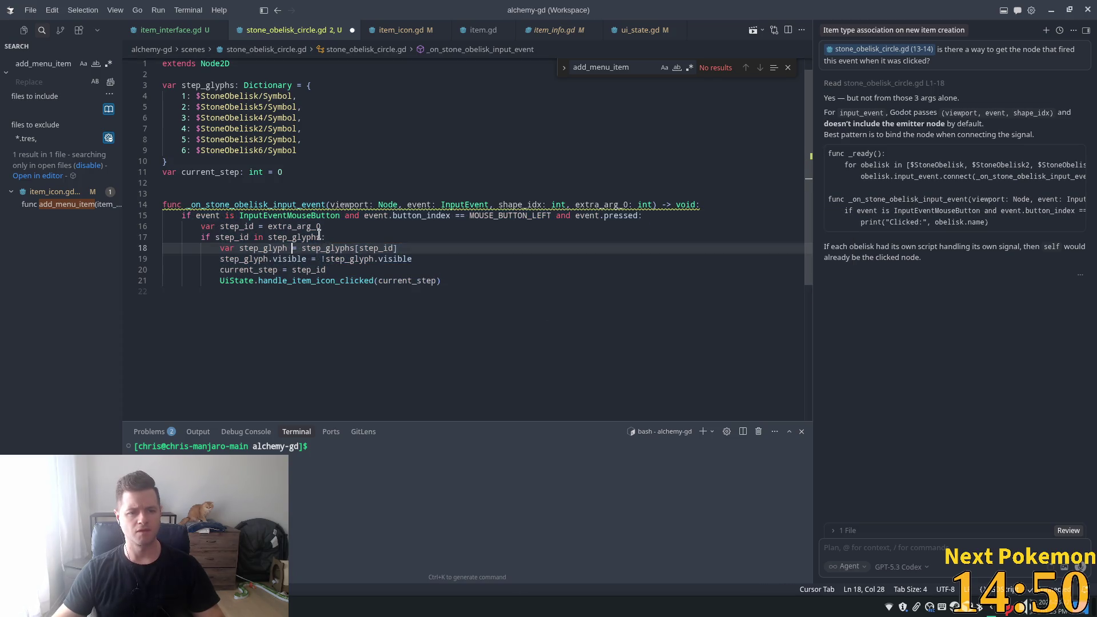
click(319, 237)
click(303, 227)
scroll(381, 289, up, 1)
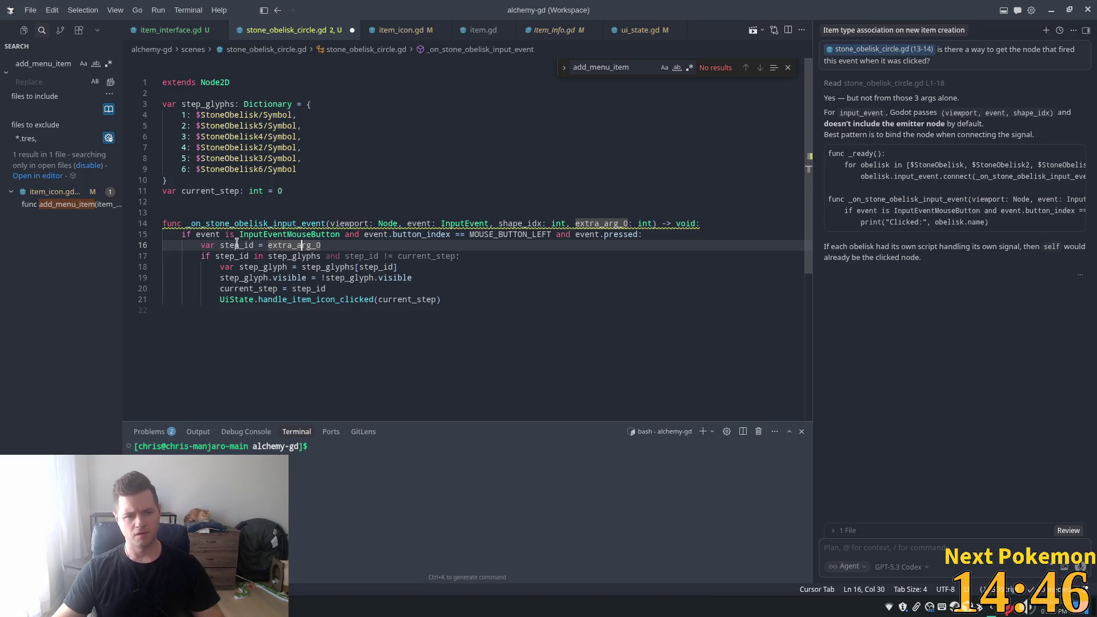
double_click(236, 245)
click(253, 267)
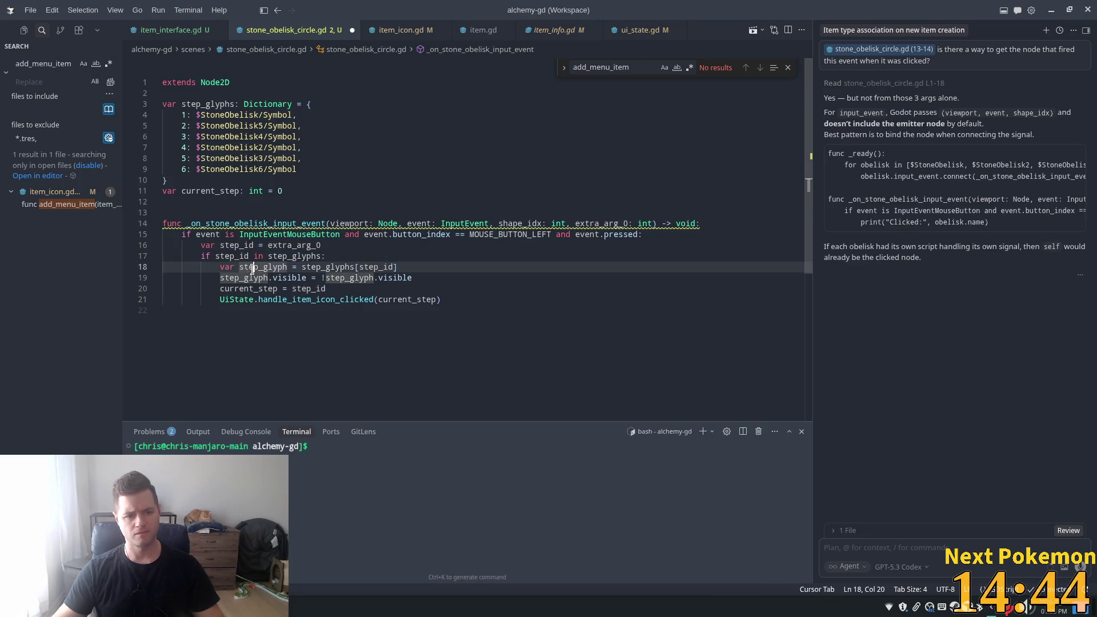
click(347, 251)
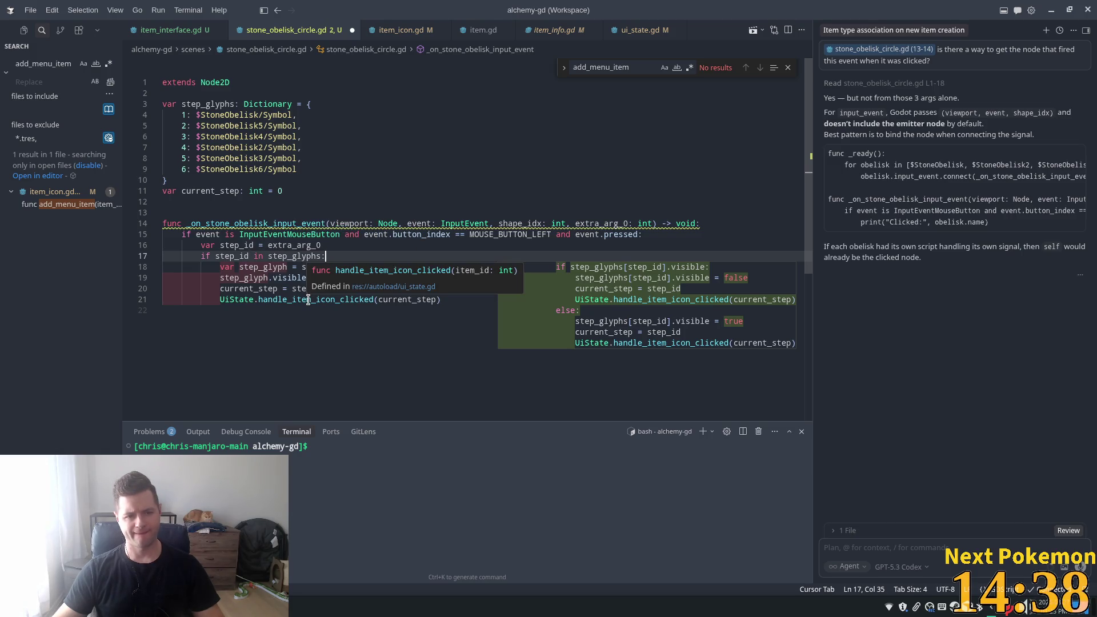
click(291, 256)
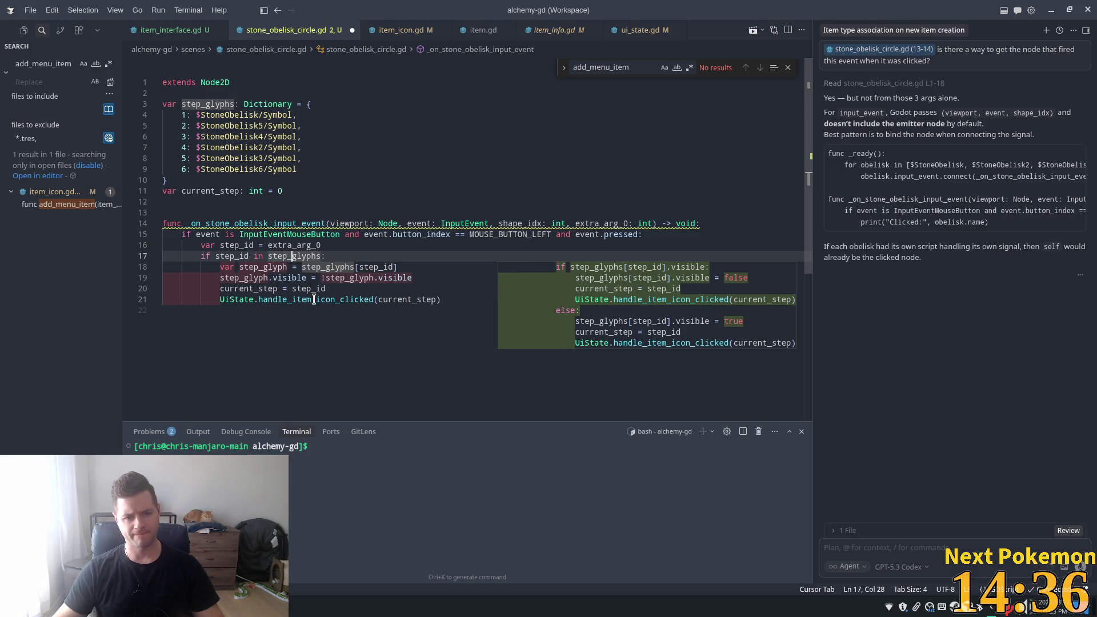
click(265, 289)
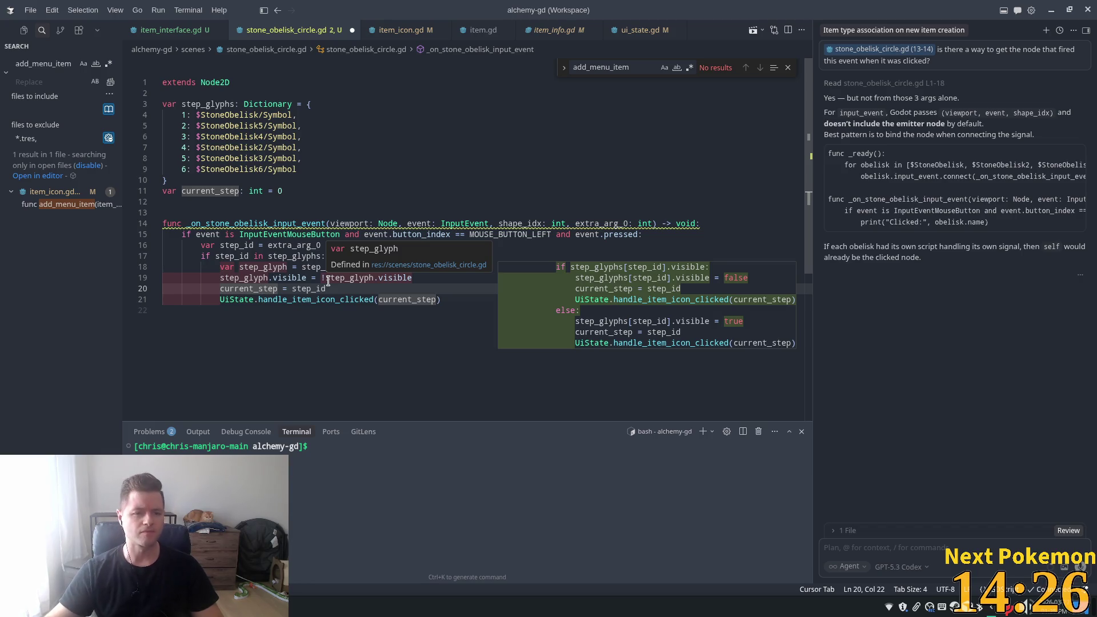
mouse_move(449, 300)
mouse_down()
mouse_move(194, 244)
mouse_move(198, 256)
mouse_up()
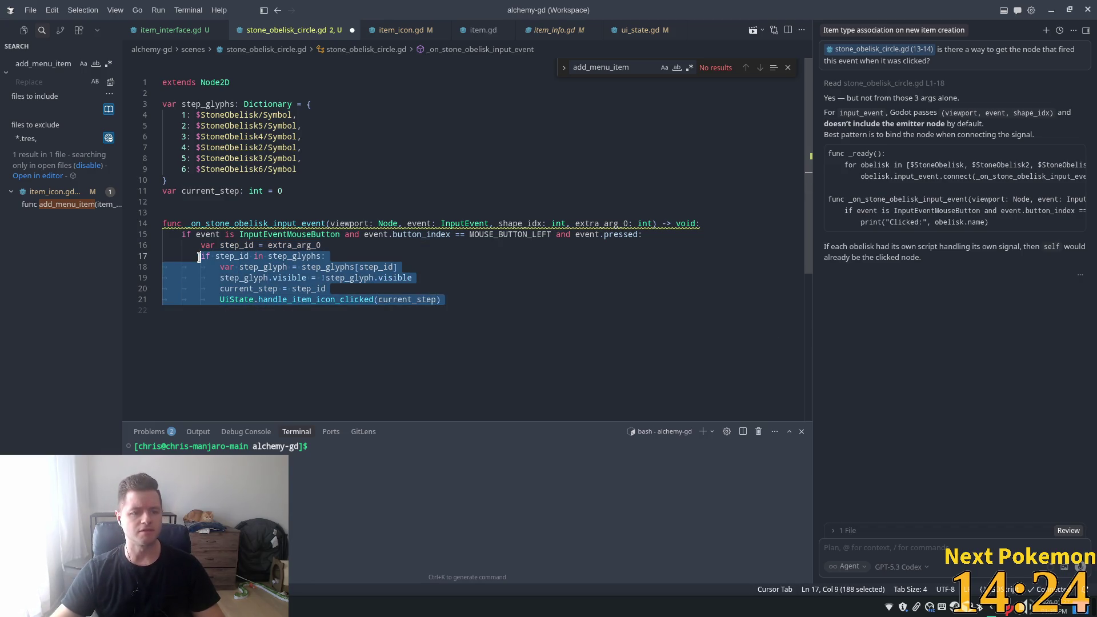
key(BackSpace)
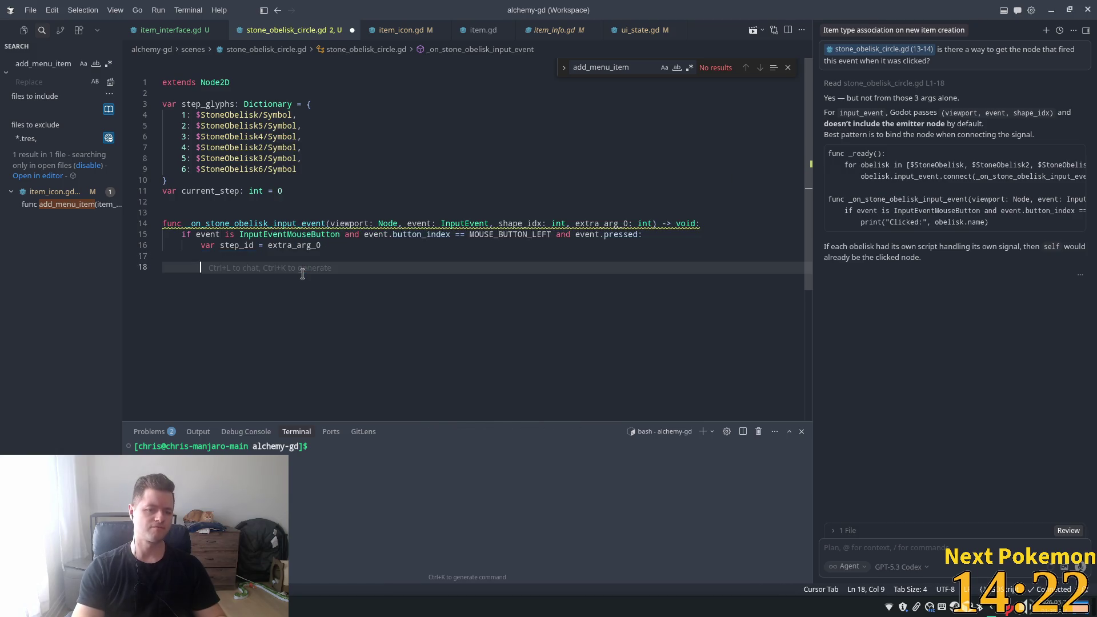
key(Return)
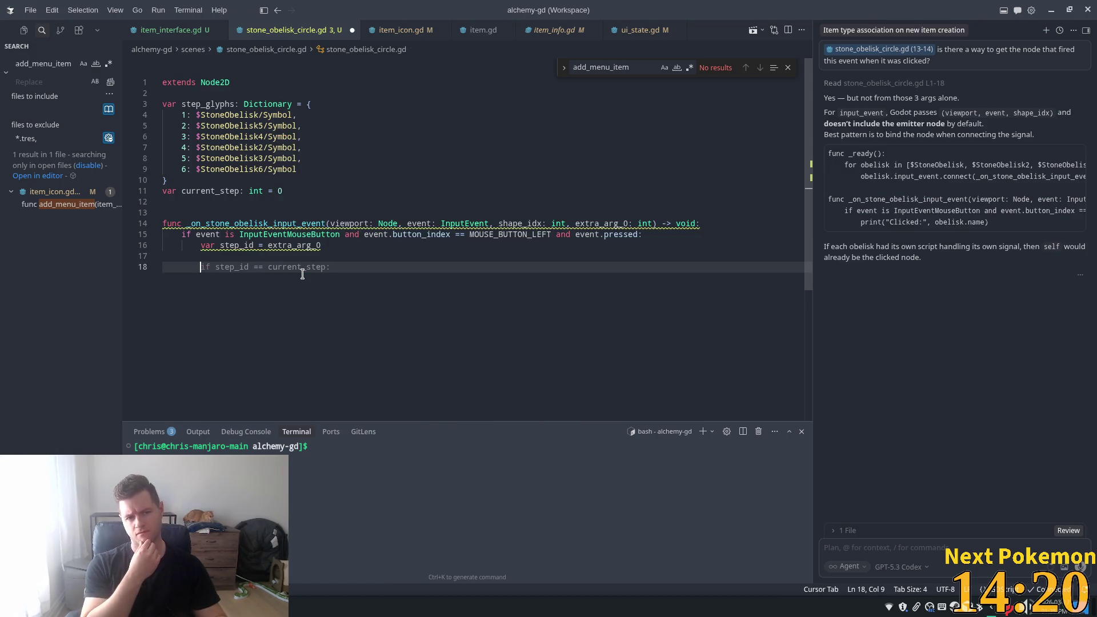
key(ctrl+z)
key(ctrl+z)
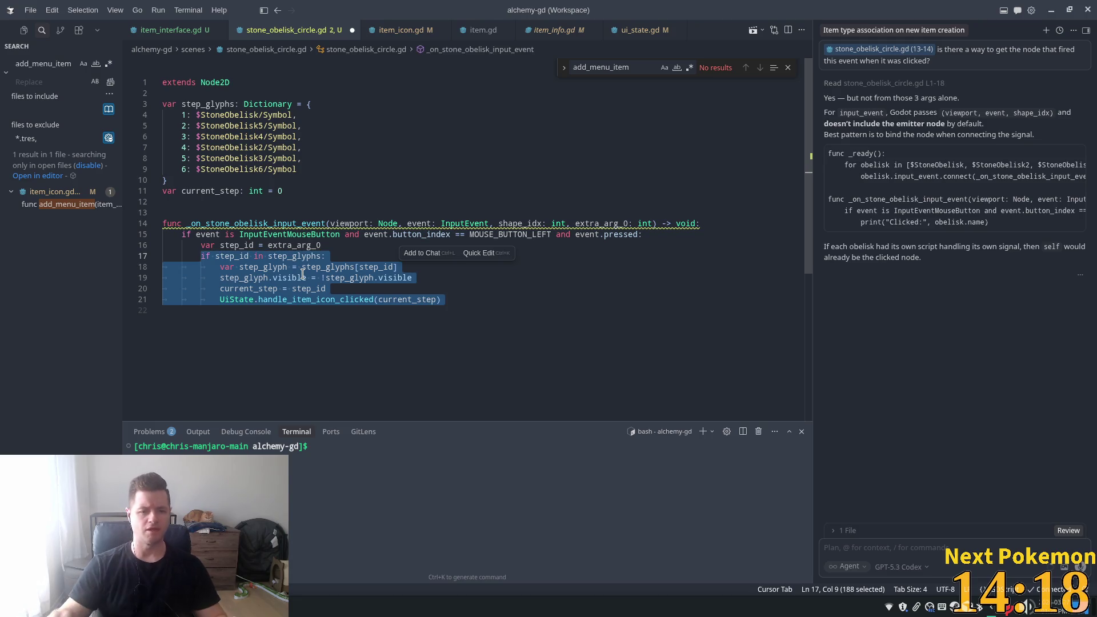
click(248, 256)
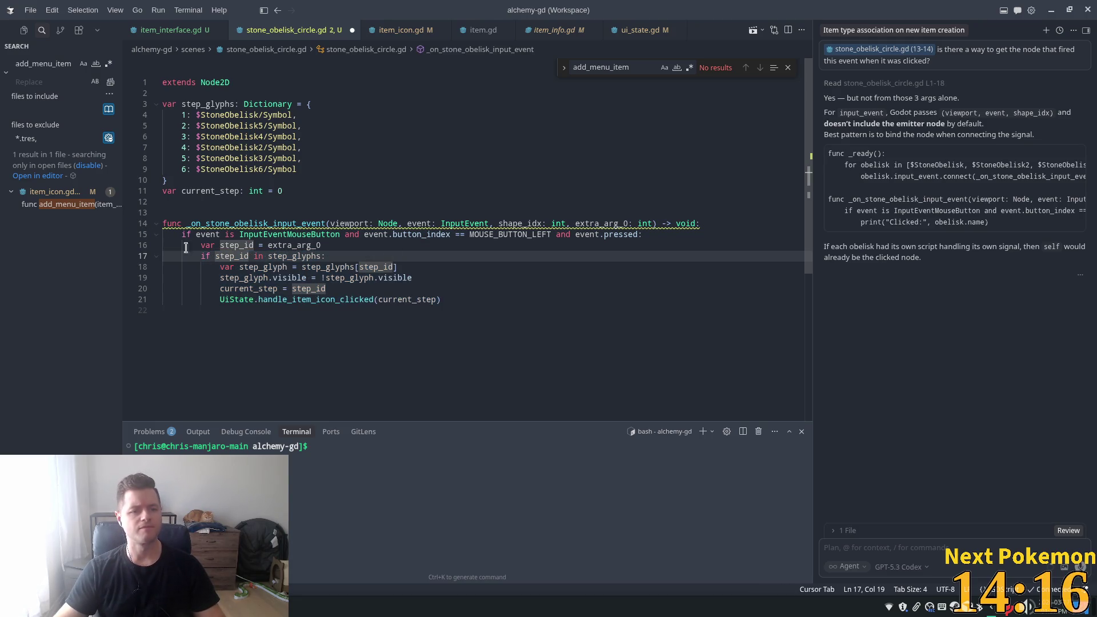
click(454, 299)
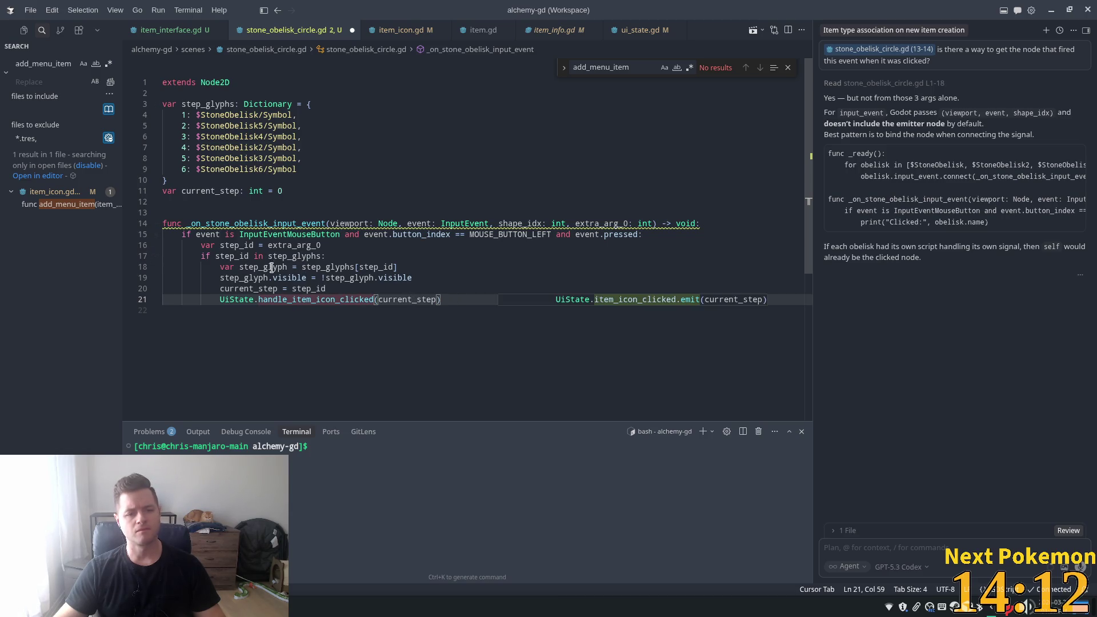
mouse_move(250, 258)
click(321, 256)
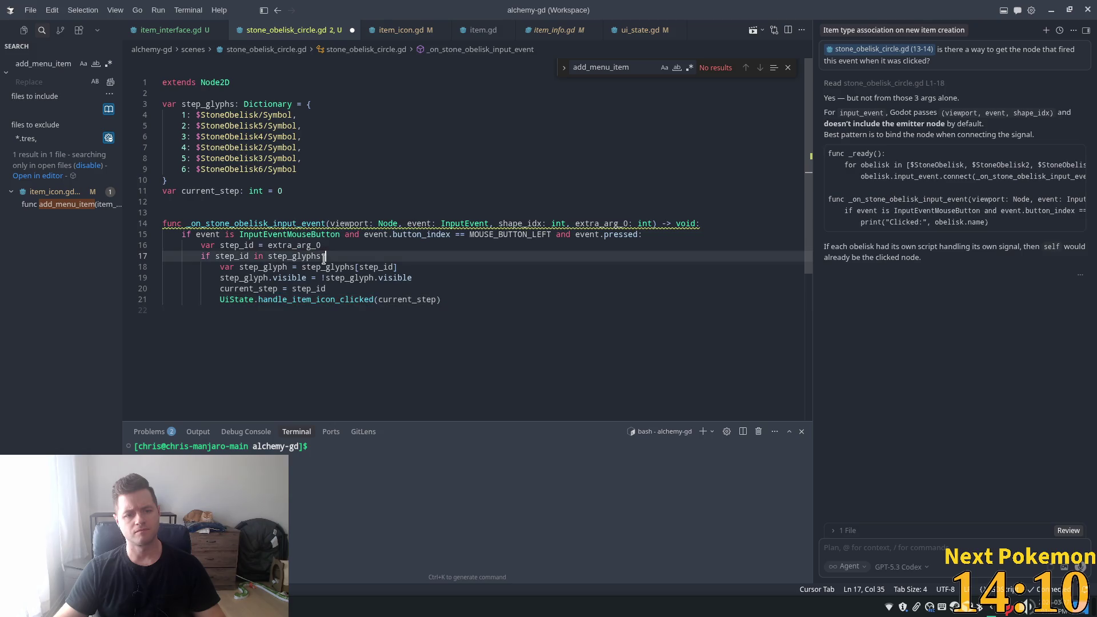
text(and )
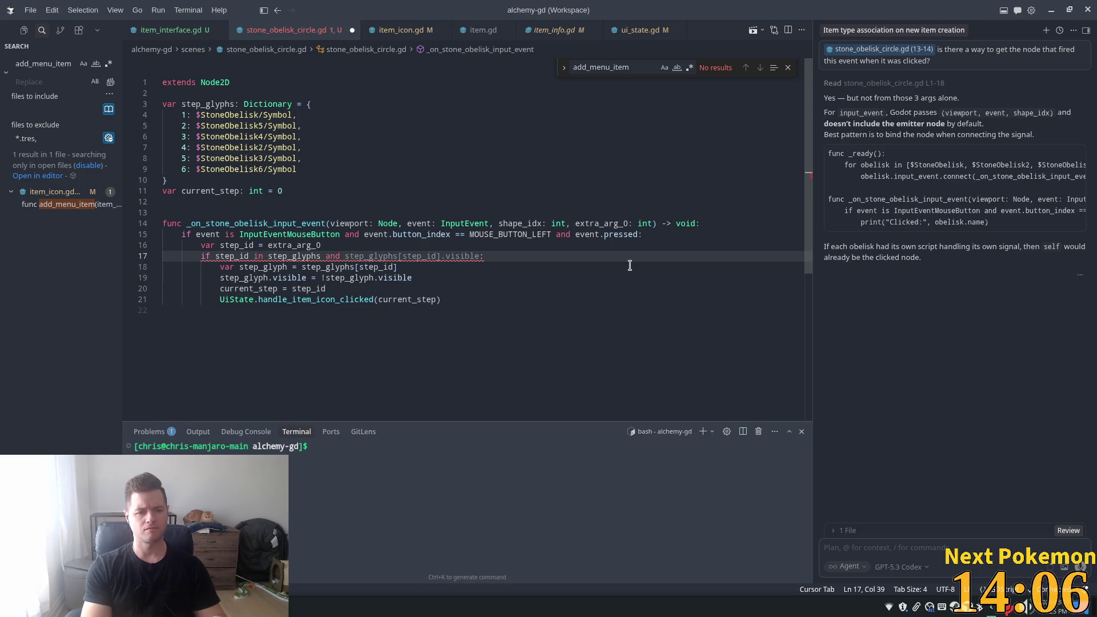
text(s)
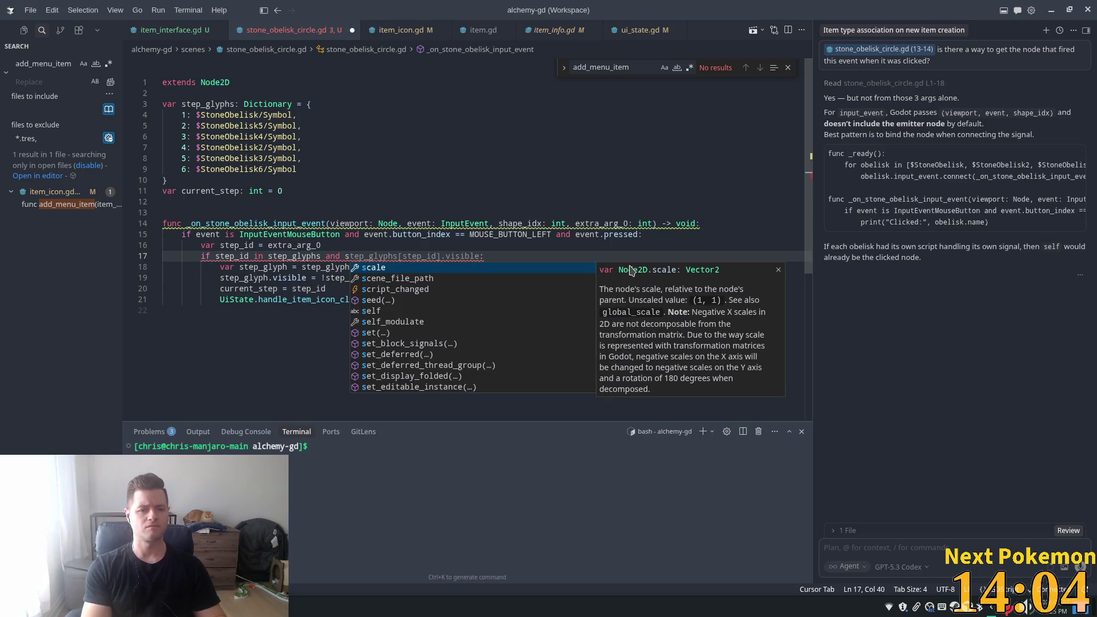
text(tep_id)
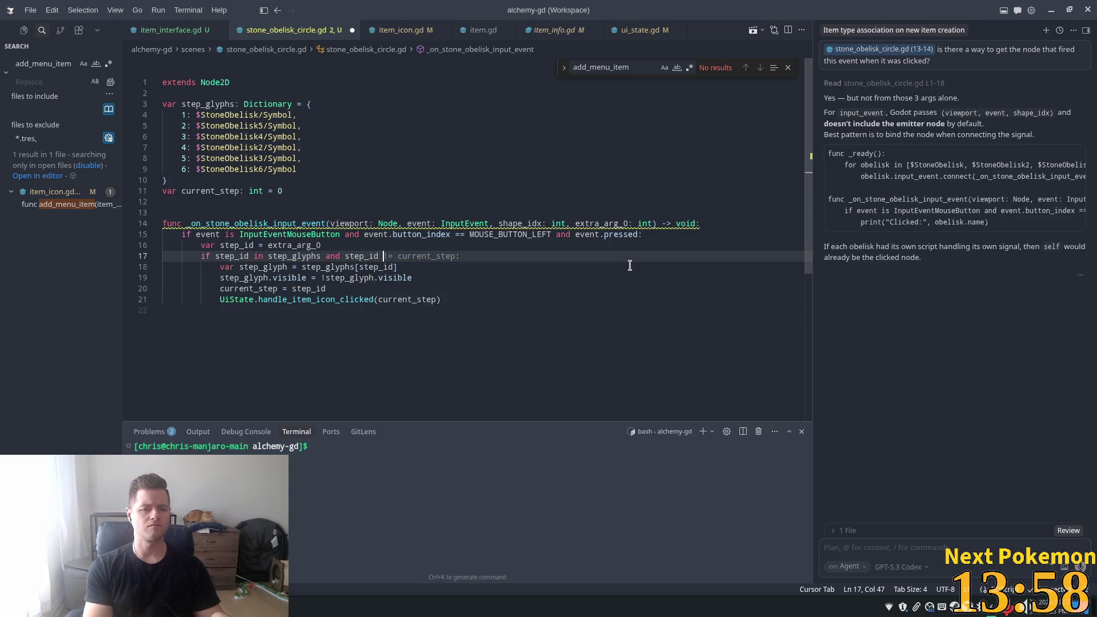
text( == current_step:)
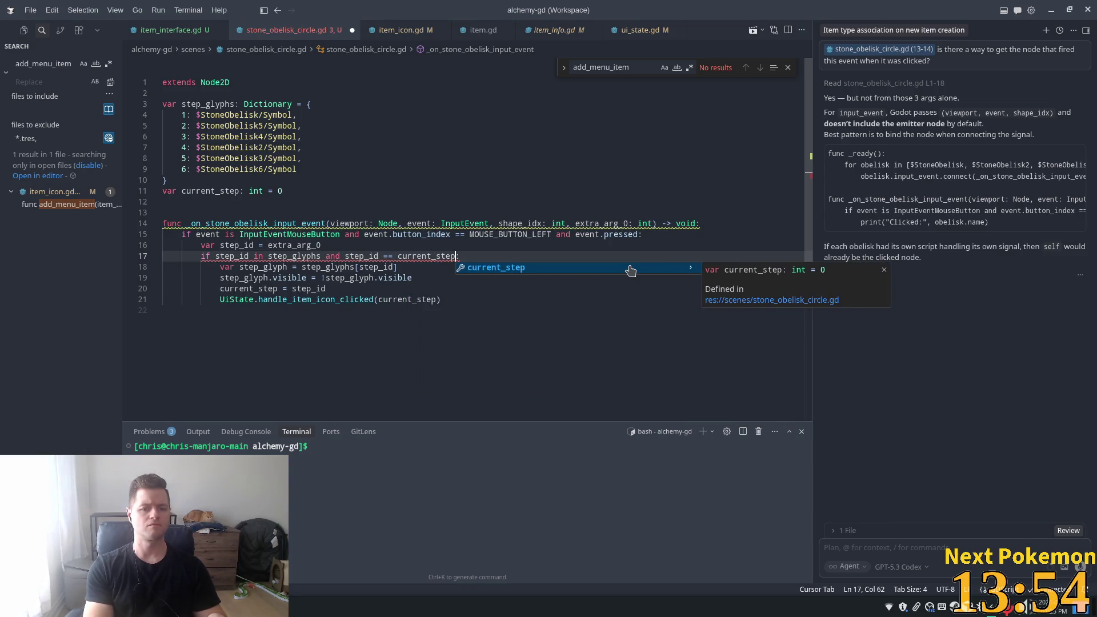
- Finish the condition as step_id == current_step + 1, then review the step_glyph lines below
key(Tab)
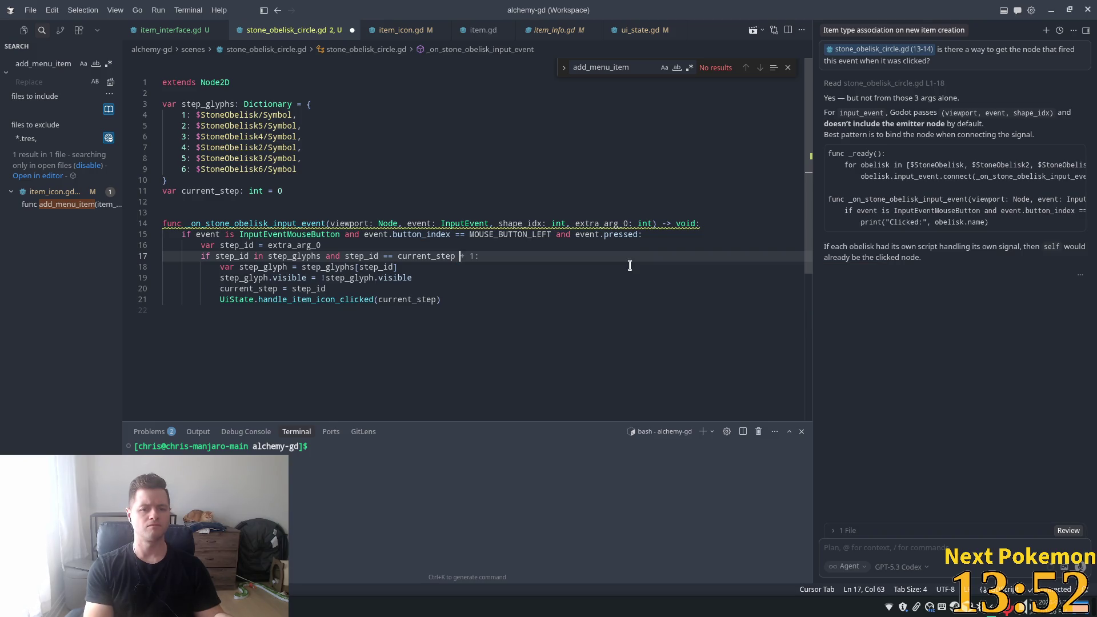
text(+ 1:)
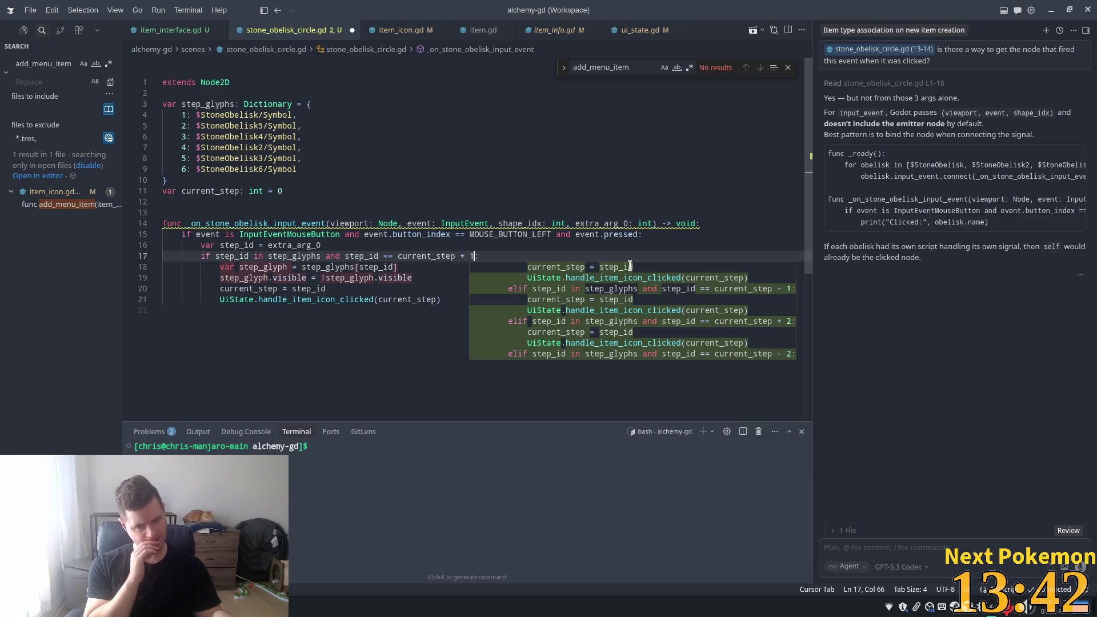
click(297, 300)
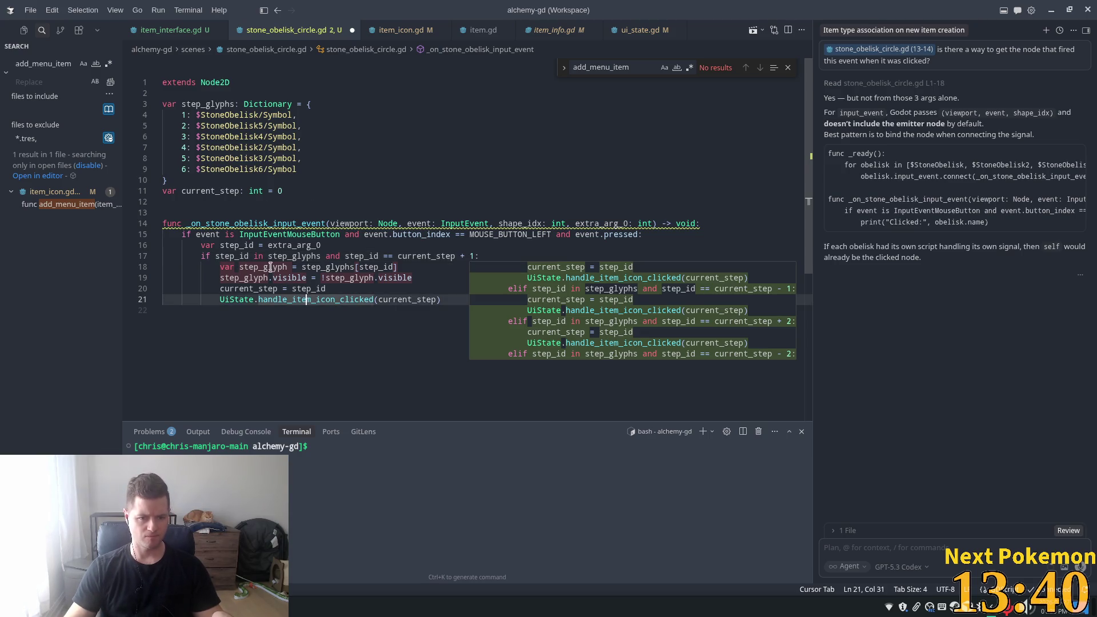
click(273, 266)
click(304, 278)
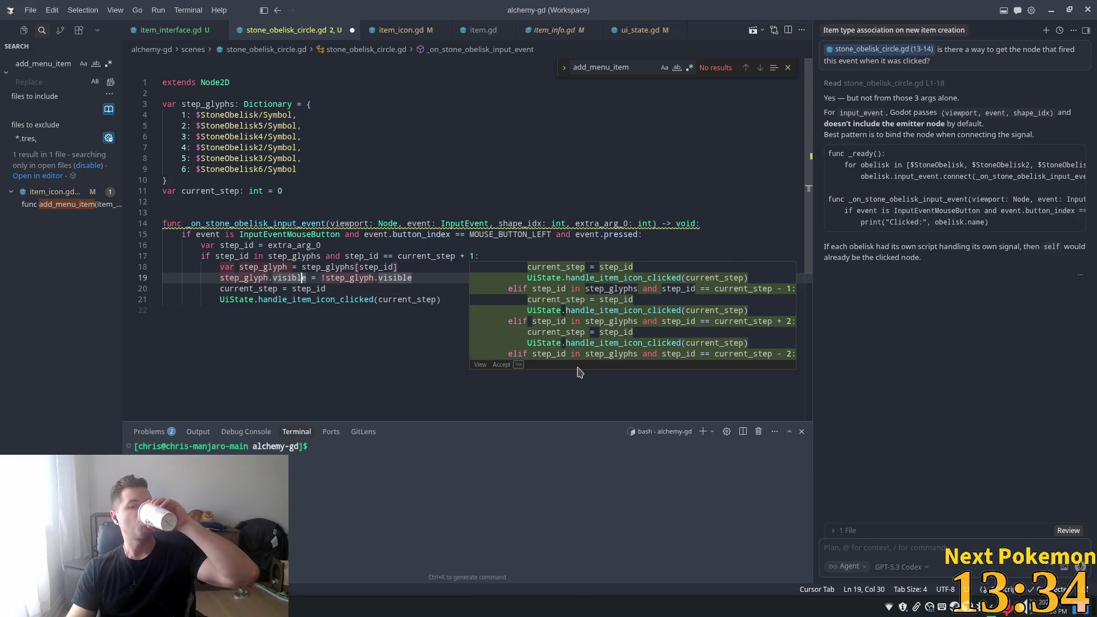
click(268, 267)
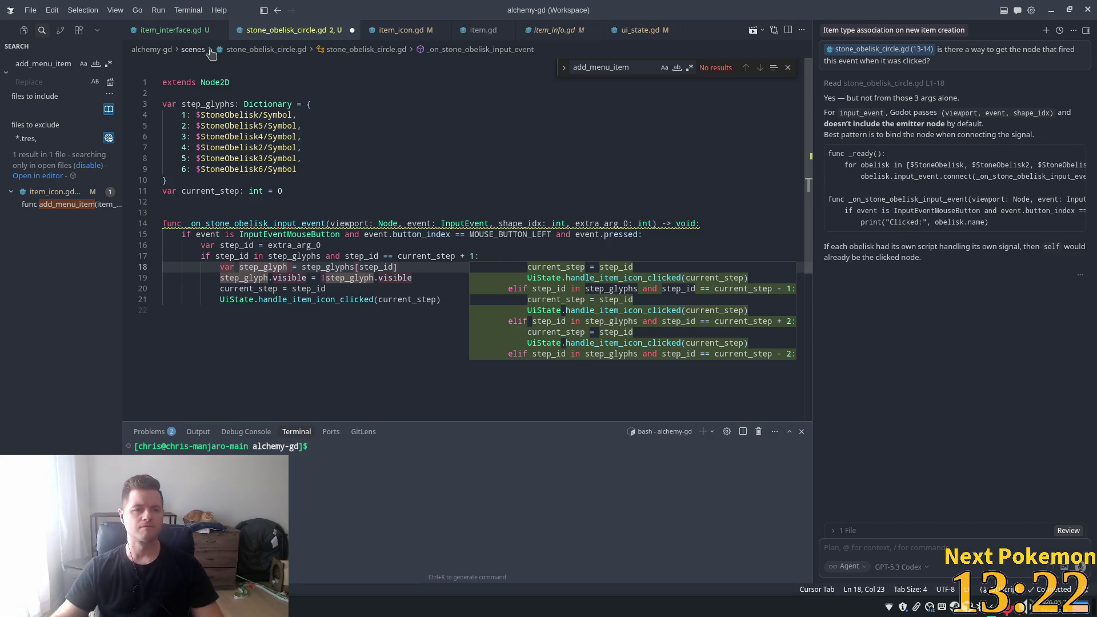
click(191, 94)
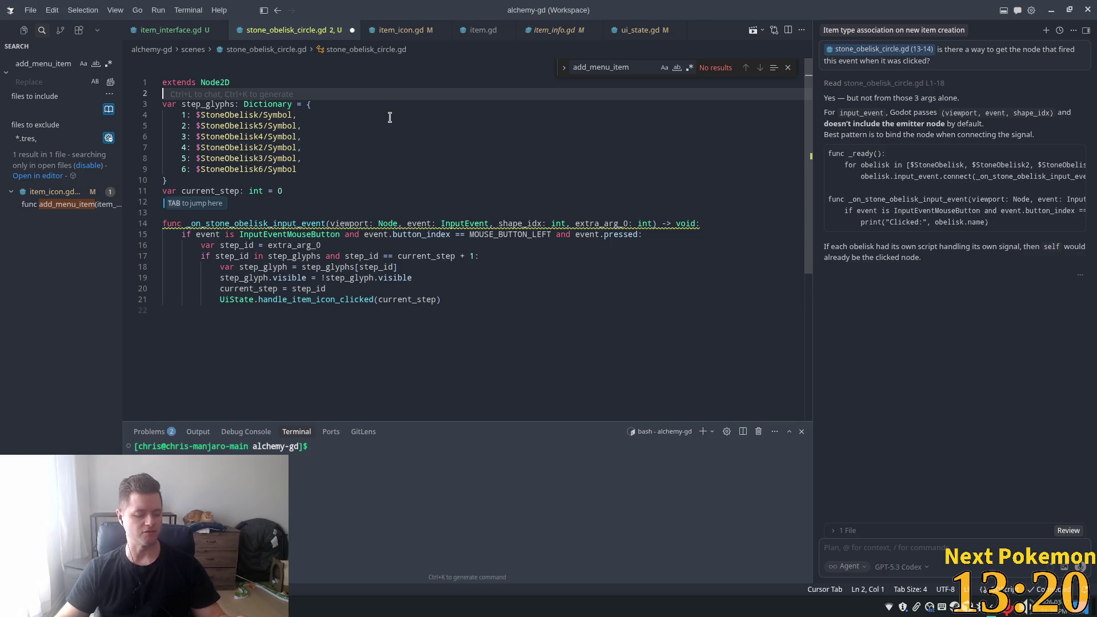
- Compare the handler in Cursor with the reloaded stone_obelisk_circle.gd in Godot's script editor
key(alt+Tab)
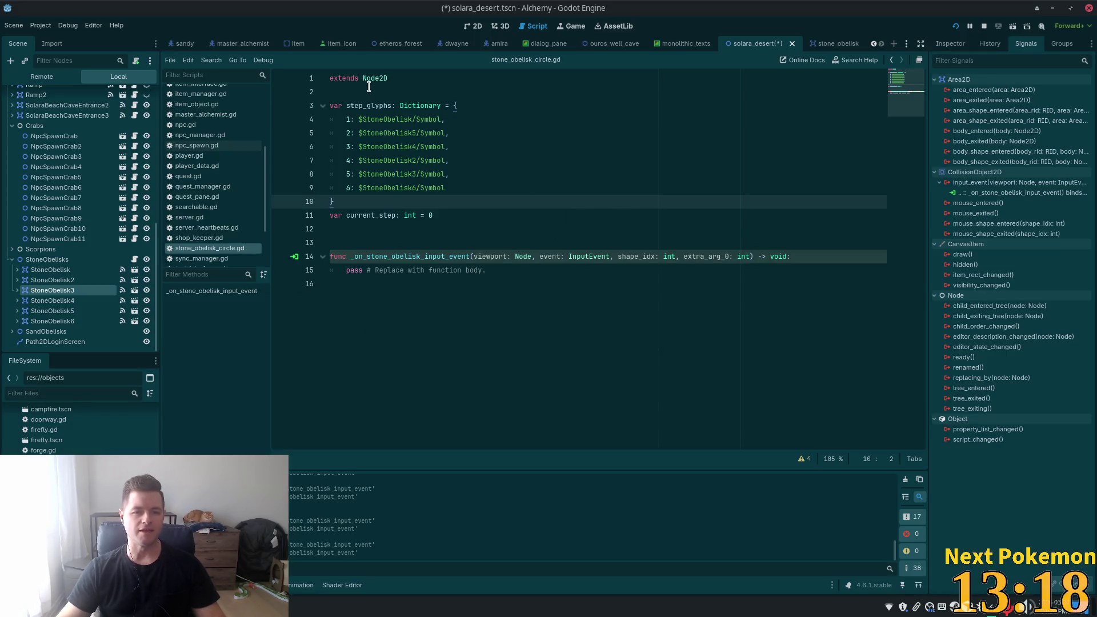
click(369, 89)
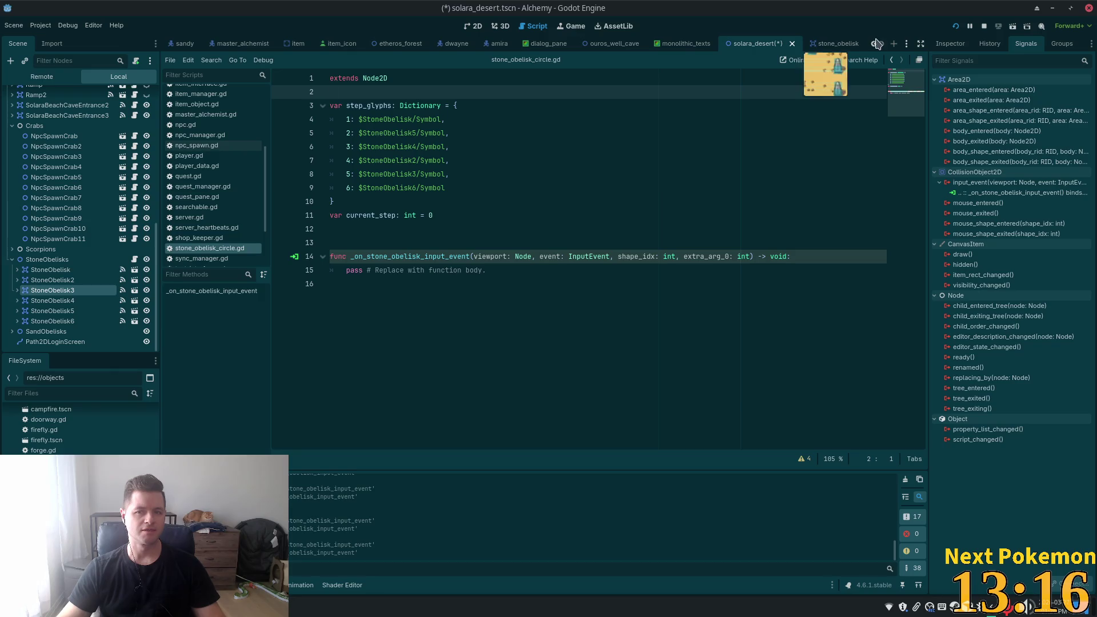
key(alt+Tab)
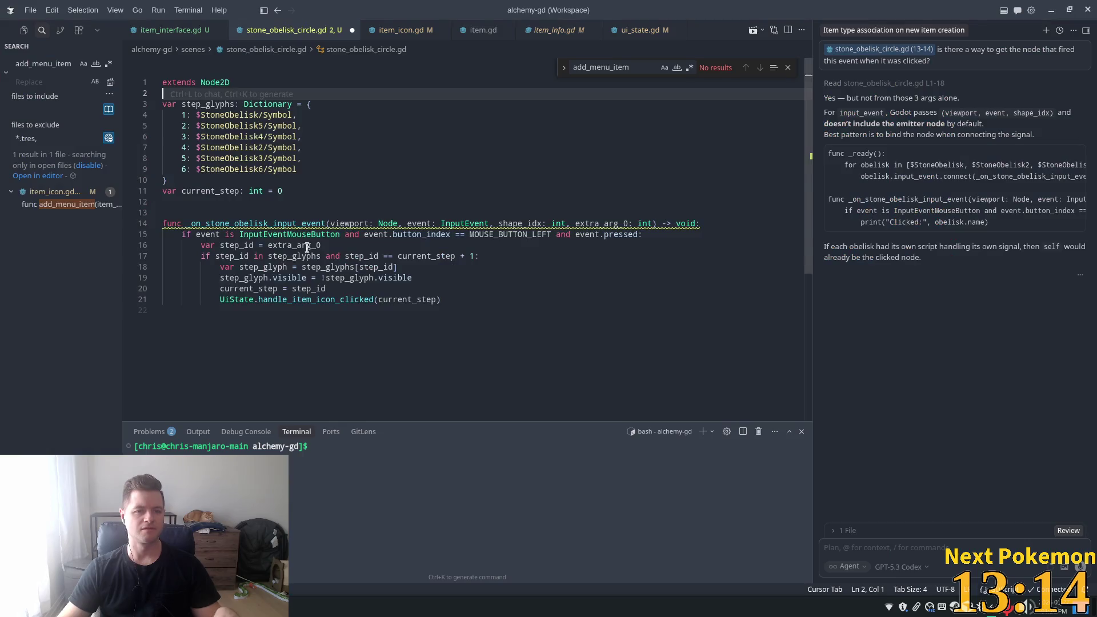
click(365, 193)
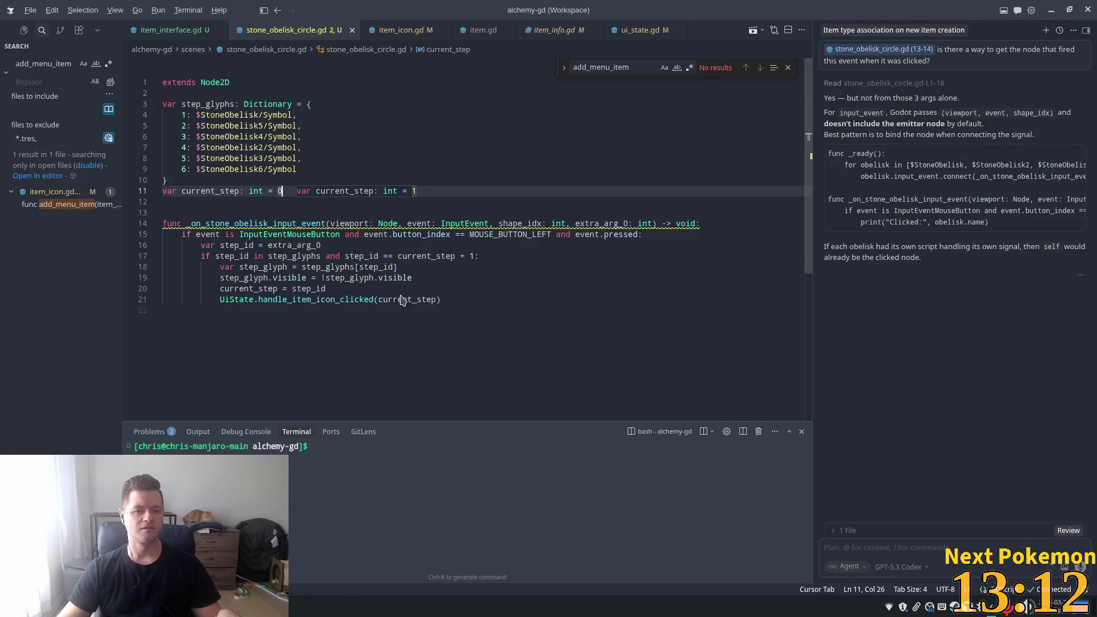
key(alt+Tab)
click(390, 225)
click(337, 92)
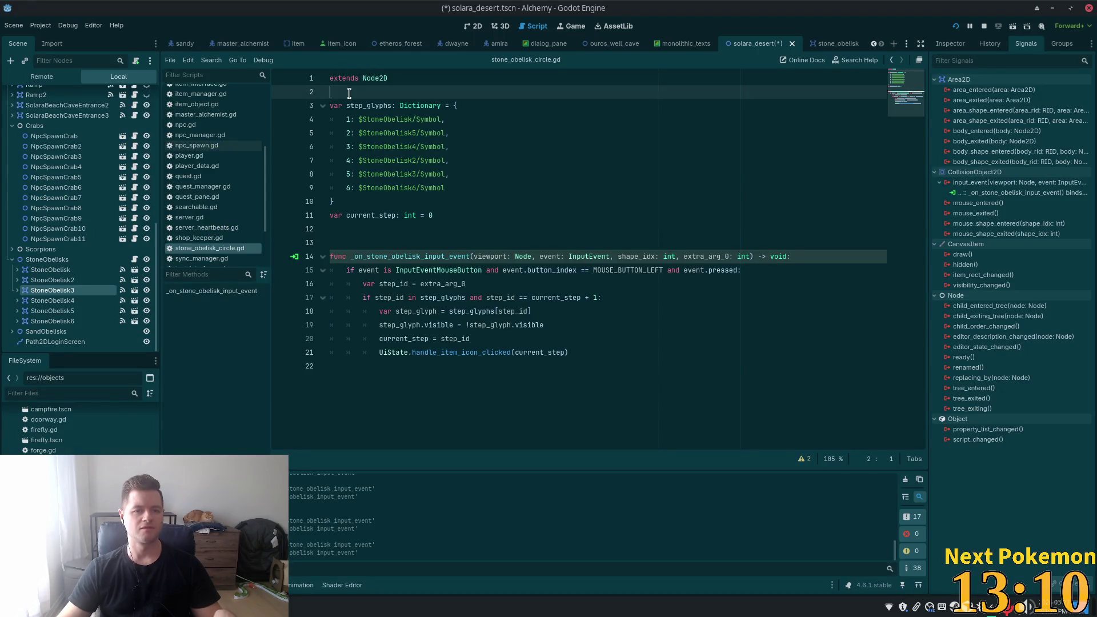
- Select the first StoneObelisk's Symbol sprite and inspect its gray Self Modulate colour
click(17, 269)
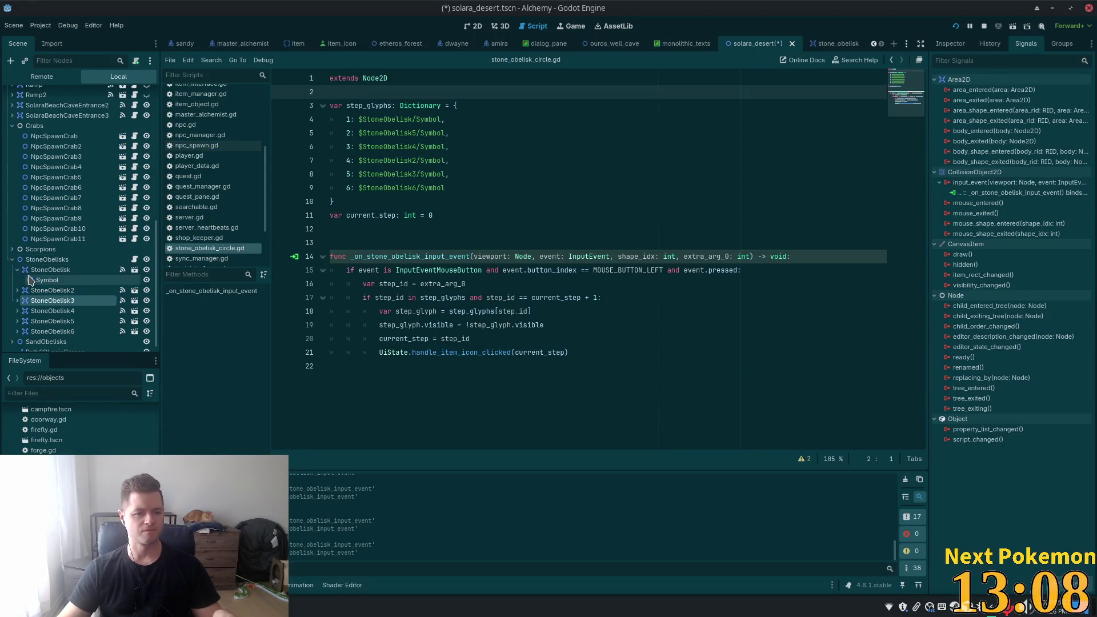
click(47, 280)
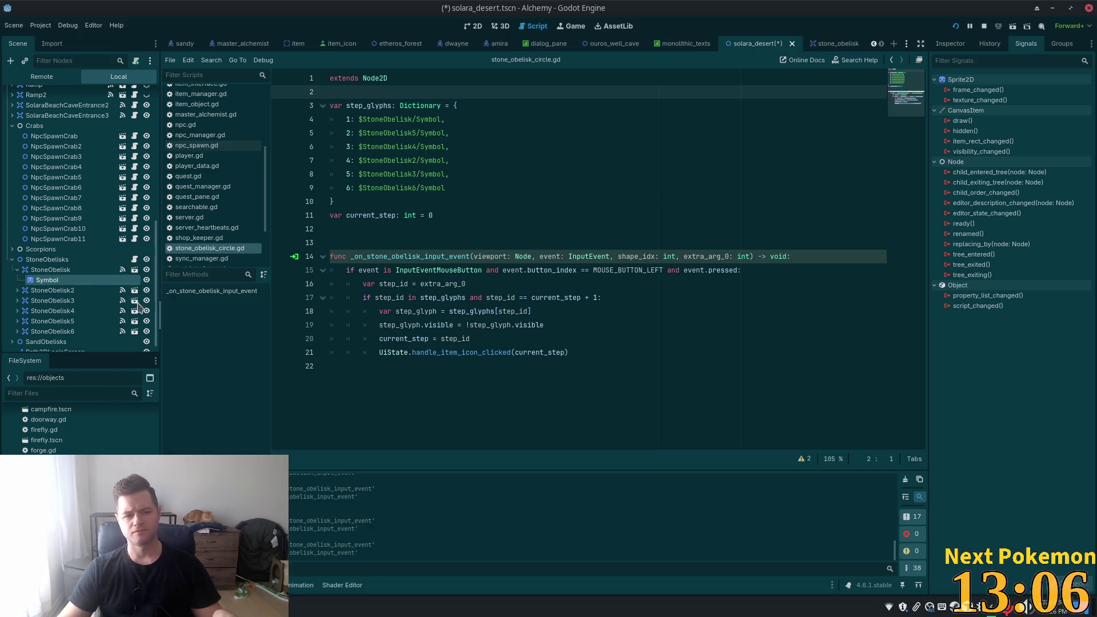
click(951, 44)
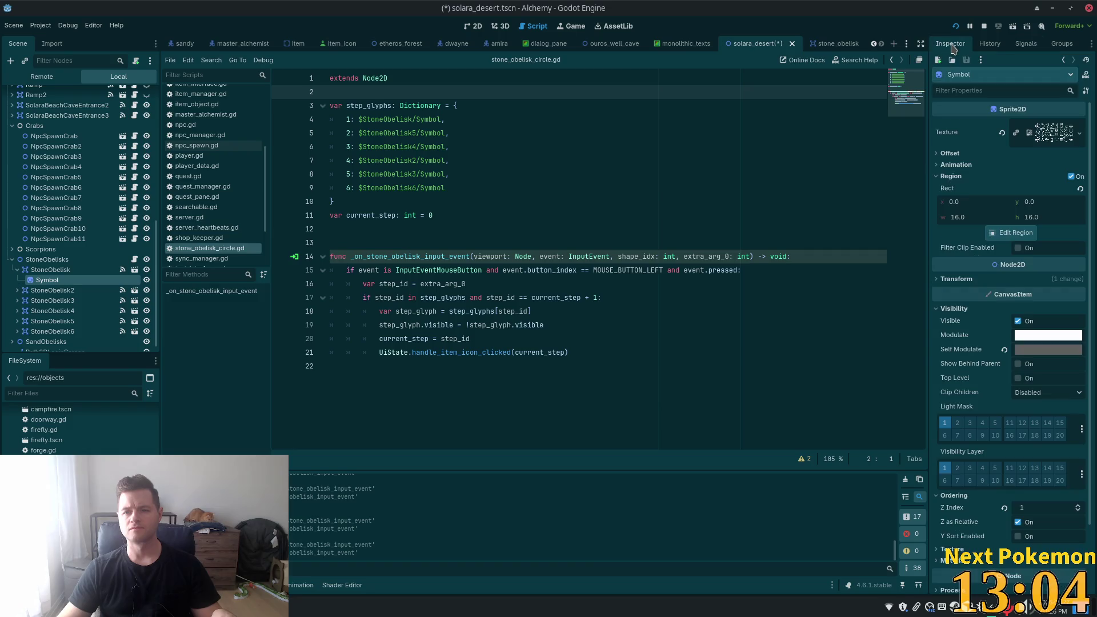
click(1037, 355)
click(1038, 357)
click(1038, 357)
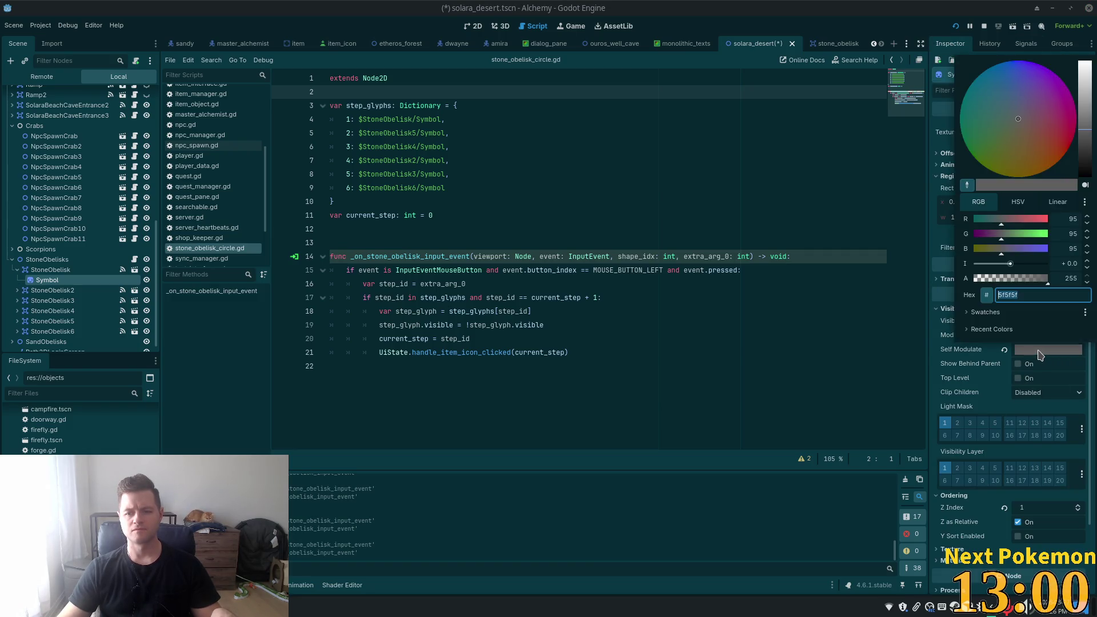
click(1038, 357)
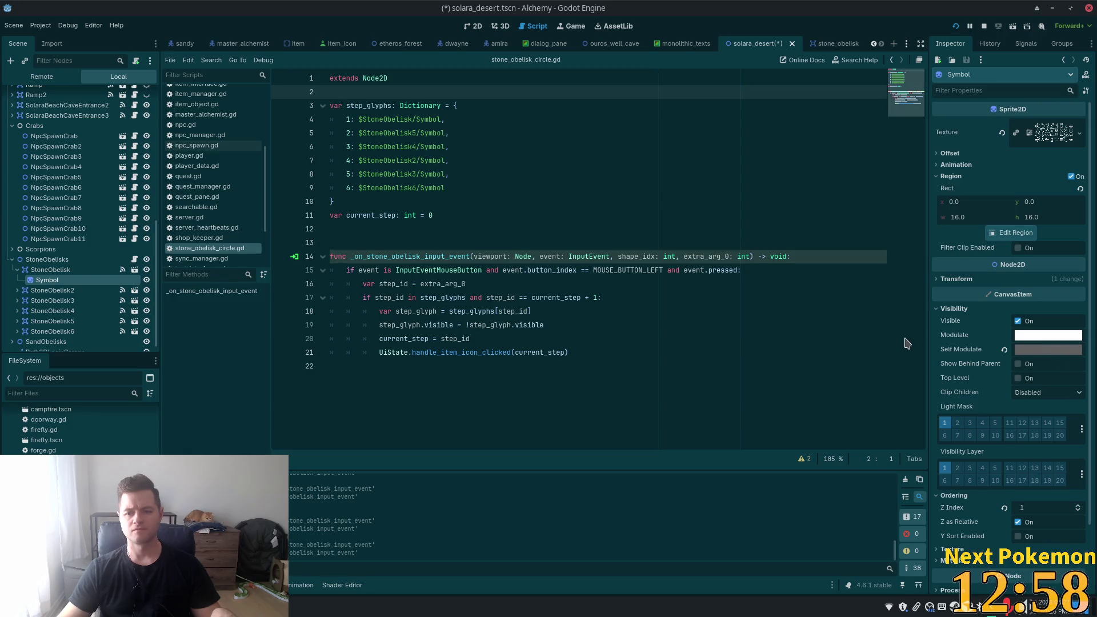
- Insert blank lines below extends Node2D at the top of the obelisk script
mouse_move(960, 349)
mouse_down()
mouse_move(628, 285)
mouse_move(322, 79)
mouse_move(331, 91)
mouse_up()
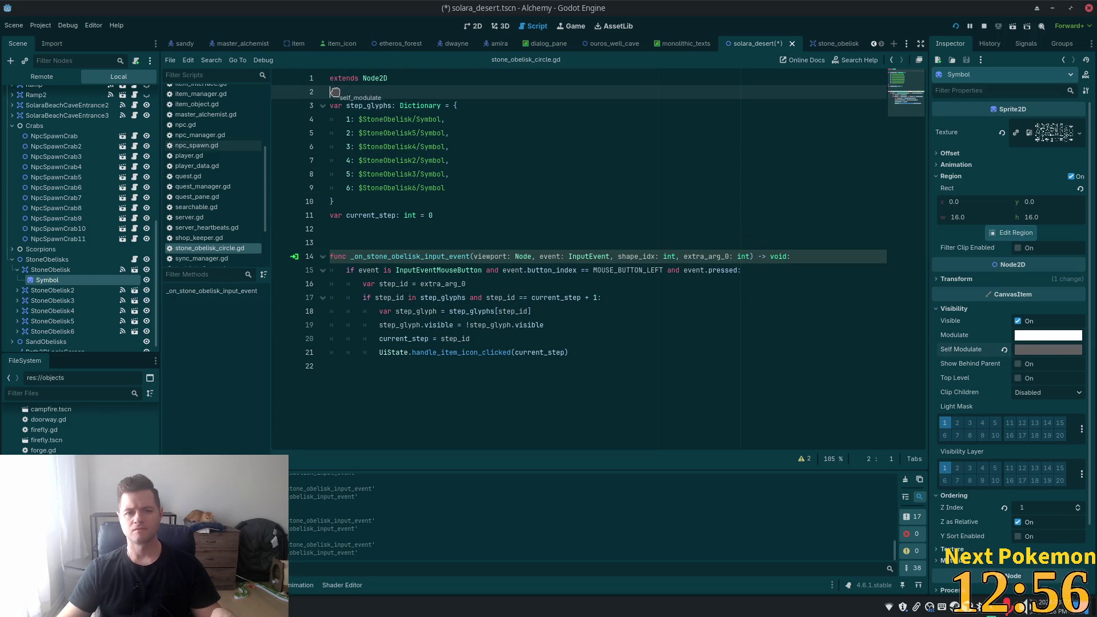
key(ctrl+z)
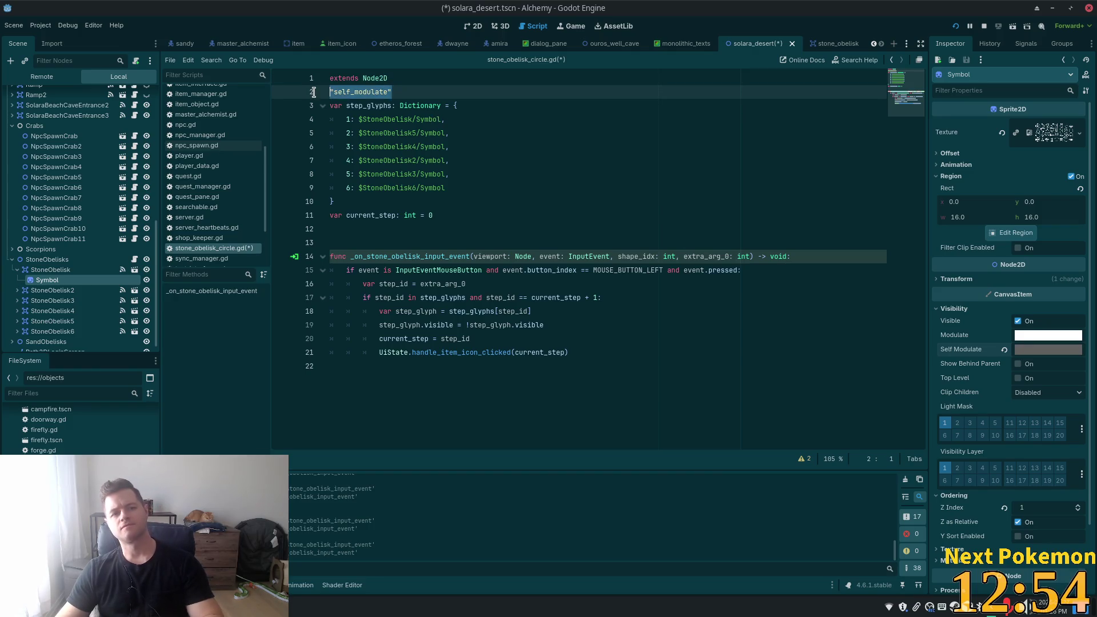
mouse_move(962, 353)
mouse_down()
mouse_move(428, 106)
mouse_move(427, 92)
mouse_up()
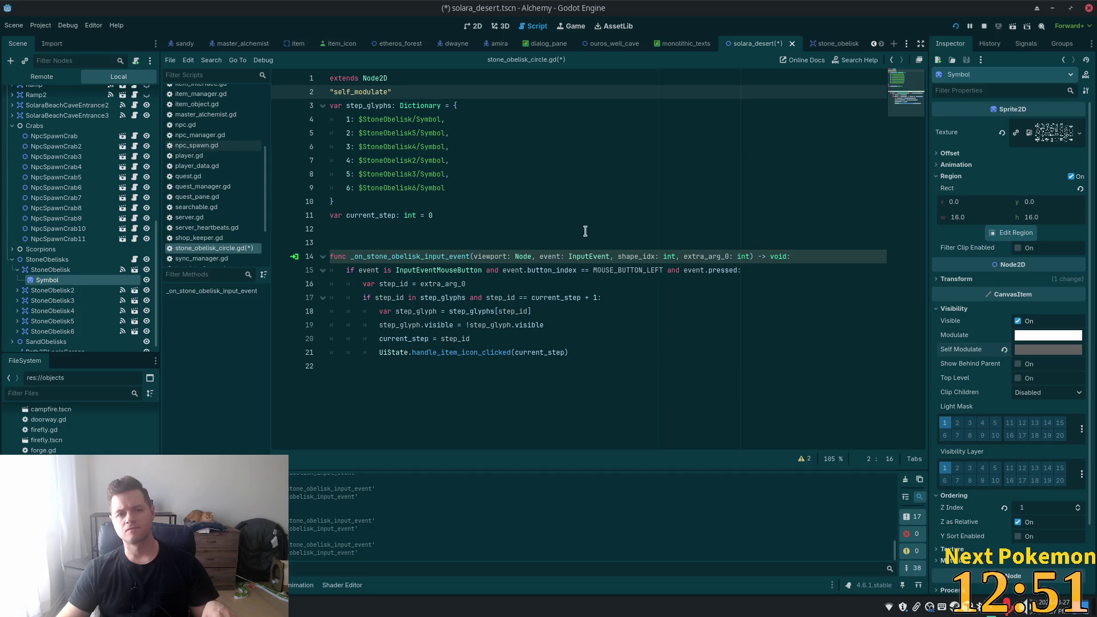
triple_click(415, 92)
key(BackSpace)
key(BackSpace)
key(Return)
key(Return)
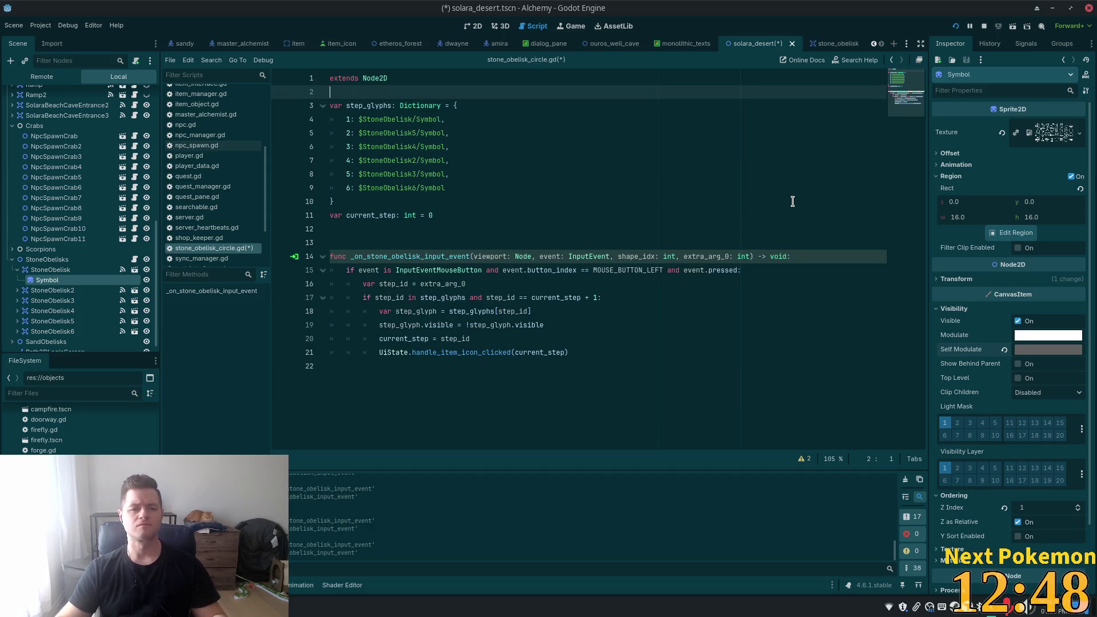
key(Up)
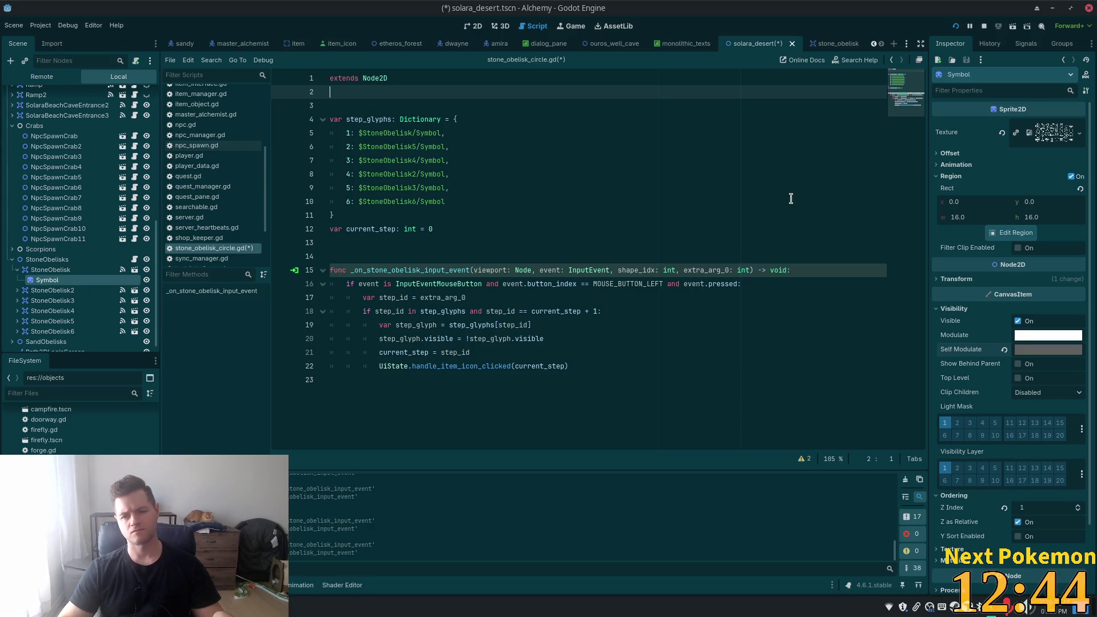
key(Down)
key(Up)
key(Return)
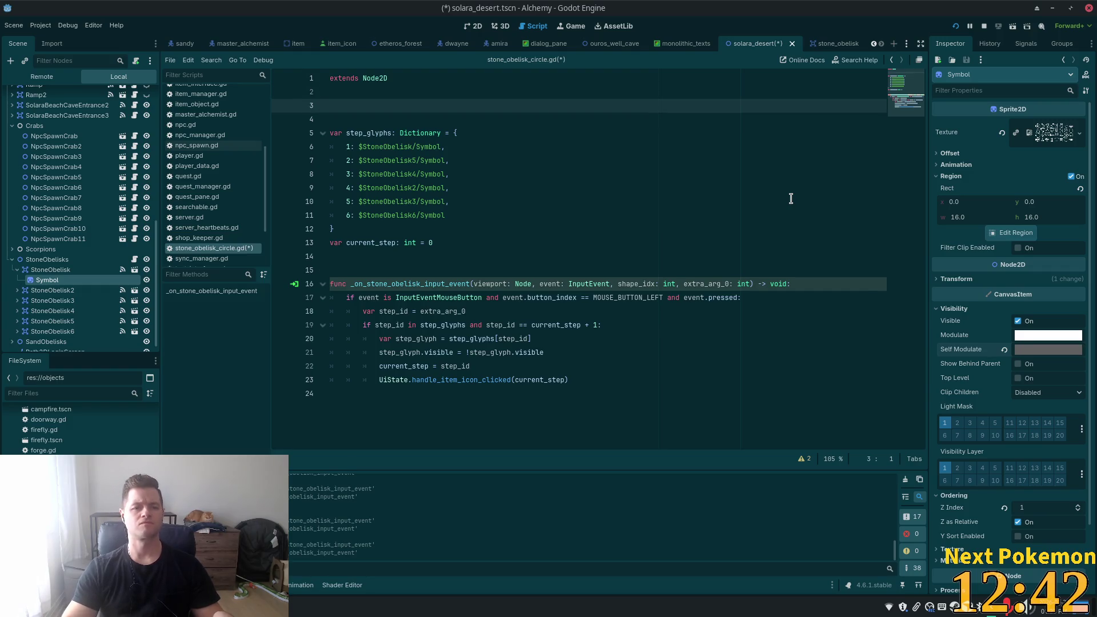
- Show the Self Modulate colour as Color(0.373, 0.373, 0.373) and select that expression
click(1031, 350)
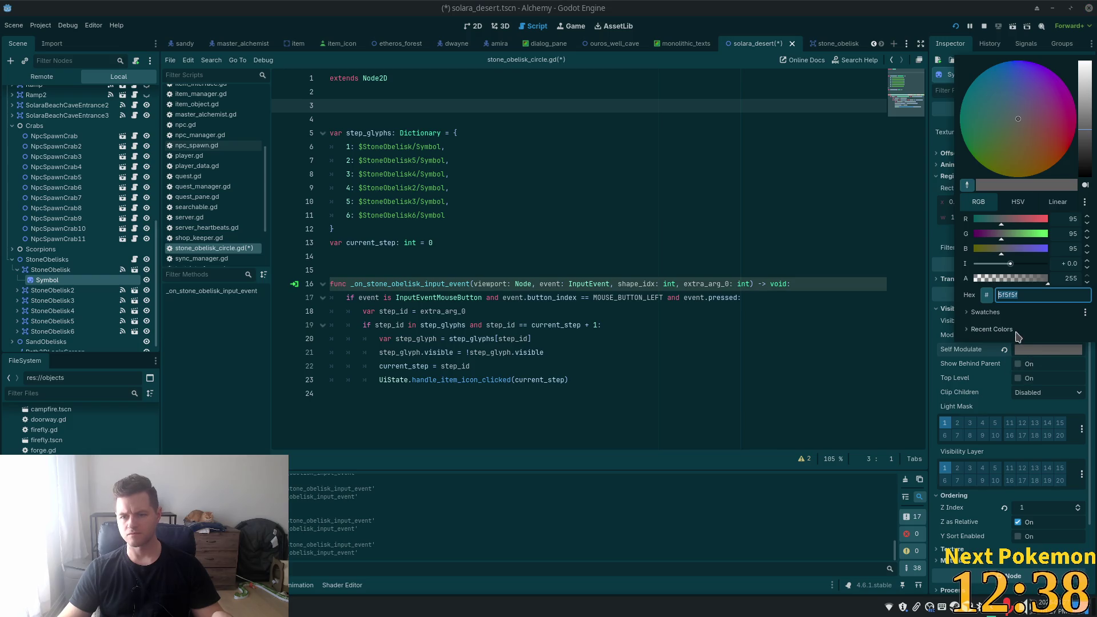
click(987, 301)
click(987, 298)
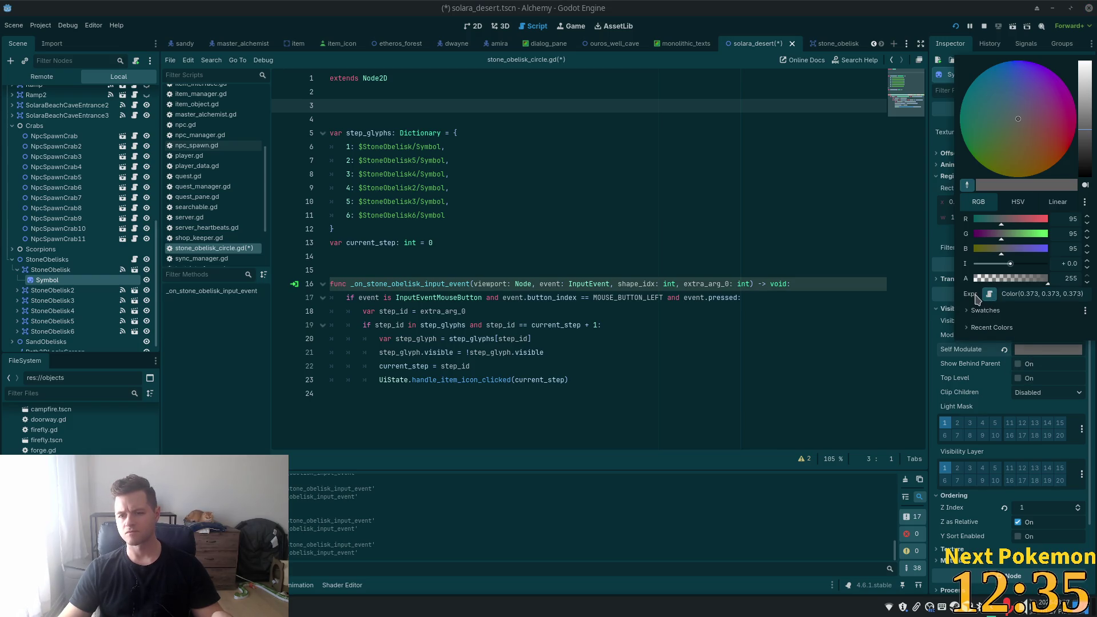
click(1017, 299)
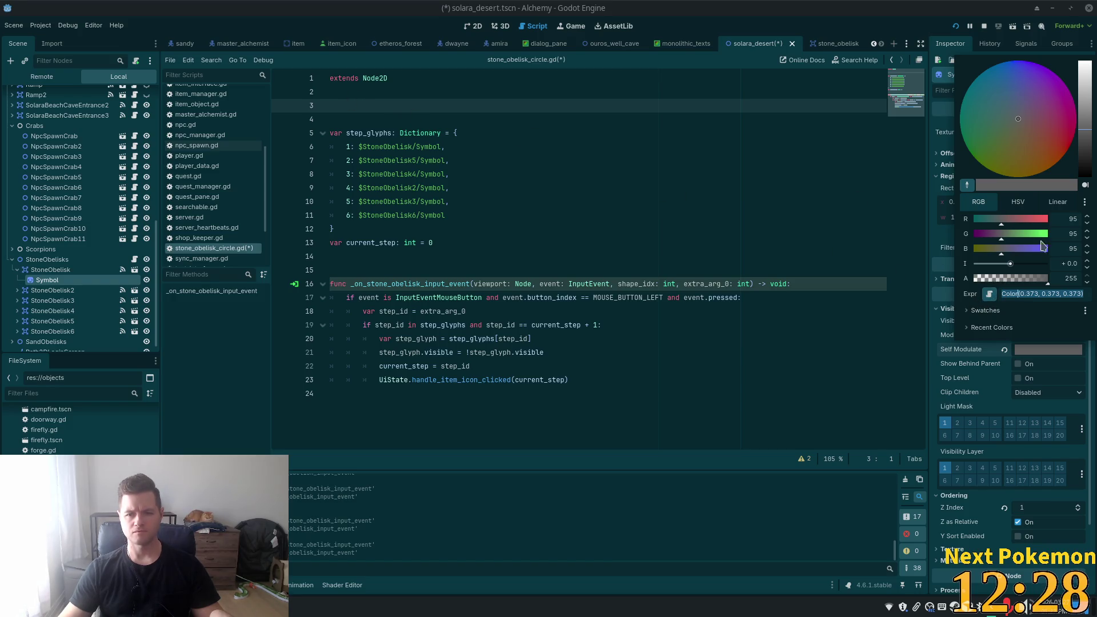
click(566, 194)
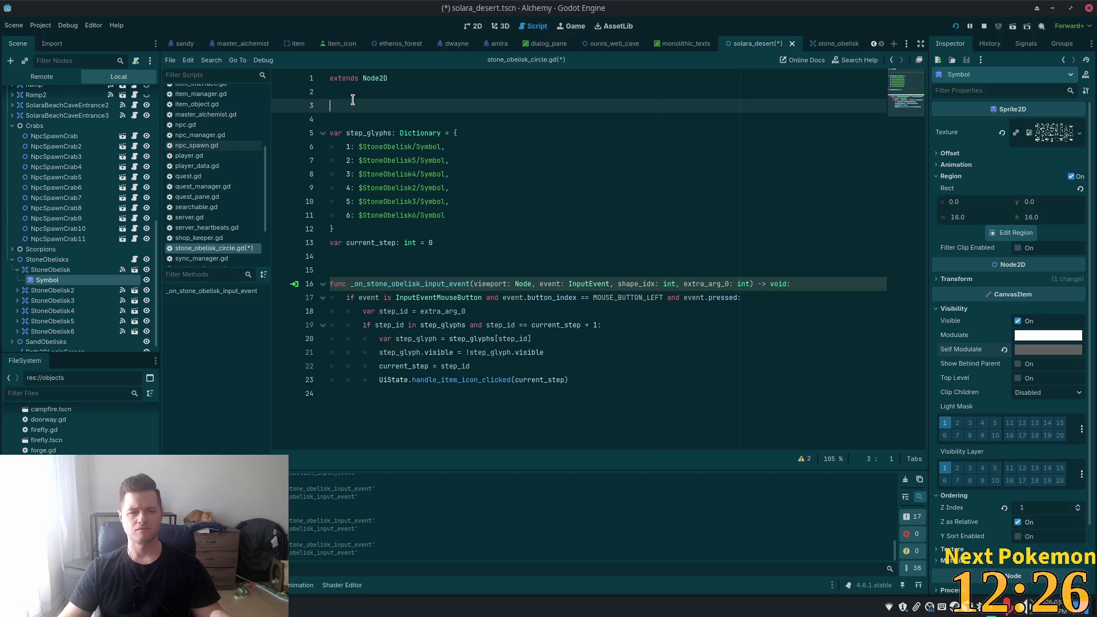
- Type const ORIGINAL_GLYPH_COLOR = Color(0.373, 0.373, 0.373) on line 3, pasting the colour value
text(var)
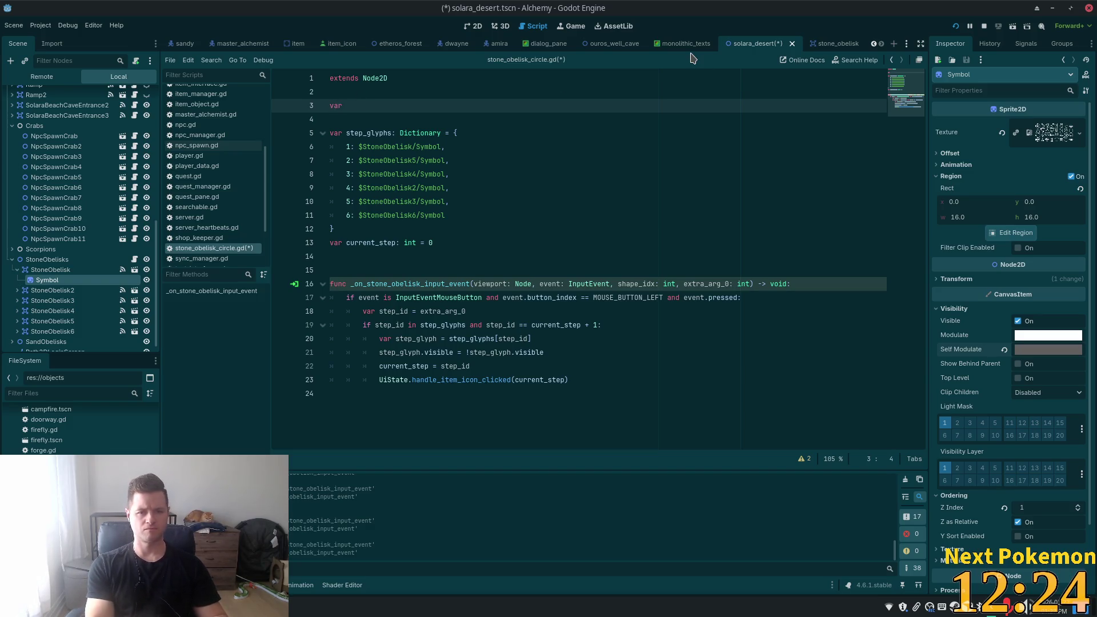
key(BackSpace)
key(BackSpace)
text(t )
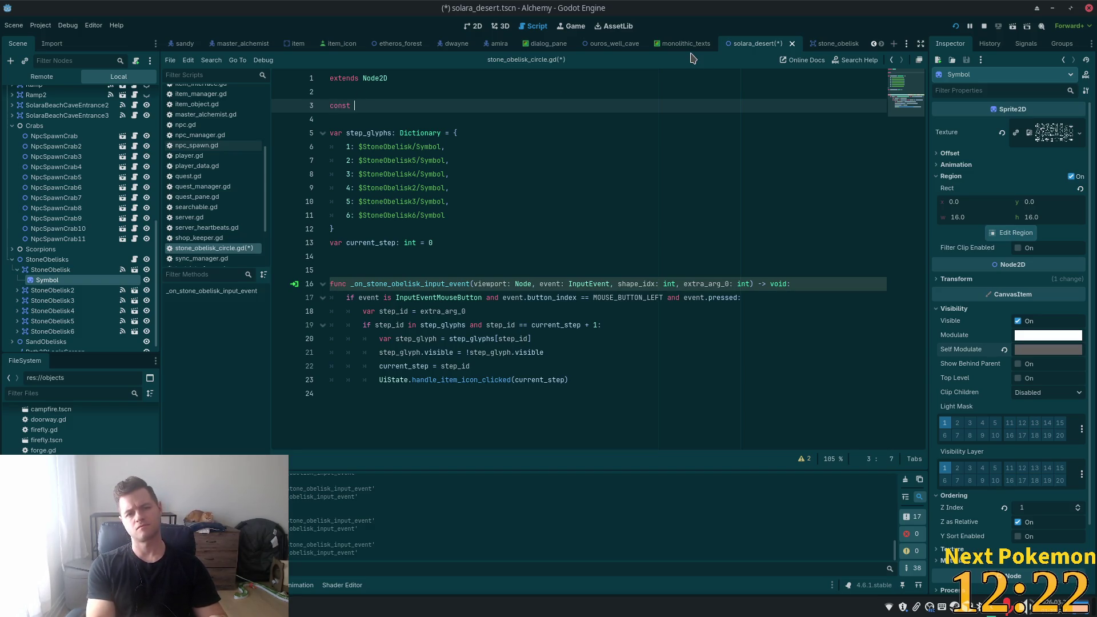
text(O)
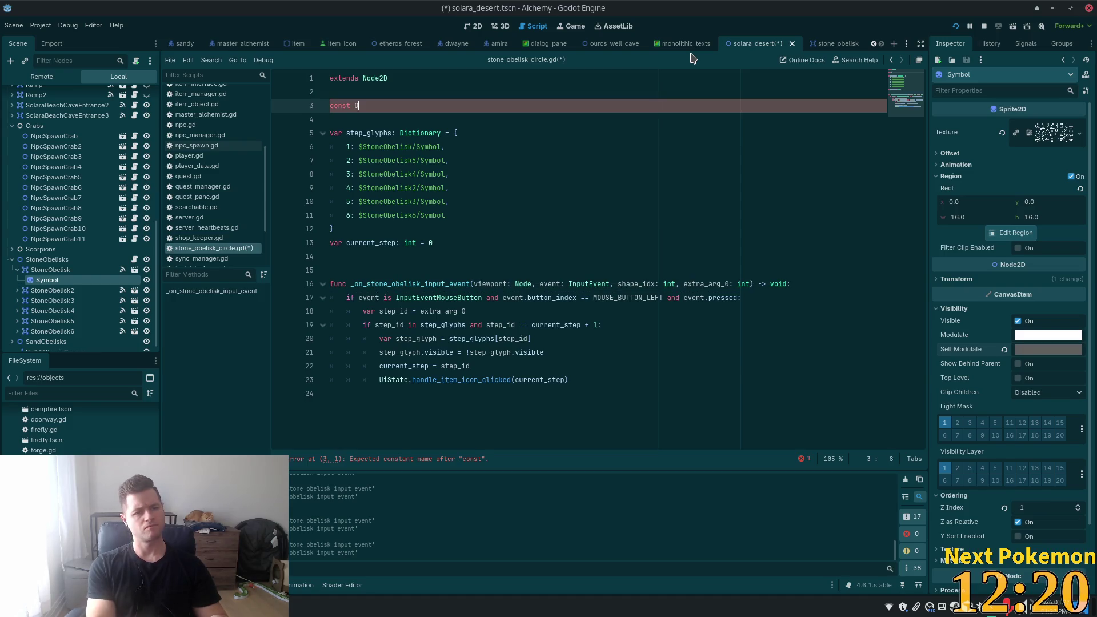
text(RIGINAL_GLY)
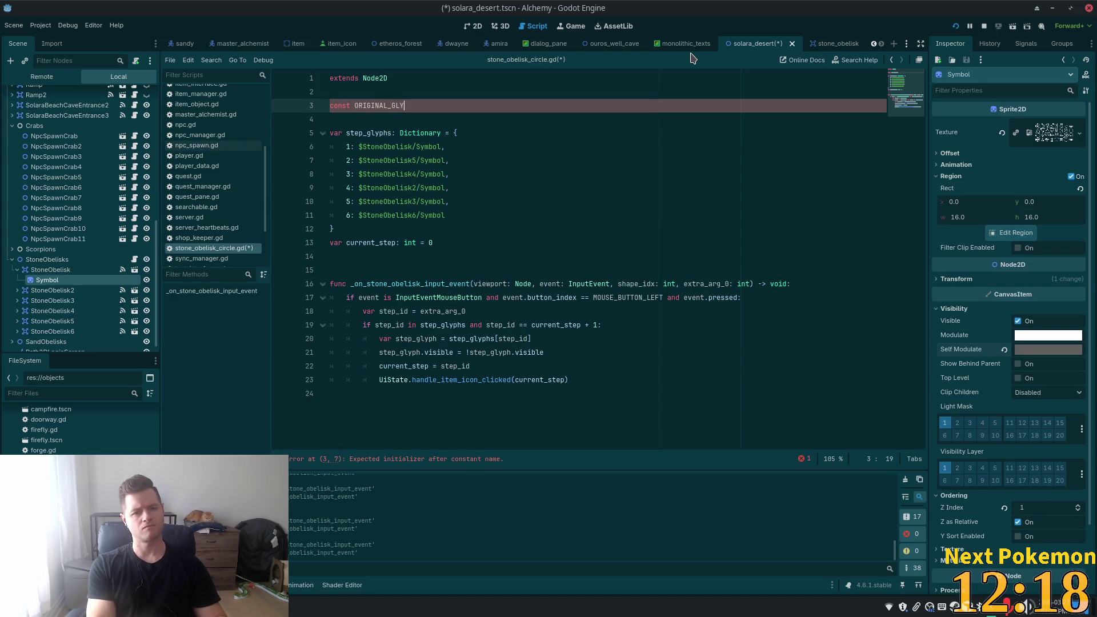
text(PH_)
key(BackSpace)
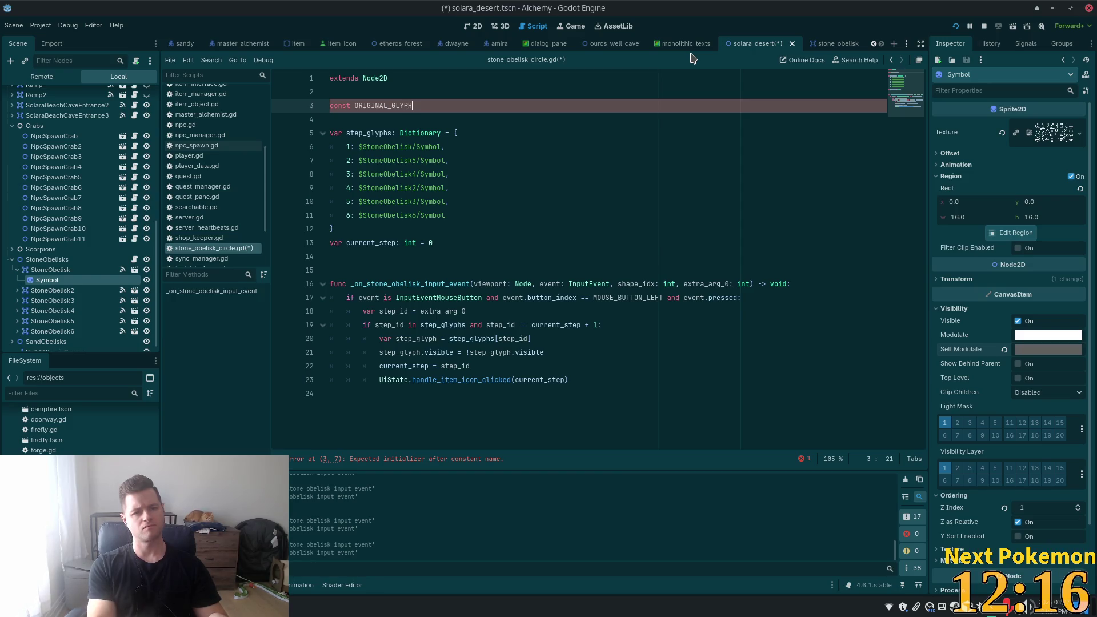
text(YPT)
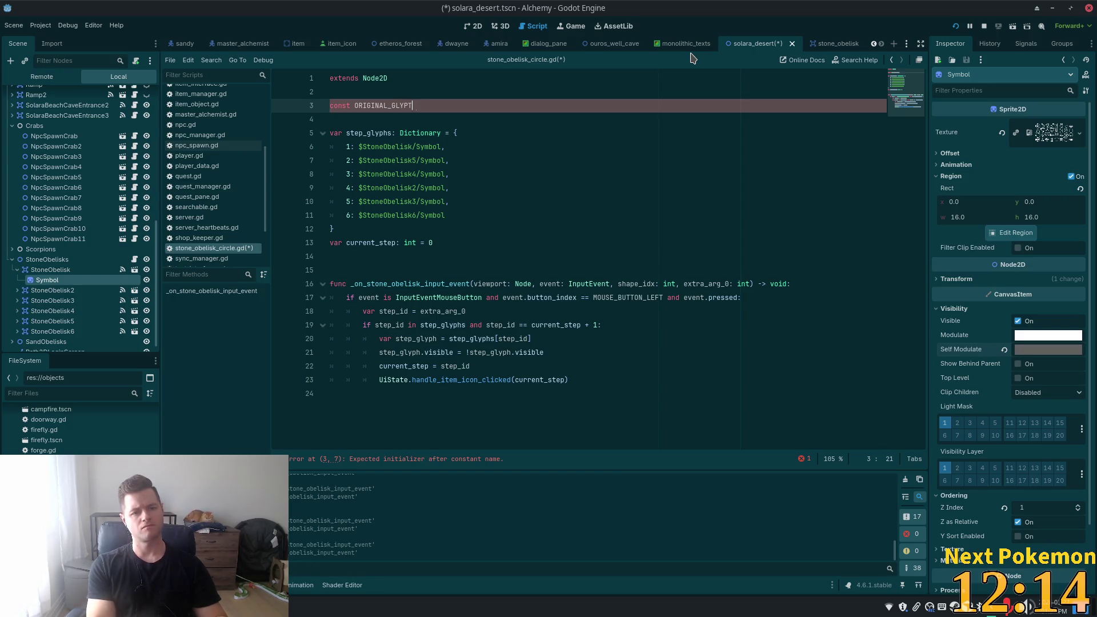
key(BackSpace)
text(H =)
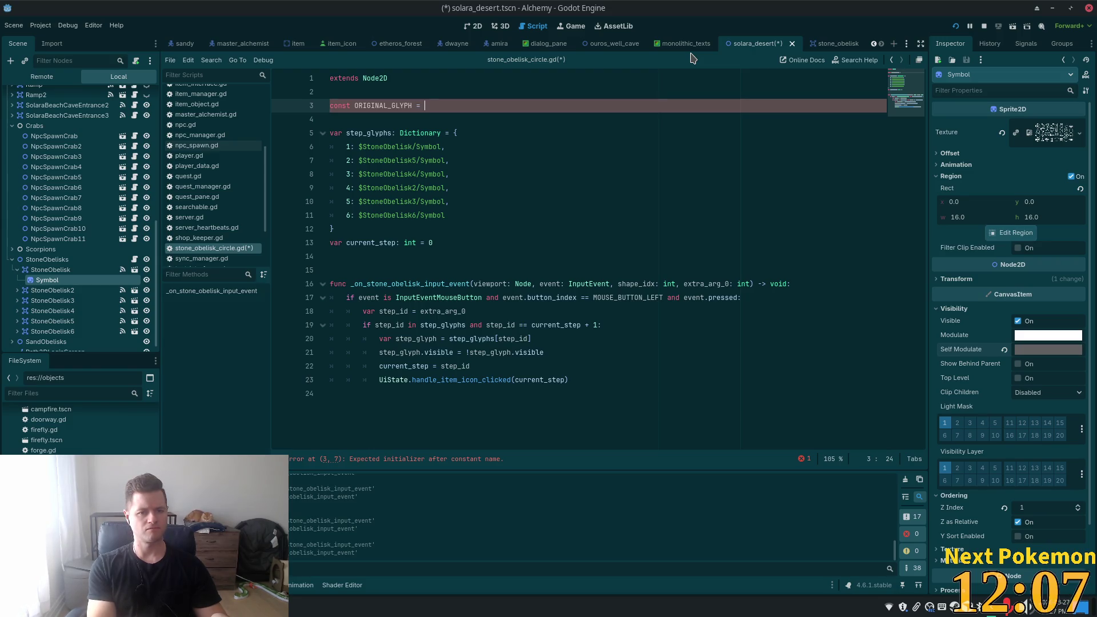
key(BackSpace)
key(BackSpace)
key(BackSpace)
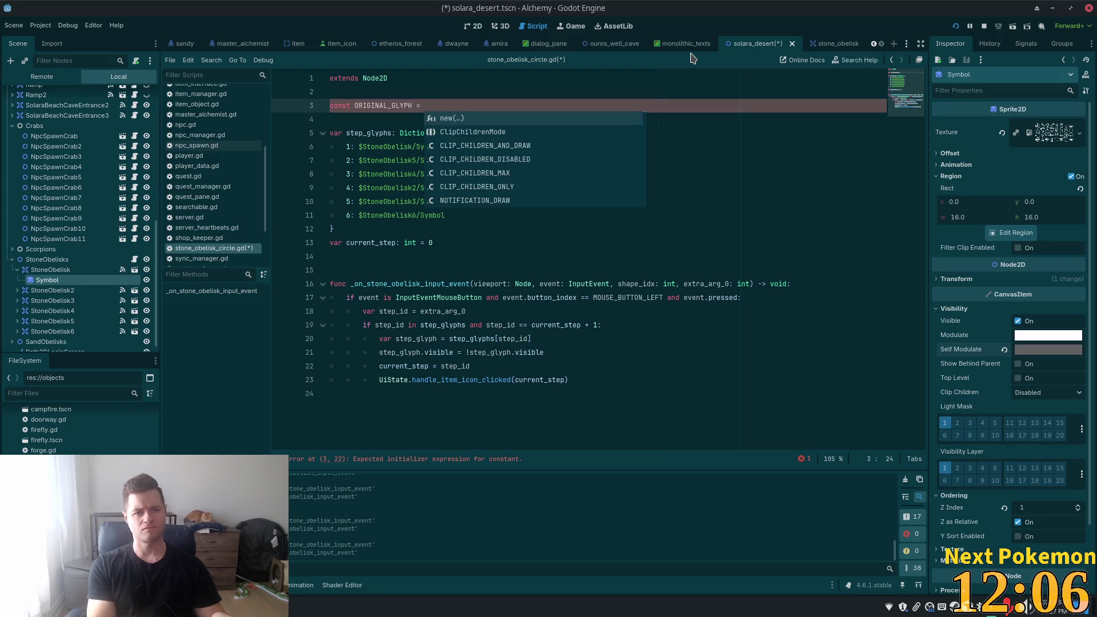
text(_GO)
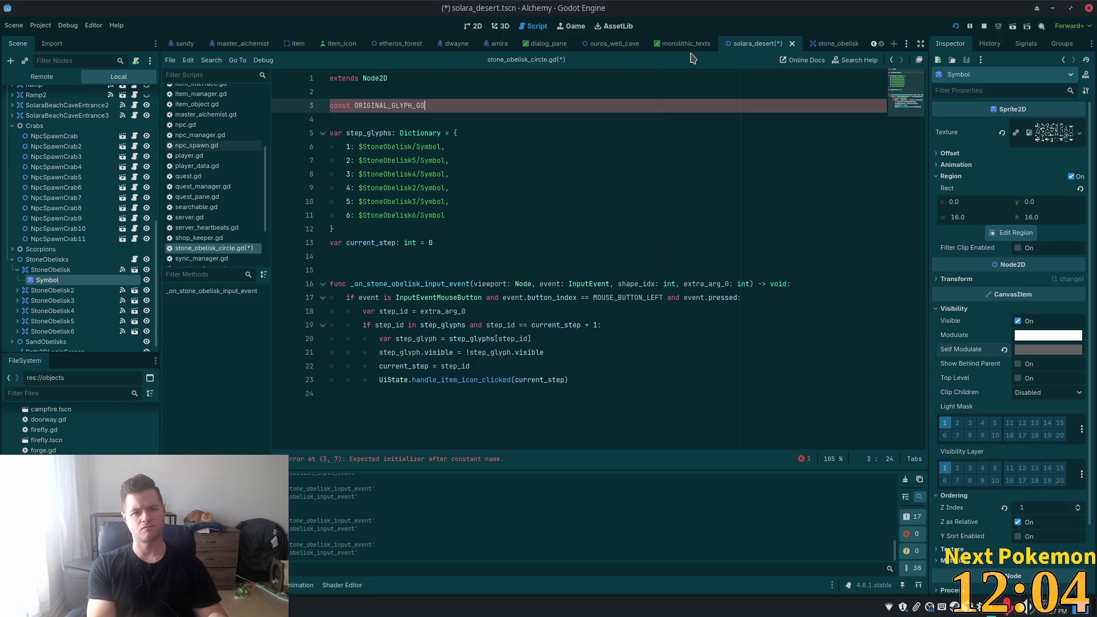
key(BackSpace)
key(BackSpace)
text(COLOR =)
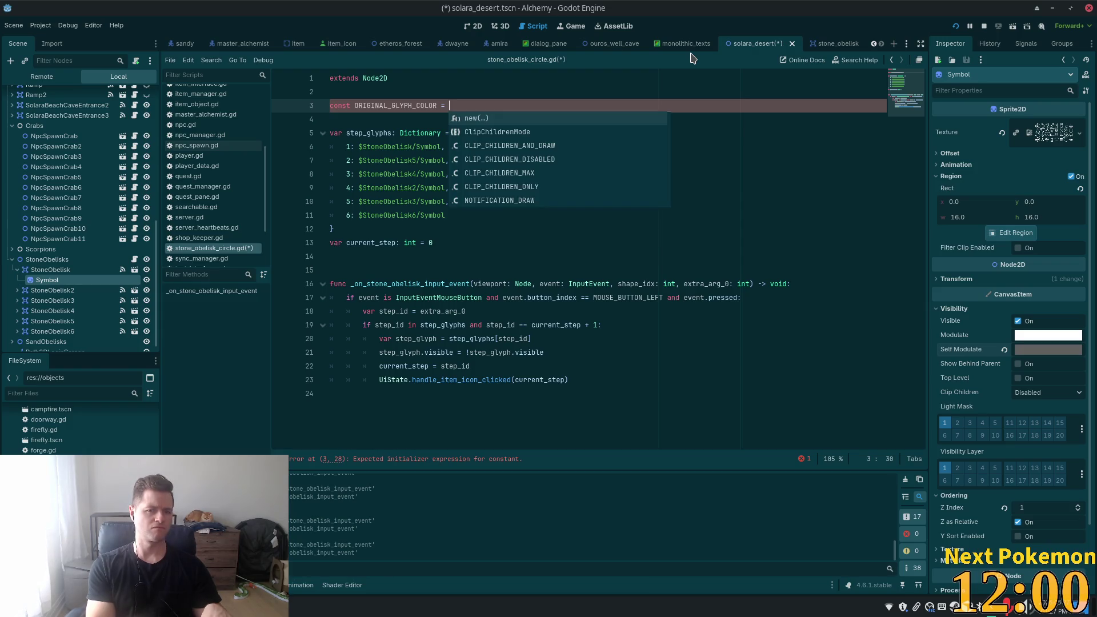
text(Color(0.373, 0.373, 0.373))
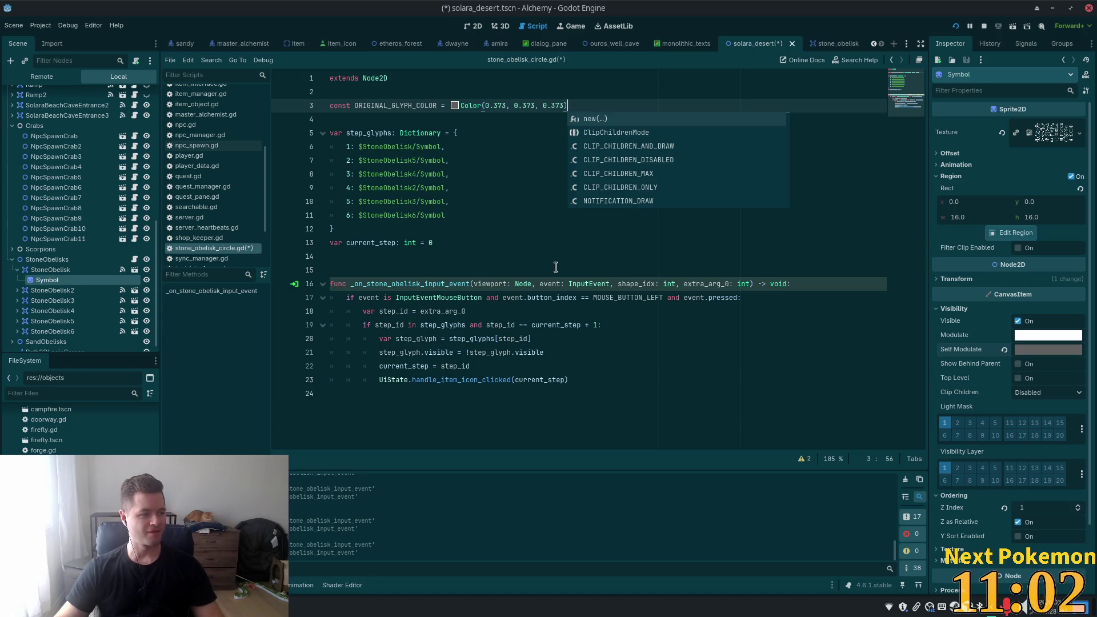
click(488, 215)
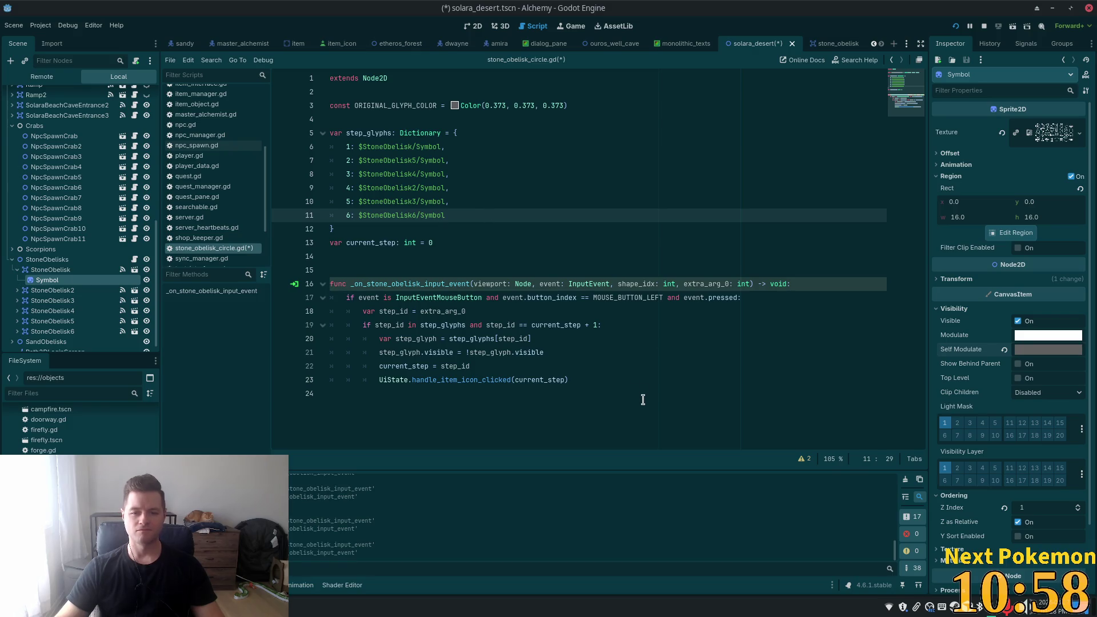
- Add a line reading const ACTIVATED_GLYPH_COLOR = Color() below the gray constant
click(582, 106)
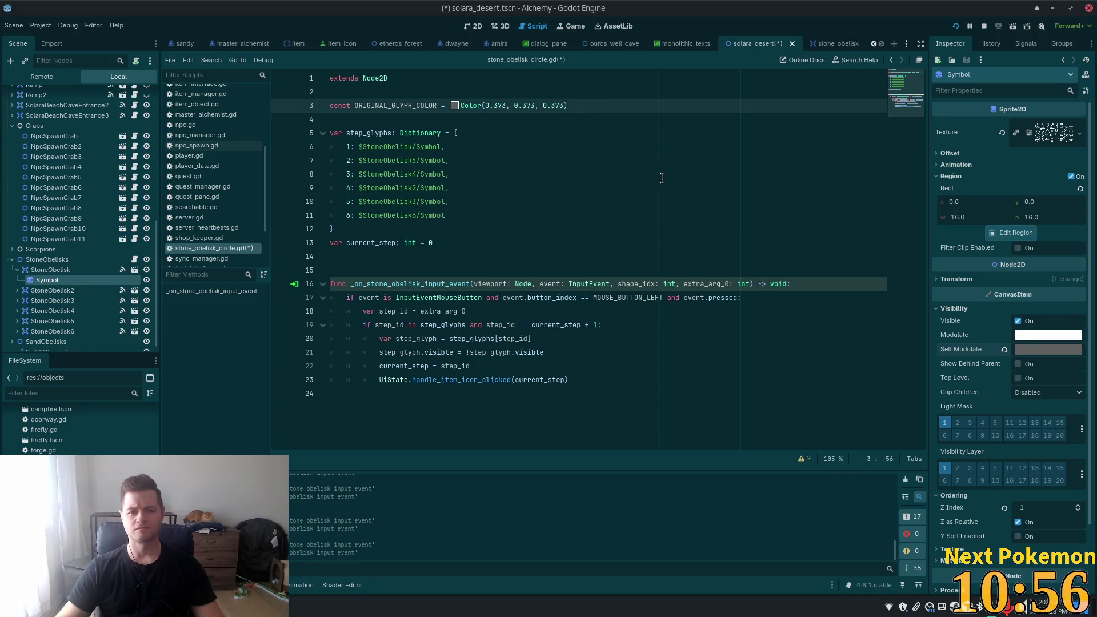
key(Return)
text(CO)
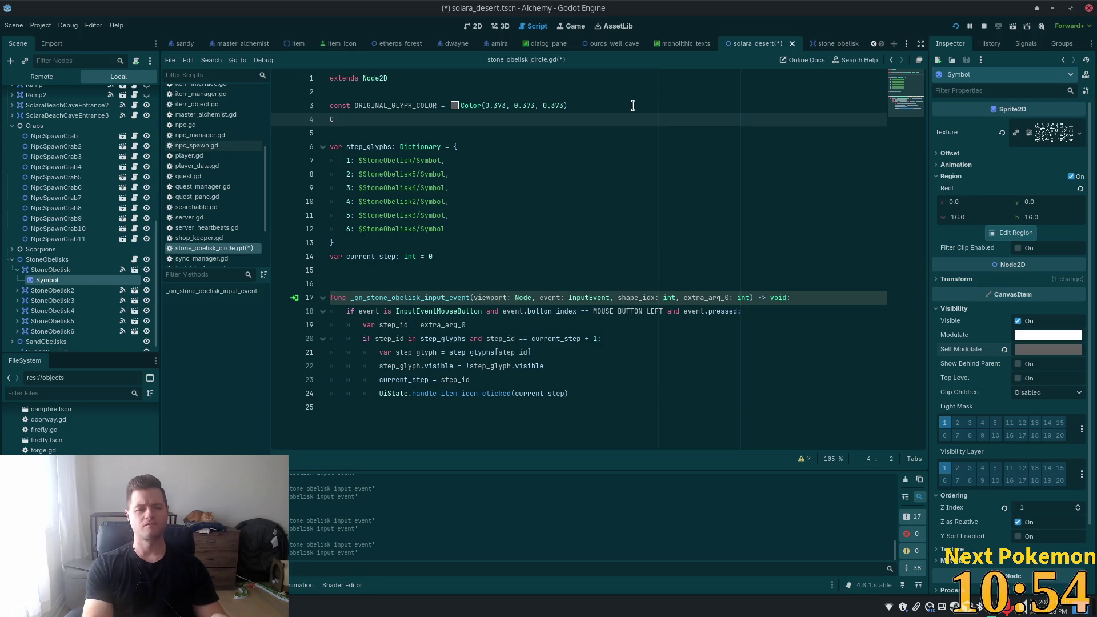
key(BackSpace)
key(BackSpace)
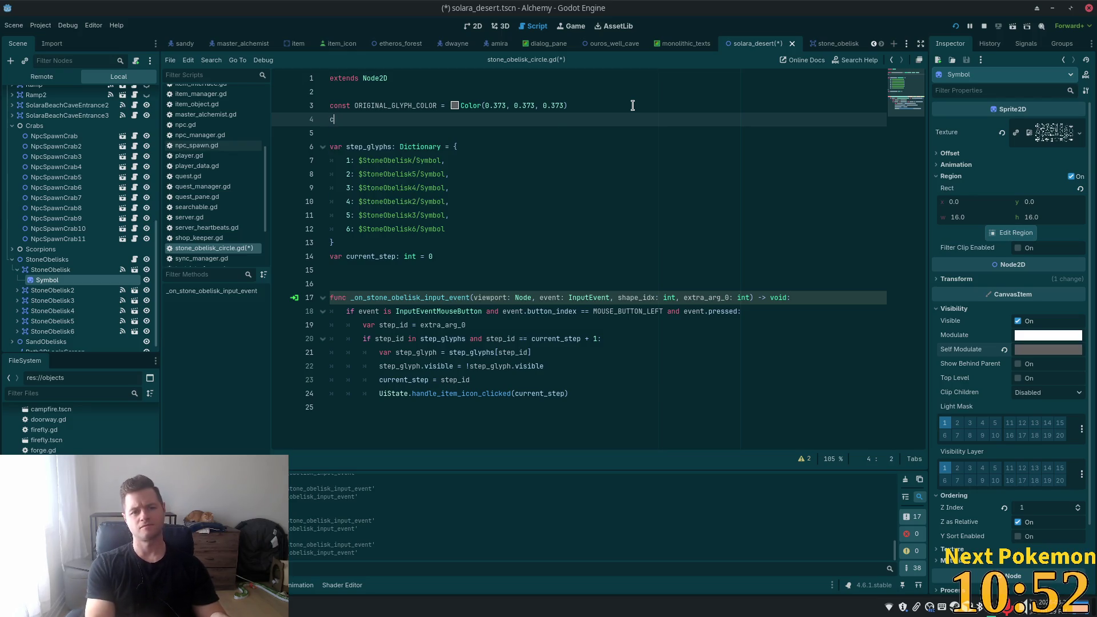
text(const AC)
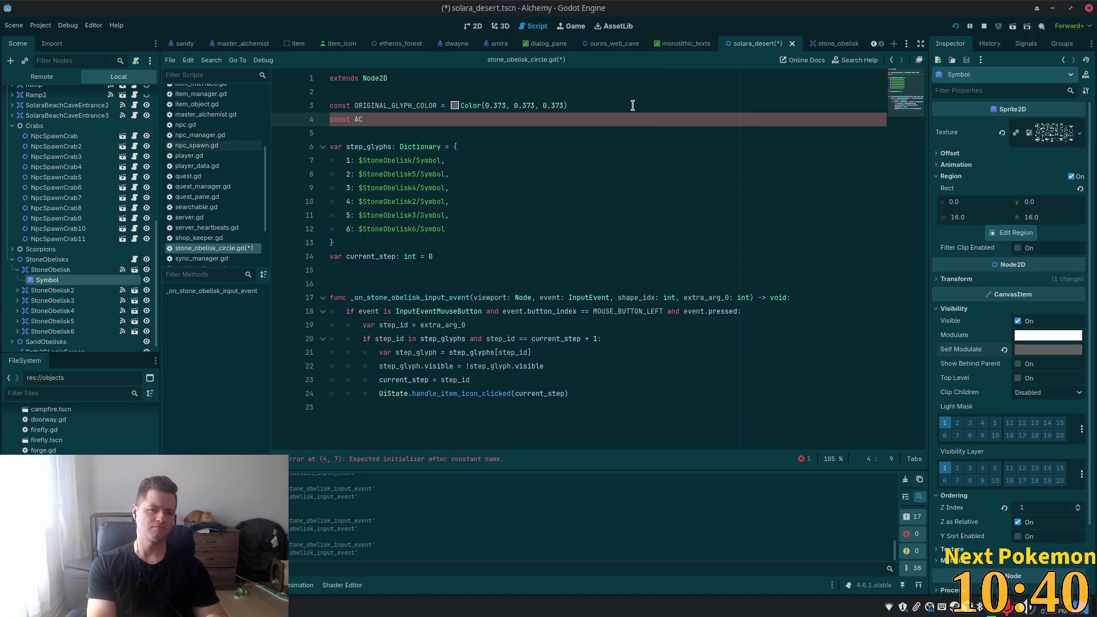
text(TIVA)
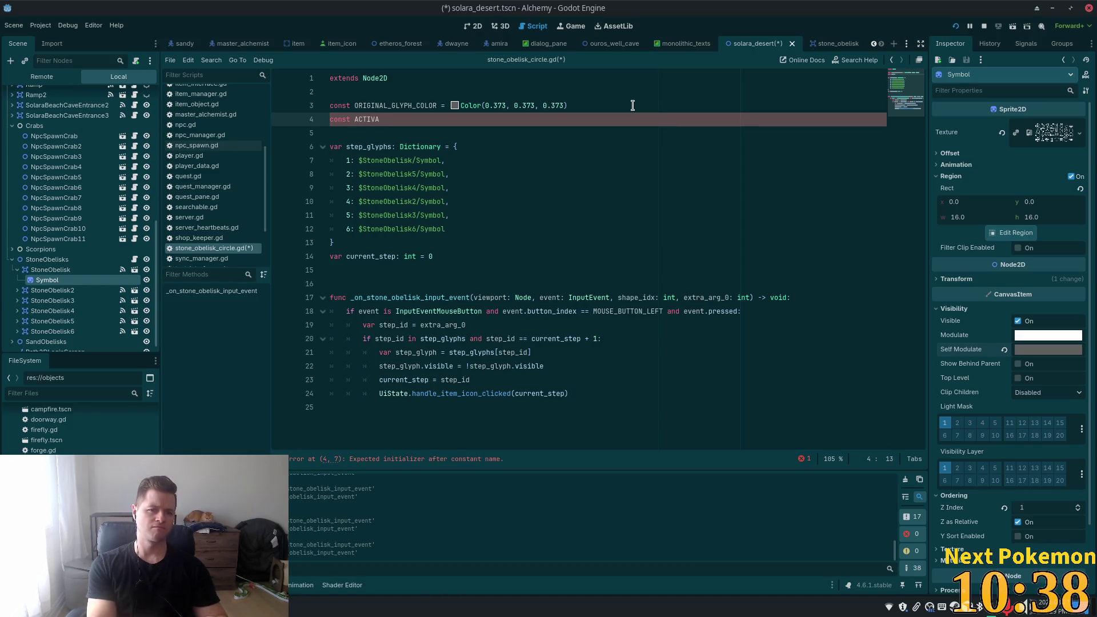
text(TED)
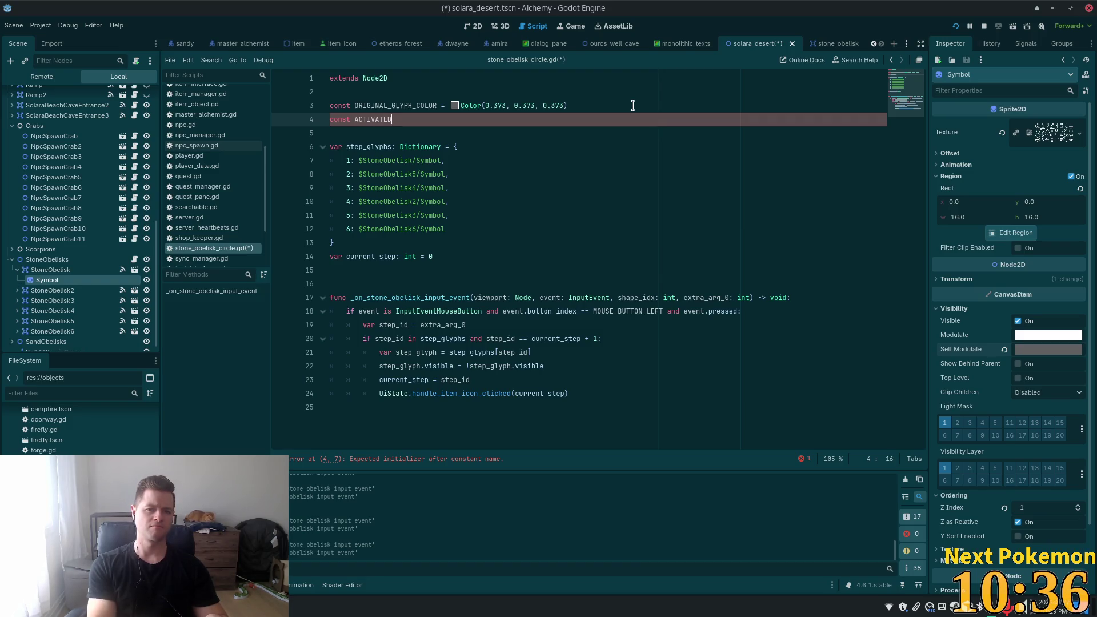
text(_GLYPH)
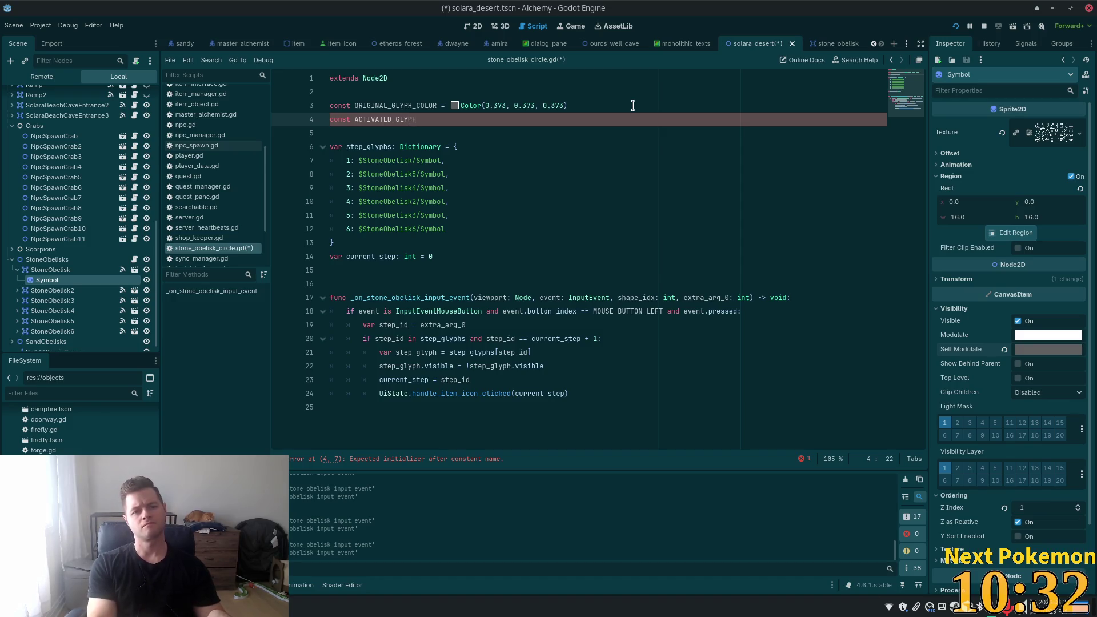
text(_COL)
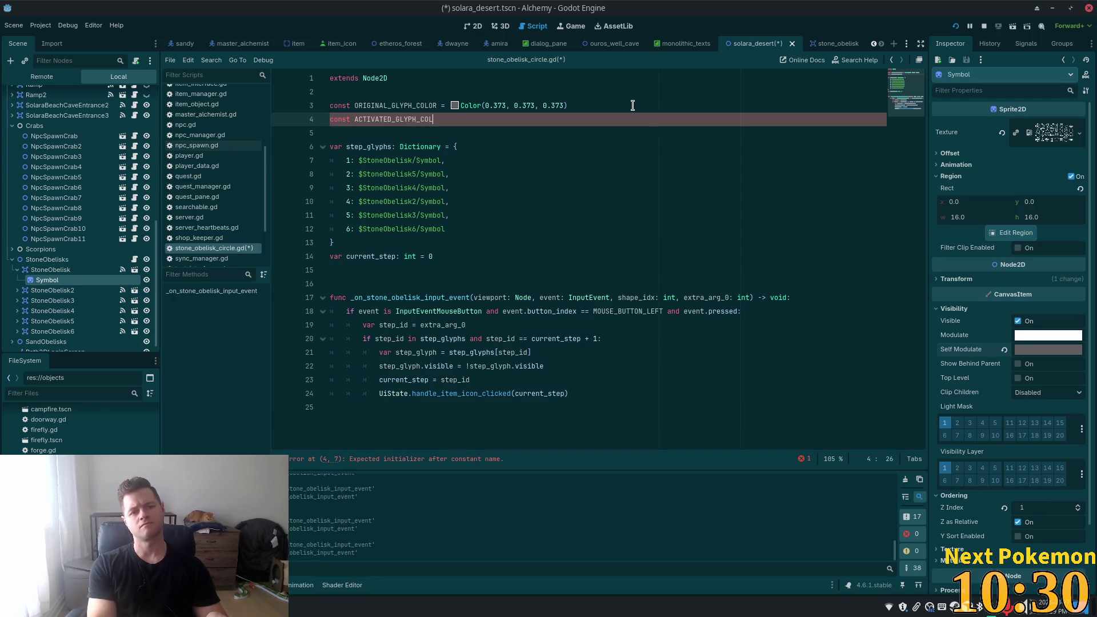
key(BackSpace)
key(BackSpace)
key(BackSpace)
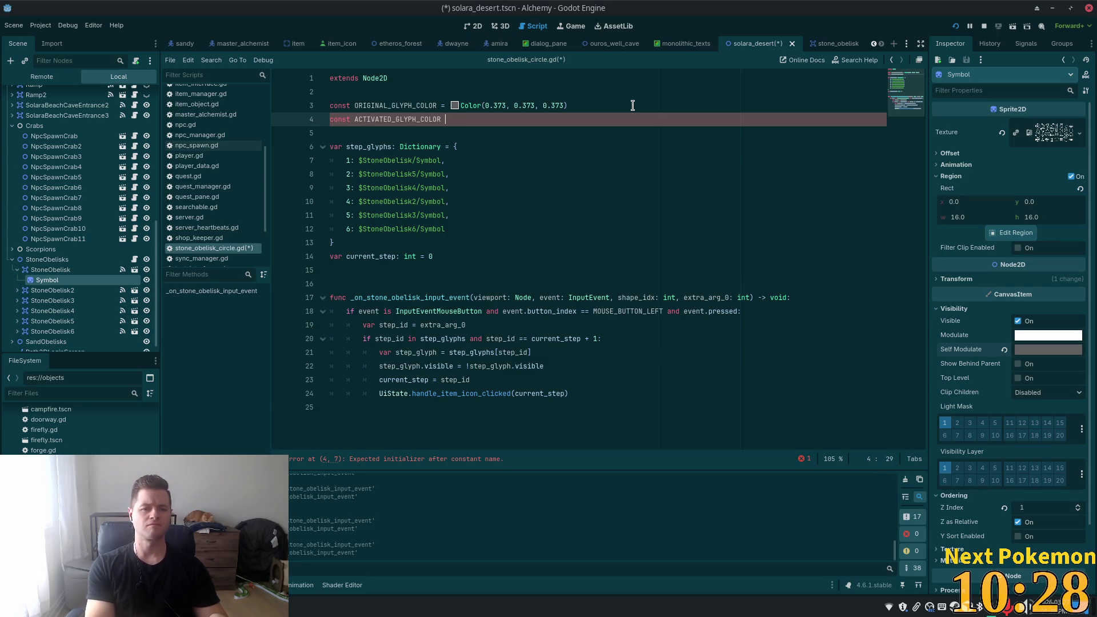
text(Col)
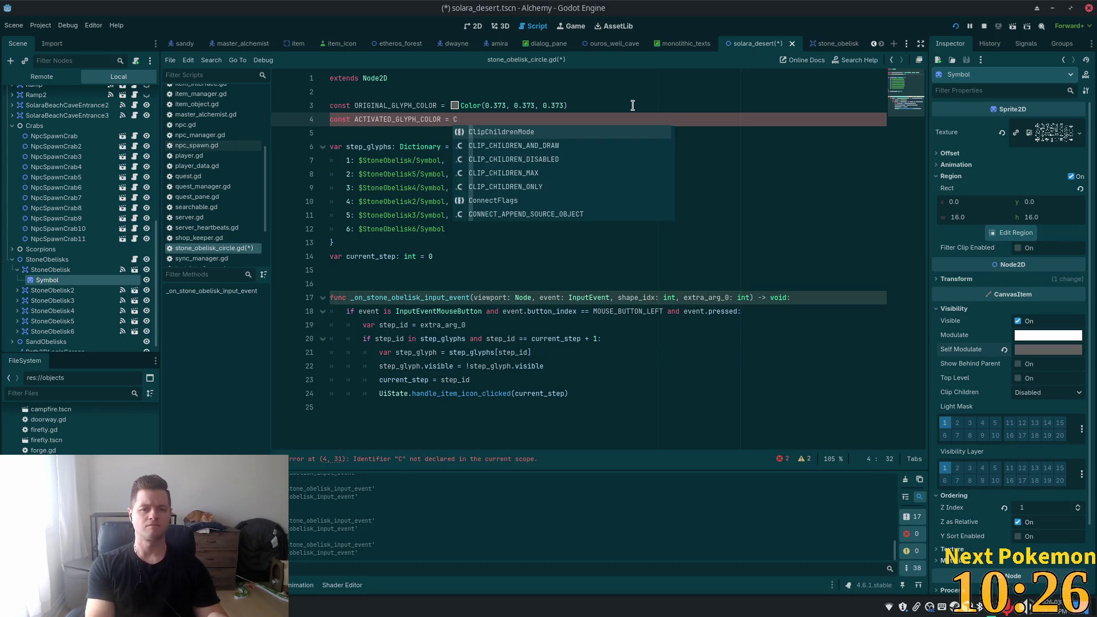
text(o)
key(Return)
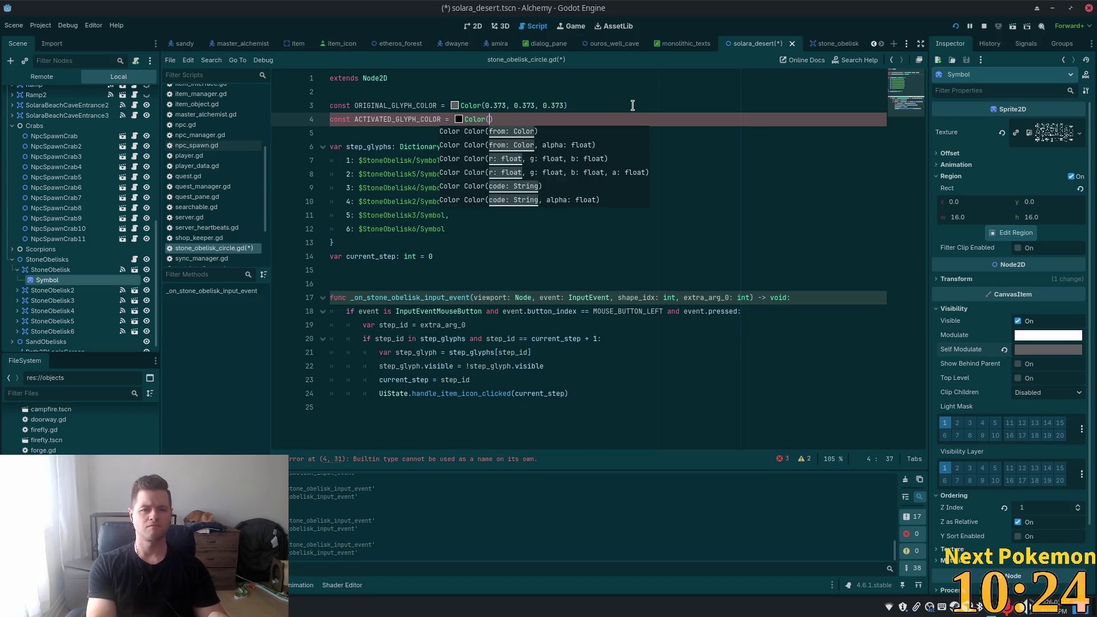
- Pick bright red, Color(0.989, 0.0, 0.0, 1.0), for ACTIVATED_GLYPH_COLOR in the inline colour picker
click(458, 119)
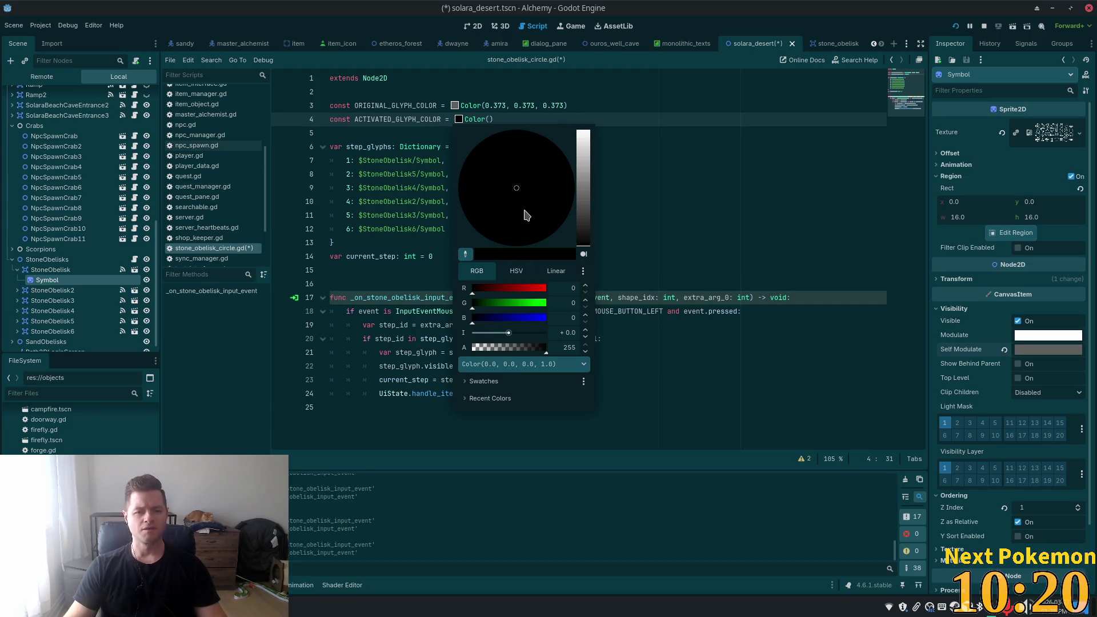
click(508, 290)
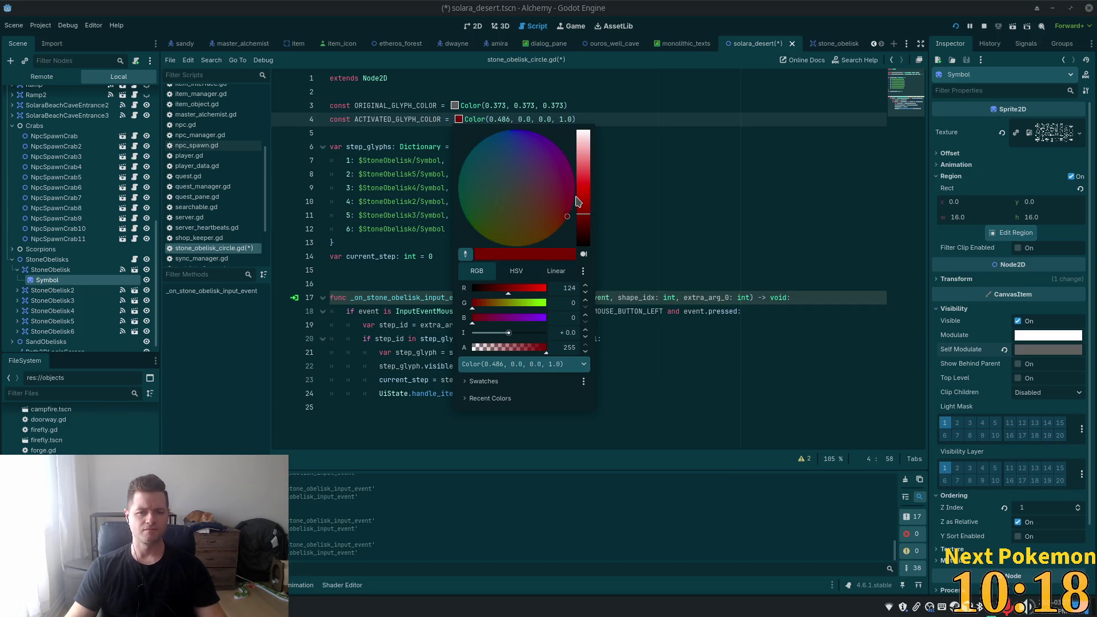
drag(579, 197, 582, 185)
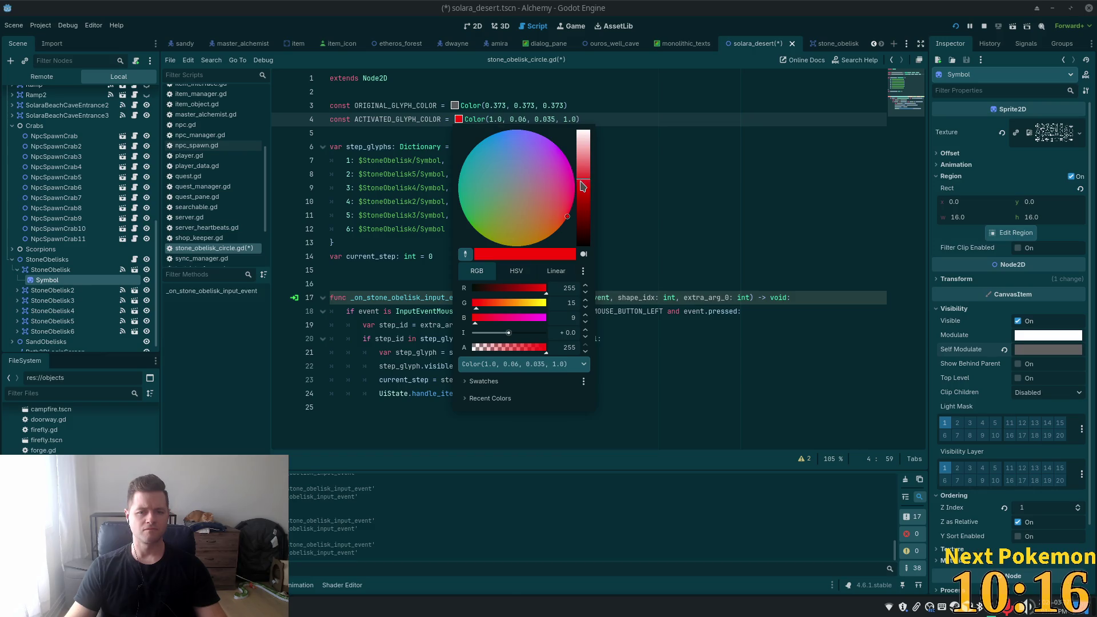
click(585, 193)
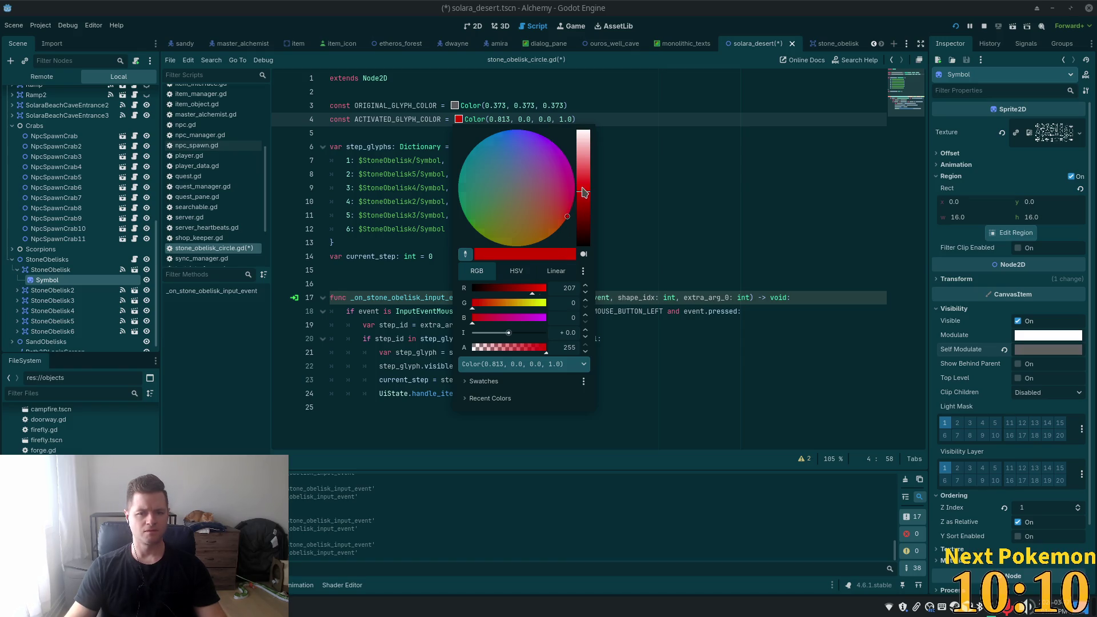
drag(585, 192, 583, 182)
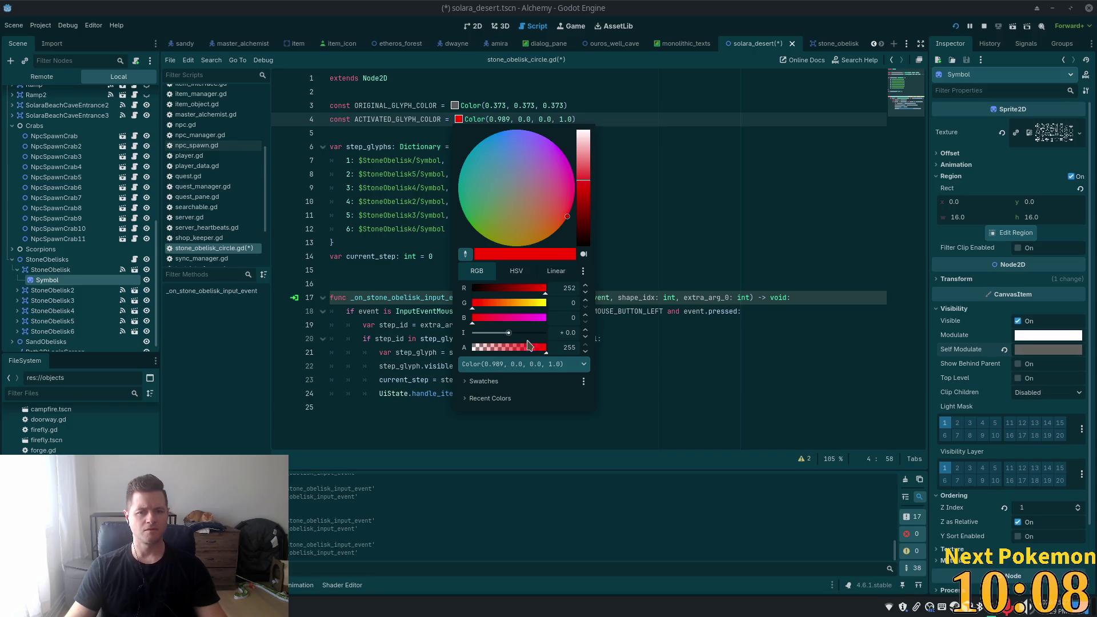
click(675, 131)
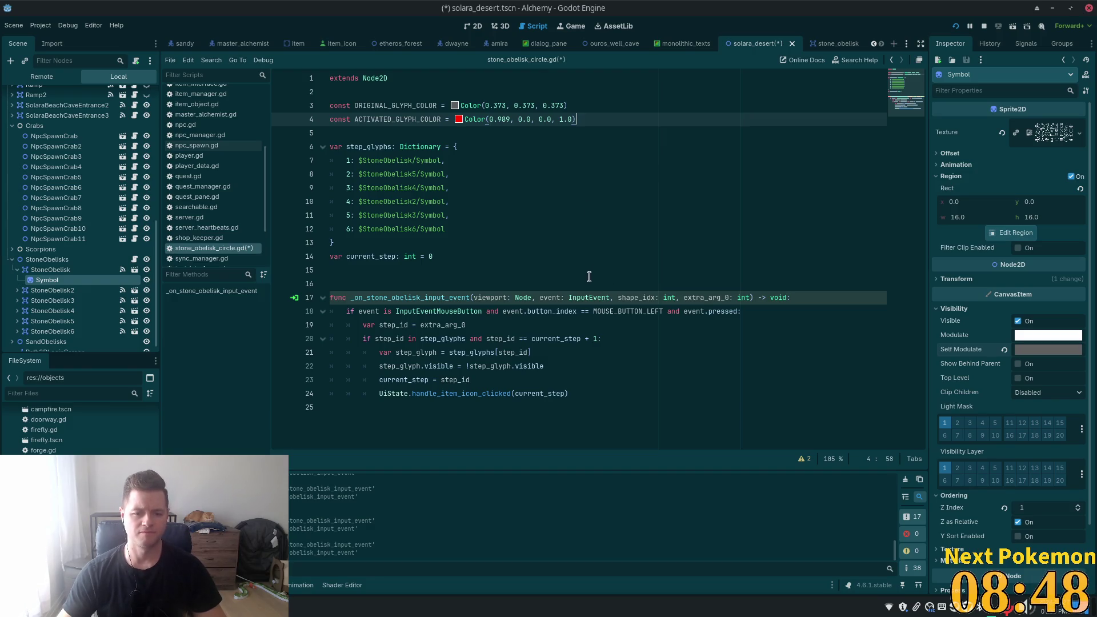
click(464, 325)
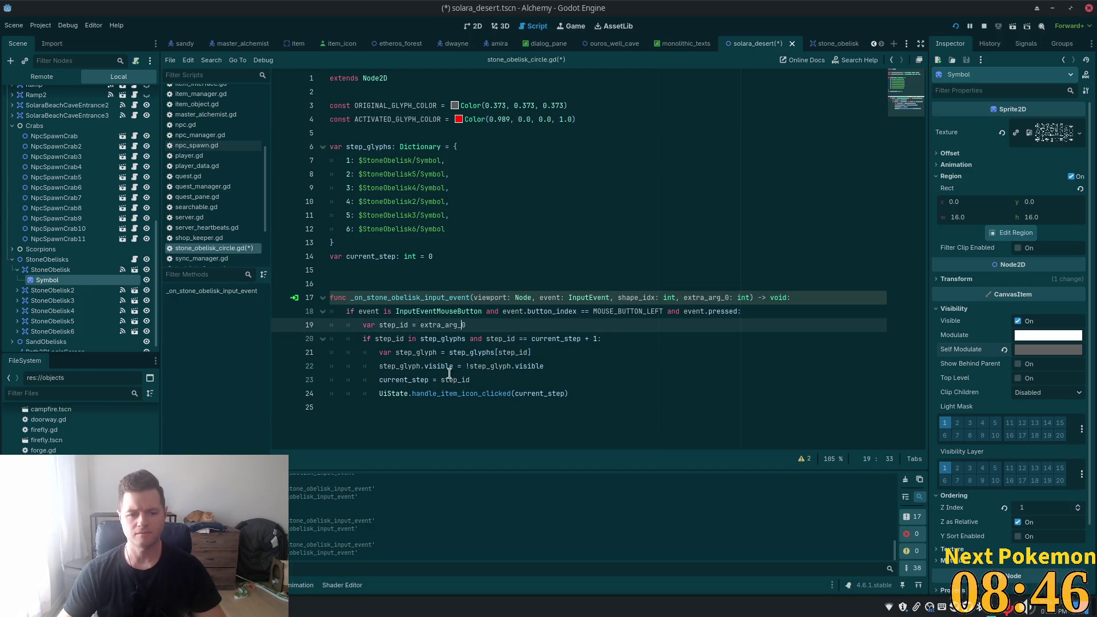
- Clear the step_glyph.visible = !step_glyph.visible line, leaving line 22 blank, and save with Ctrl+S
double_click(555, 339)
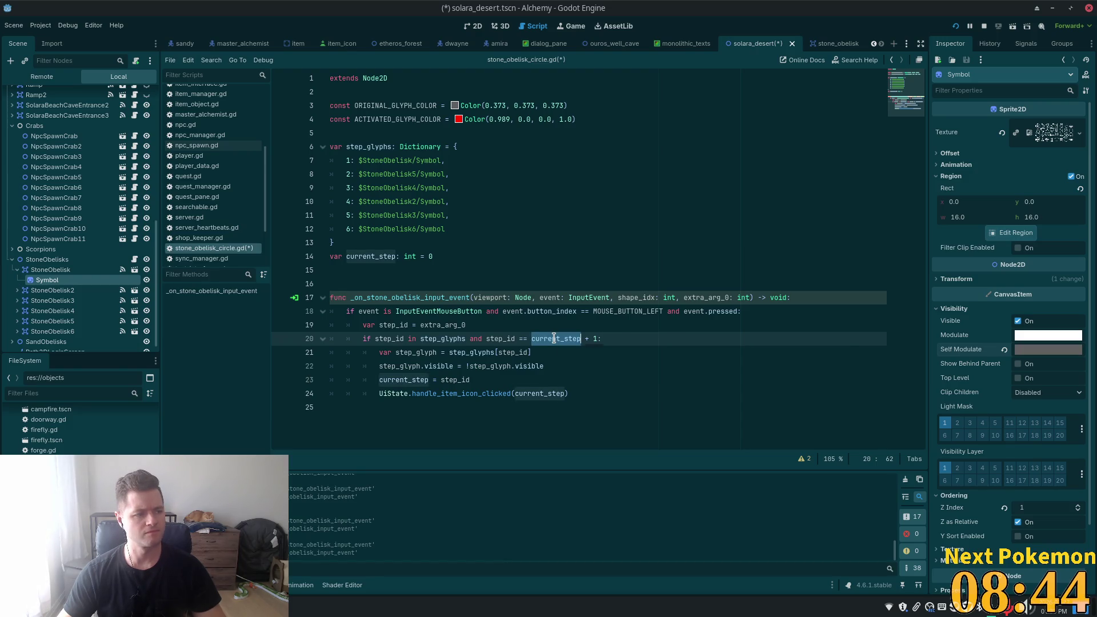
double_click(455, 380)
click(433, 366)
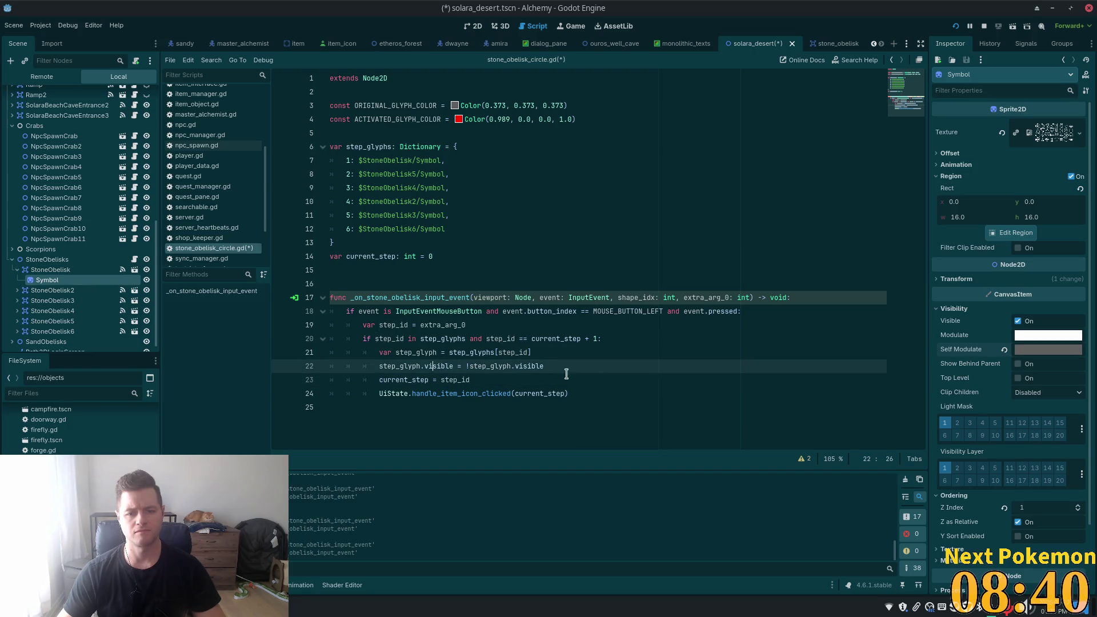
drag(564, 368, 377, 368)
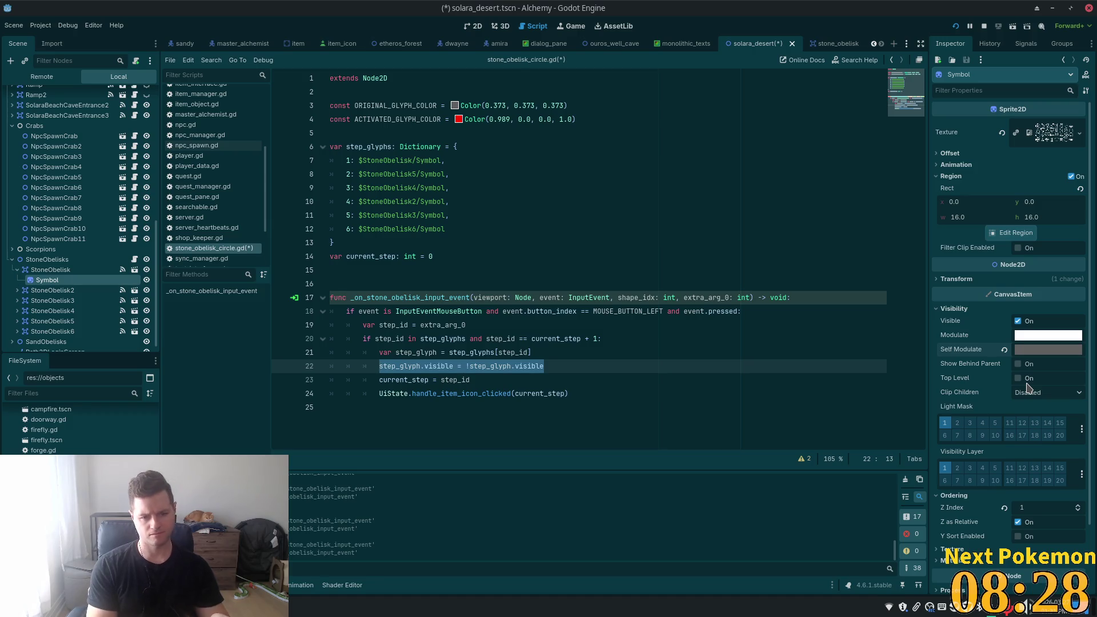
text(step)
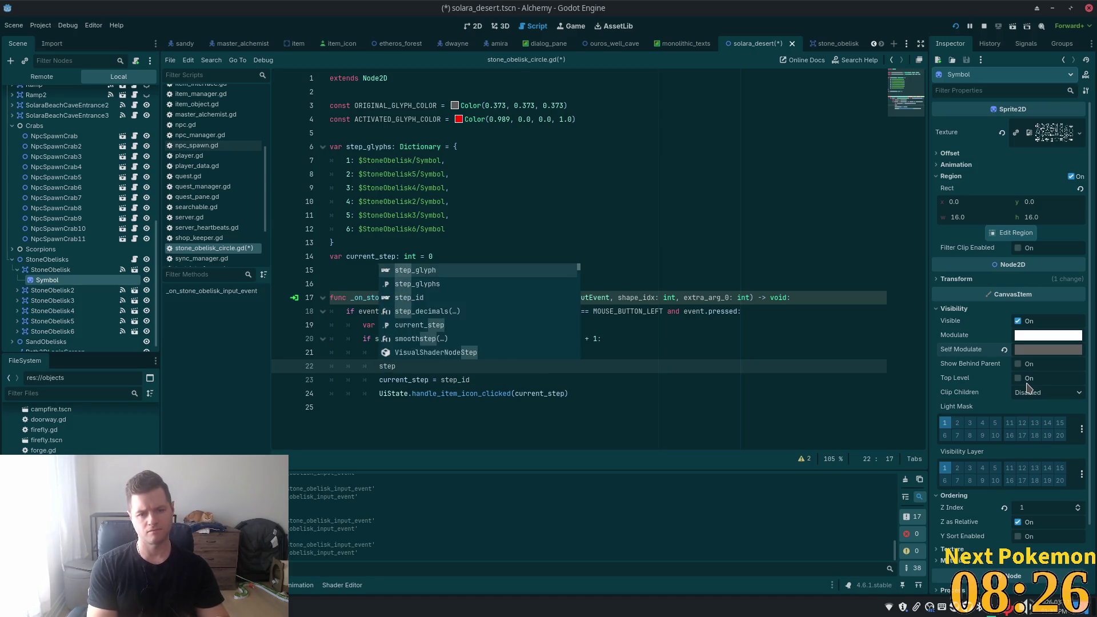
key(Return)
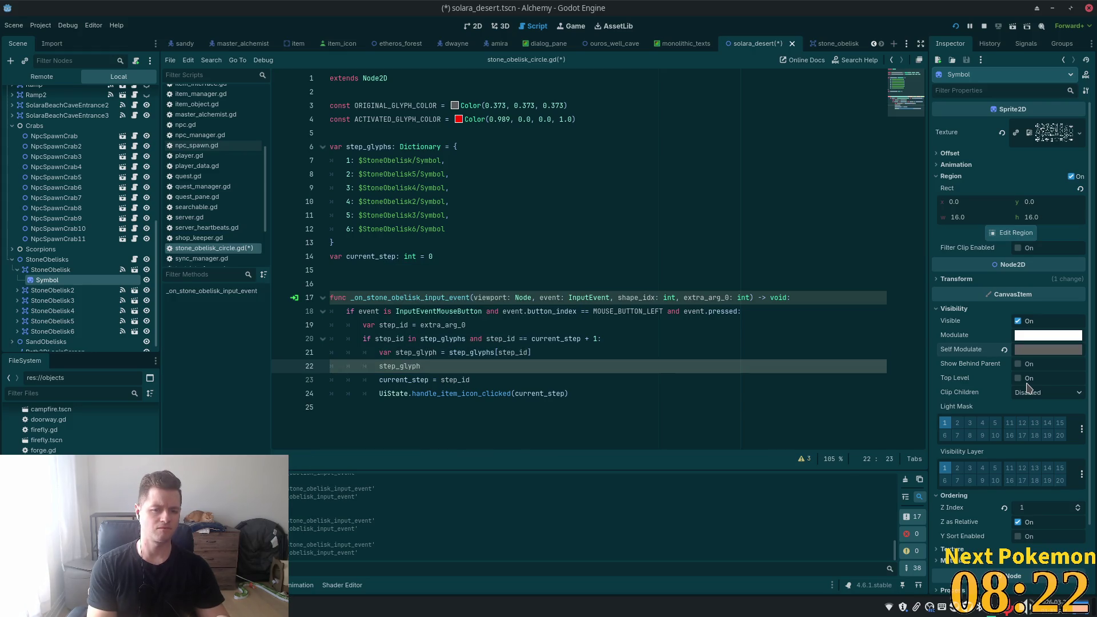
text(/)
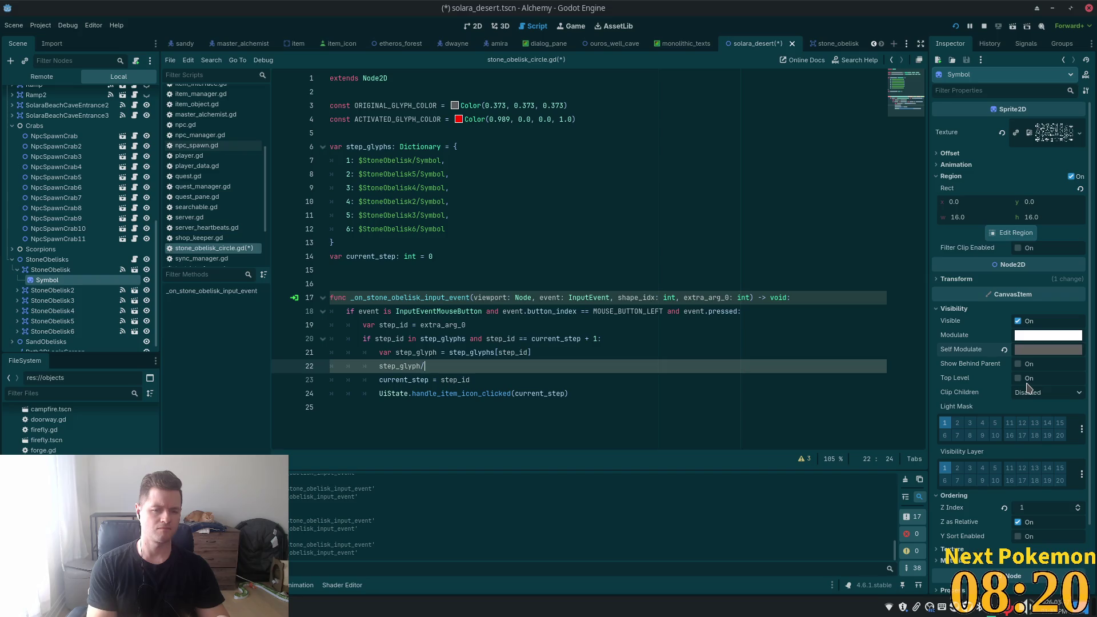
key(BackSpace)
text(.)
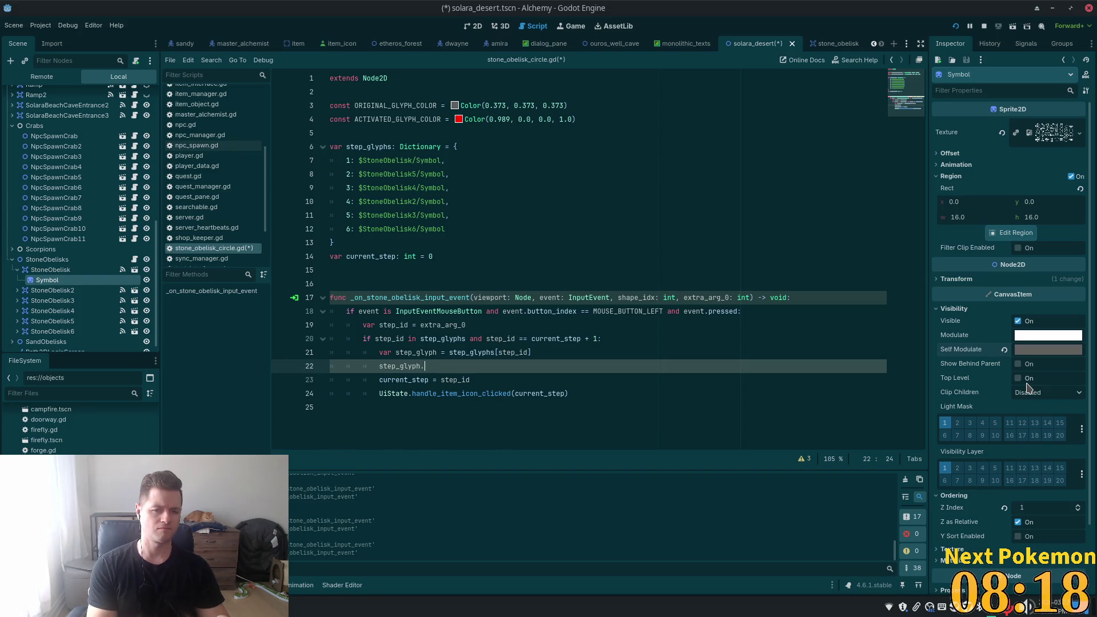
key(BackSpace)
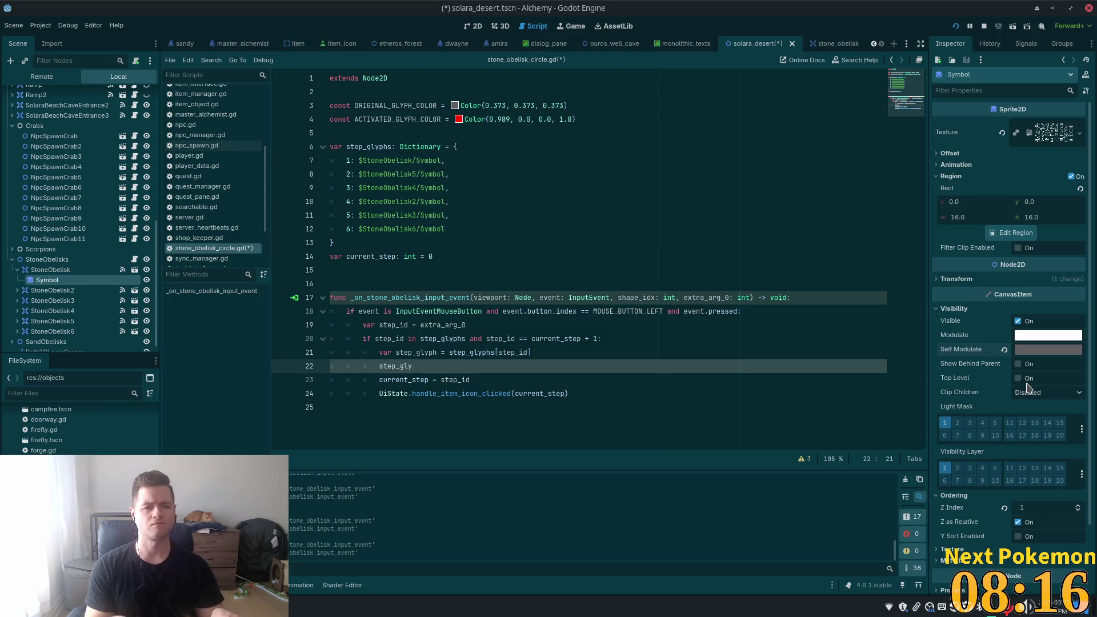
key(shift+Home)
key(BackSpace)
key(ctrl+s)
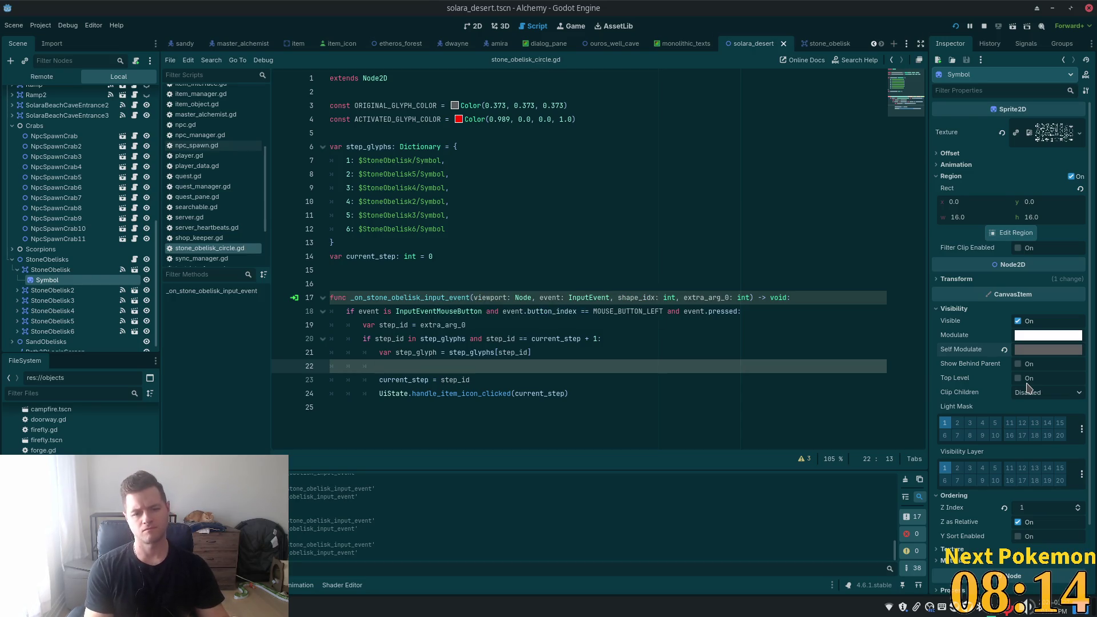
- In Cursor, complete line 22 as step_glyph.modulate = ACTIVATED_GLYPH_COLOR from the Tab suggestion
key(alt+Tab)
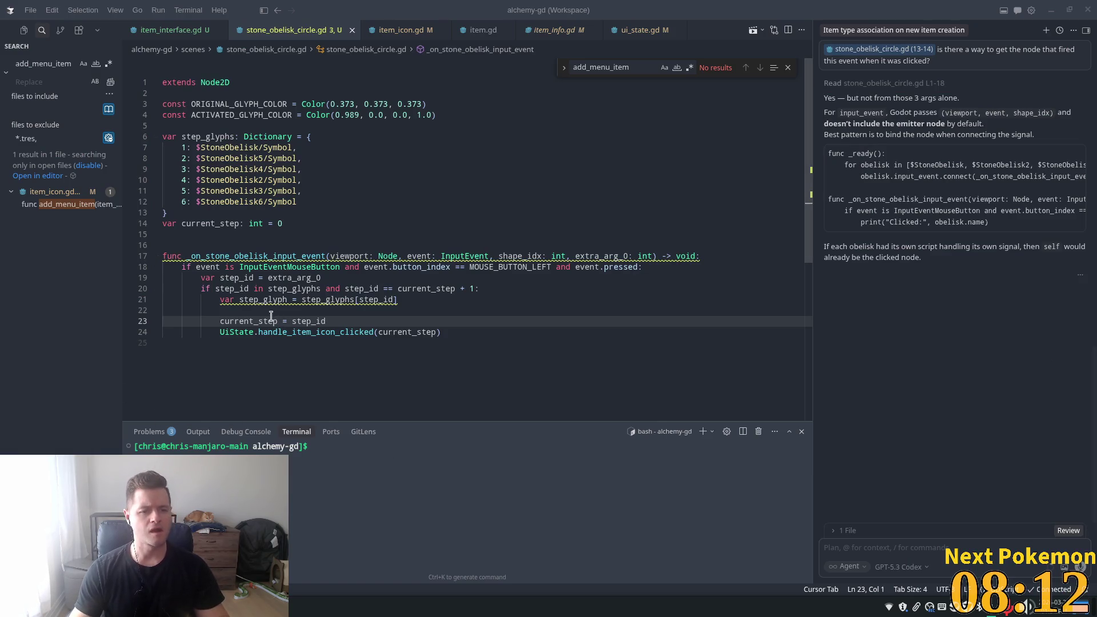
click(256, 310)
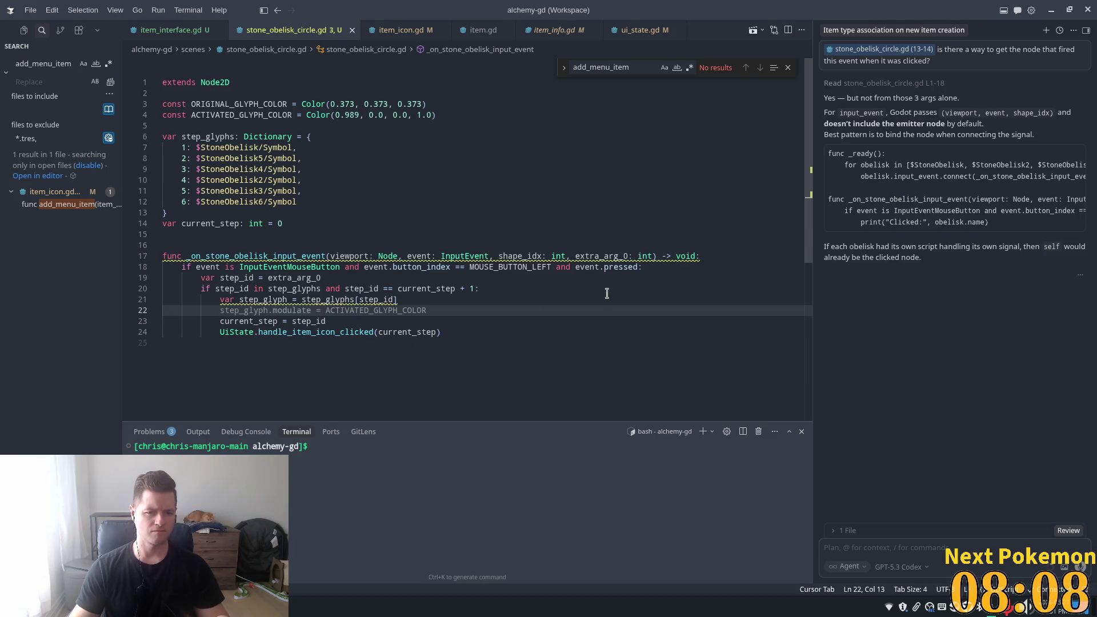
text(step)
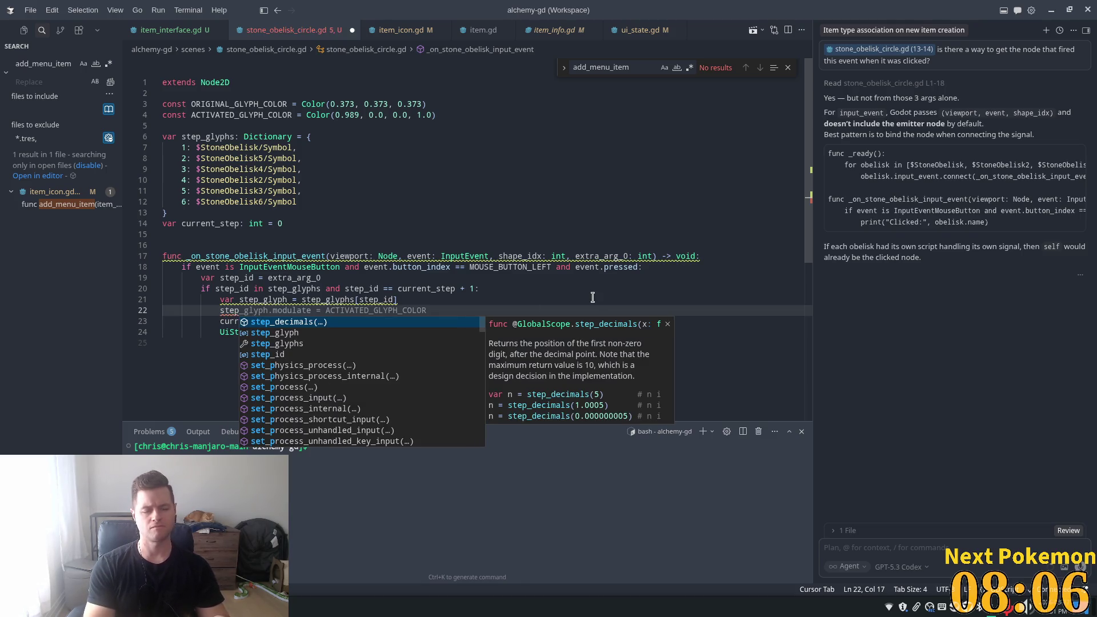
text(_gl)
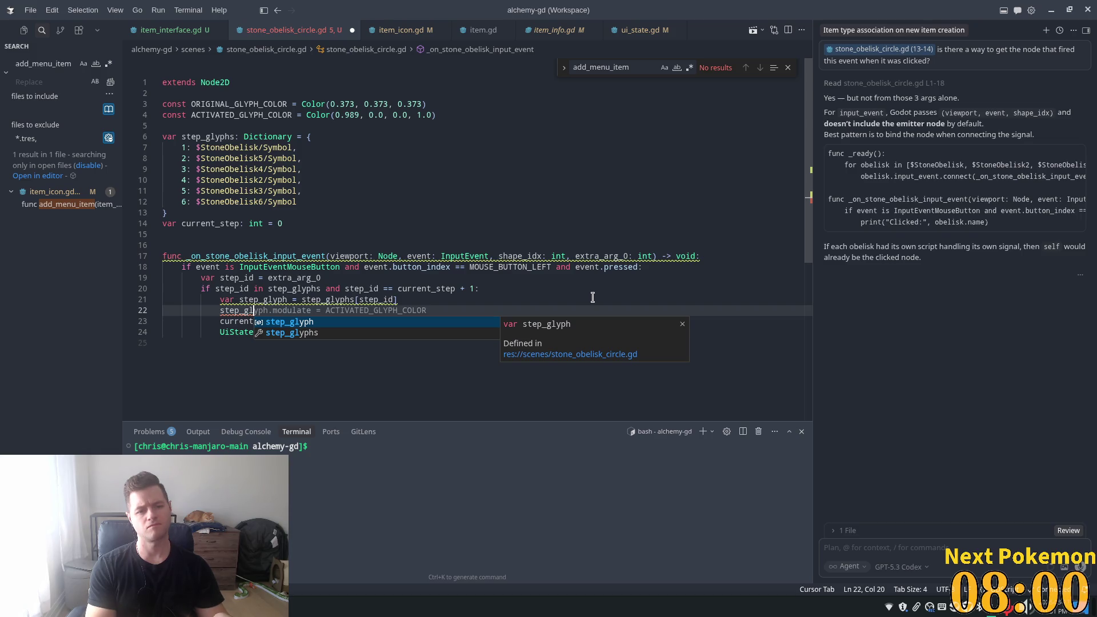
key(Tab)
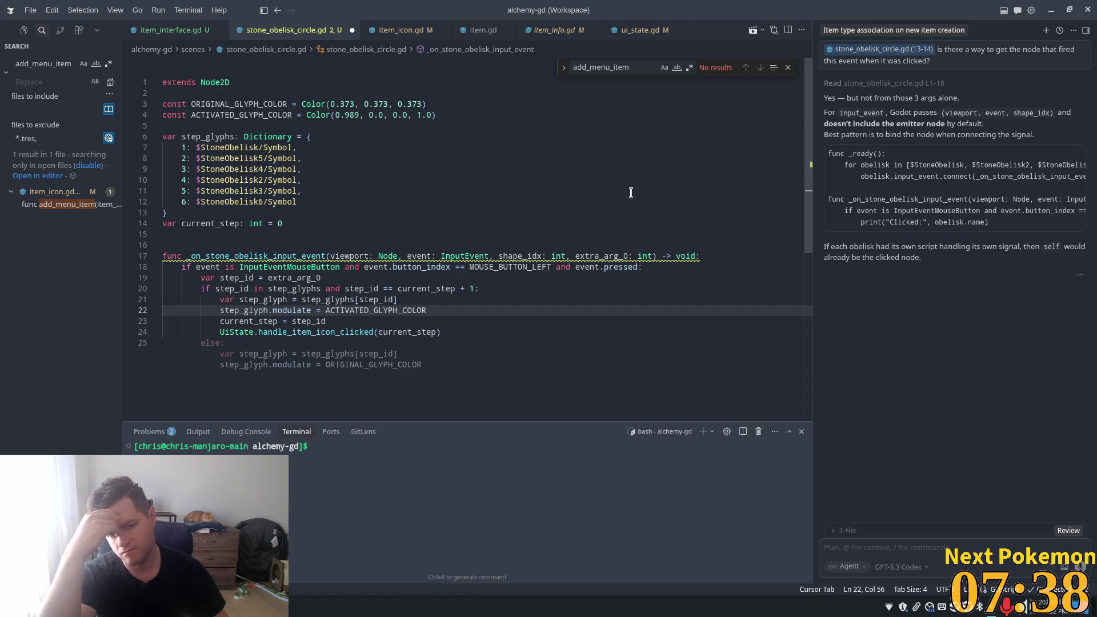
- Delete the UiState.handle_item_icon_clicked line from the obelisk click handler
click(445, 333)
mouse_move(445, 333)
mouse_down()
mouse_move(149, 334)
mouse_move(120, 323)
mouse_up()
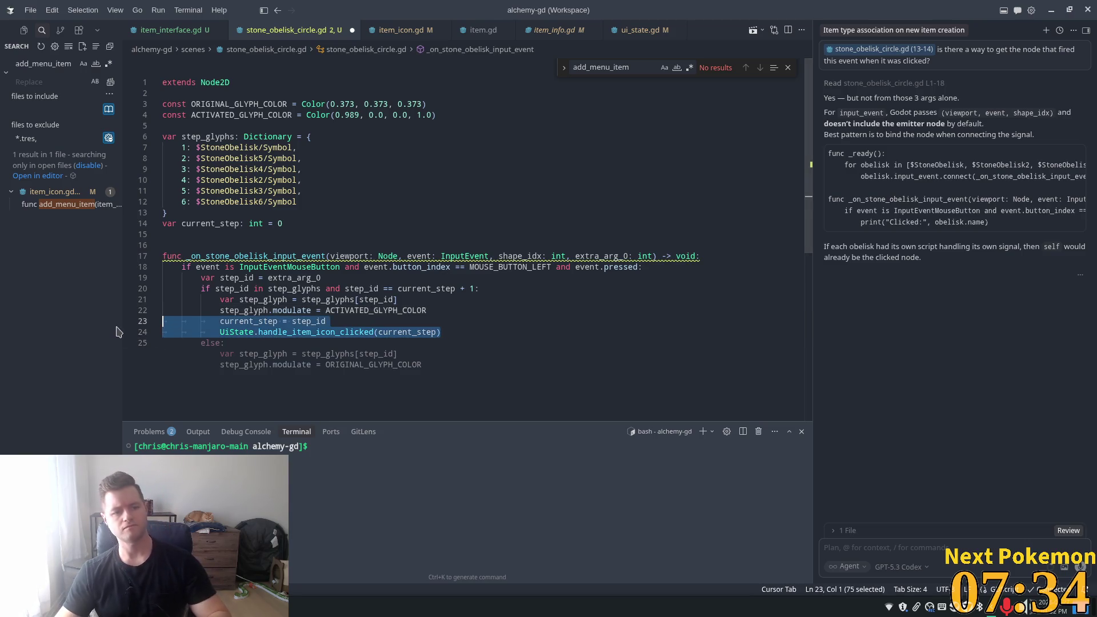
key(shift+Down)
key(BackSpace)
key(BackSpace)
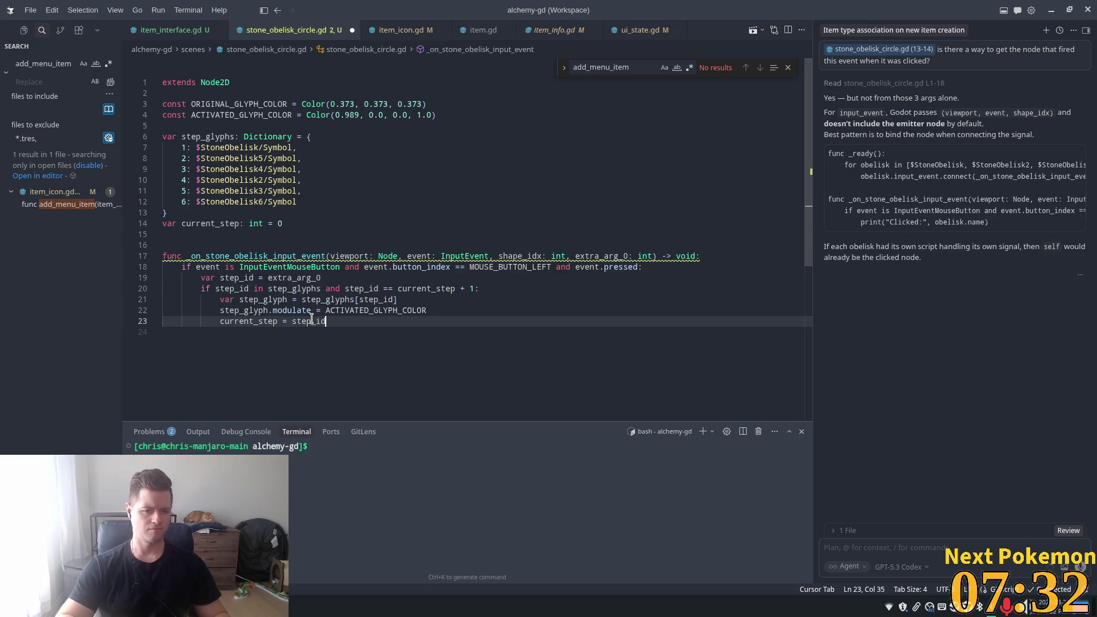
click(392, 267)
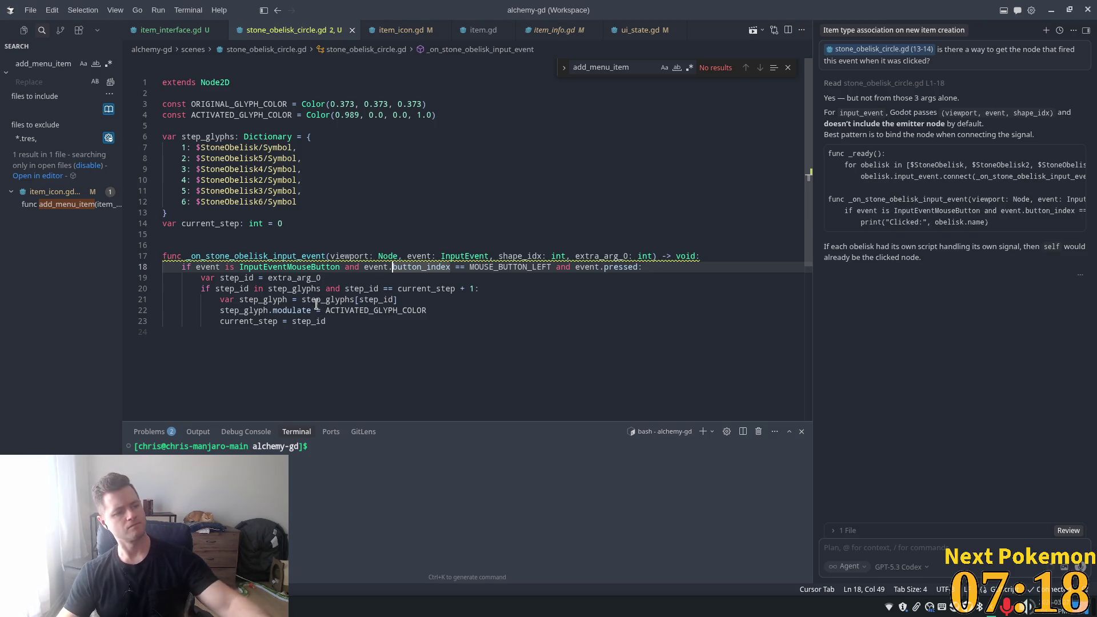
- Switch to Godot and run the project again
mouse_move(313, 307)
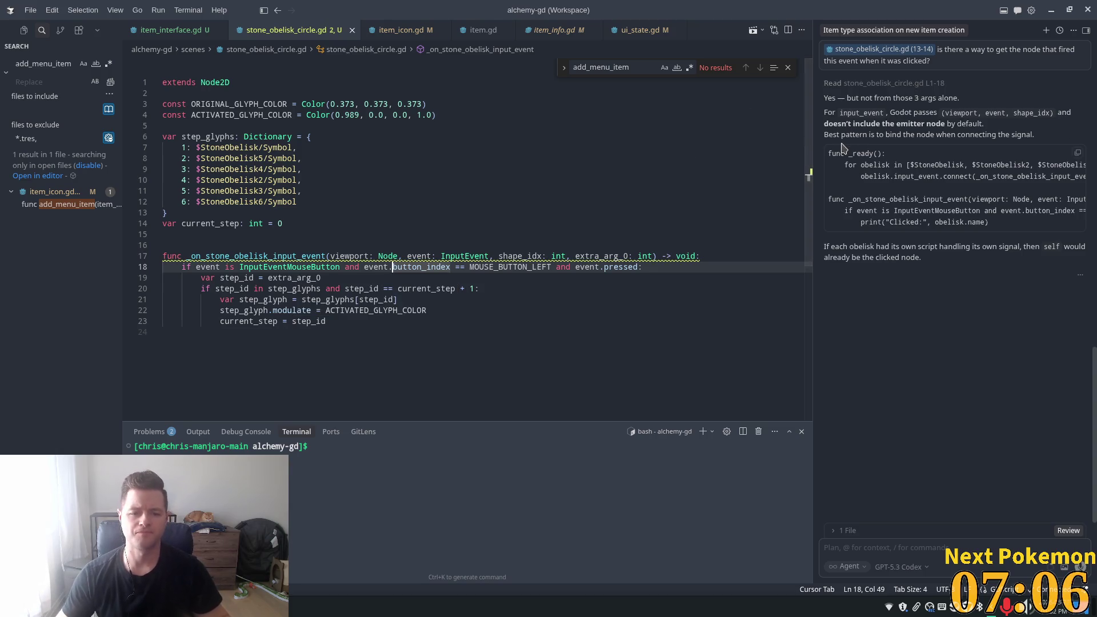
key(alt+Tab)
click(956, 26)
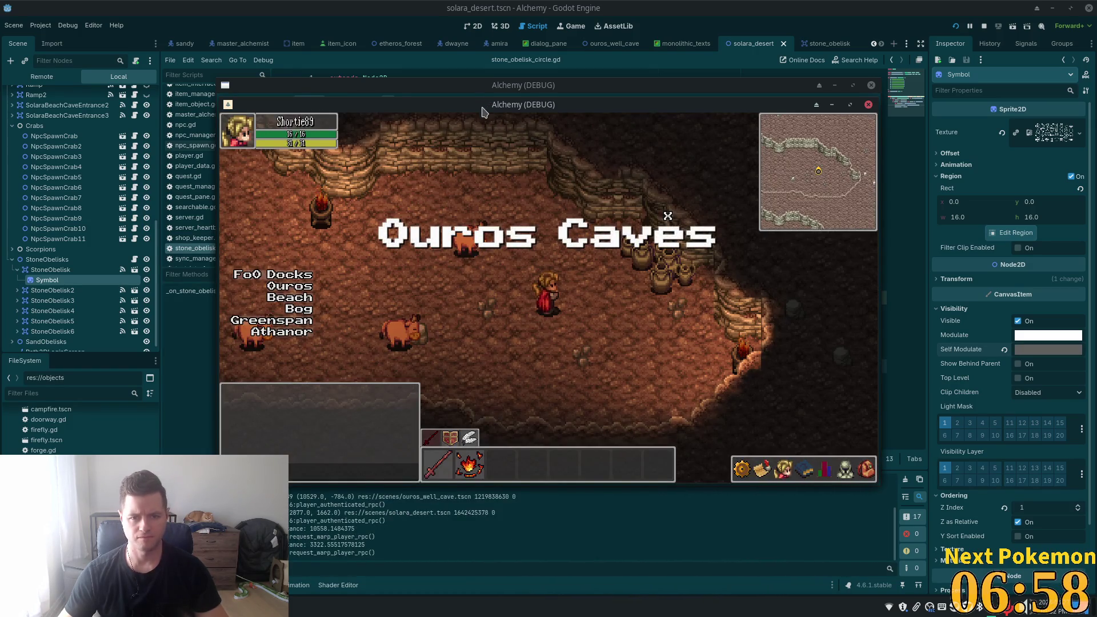
- Bring the Solara Desert game window forward and walk the character up-right across the desert
drag(482, 105, 340, 156)
click(572, 104)
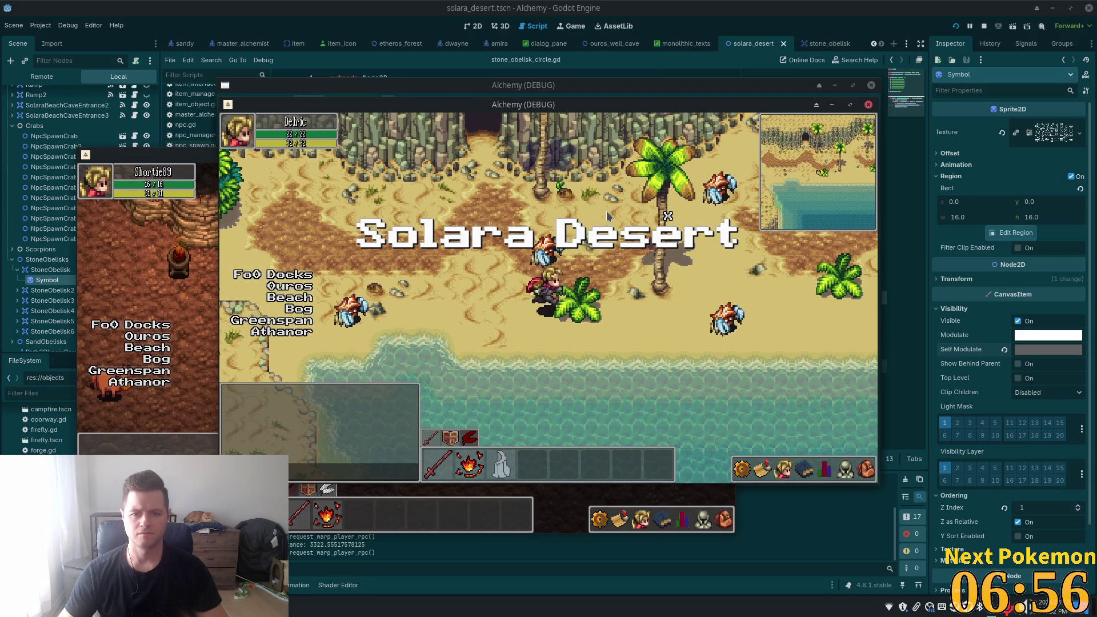
key(Up)
key(Right)
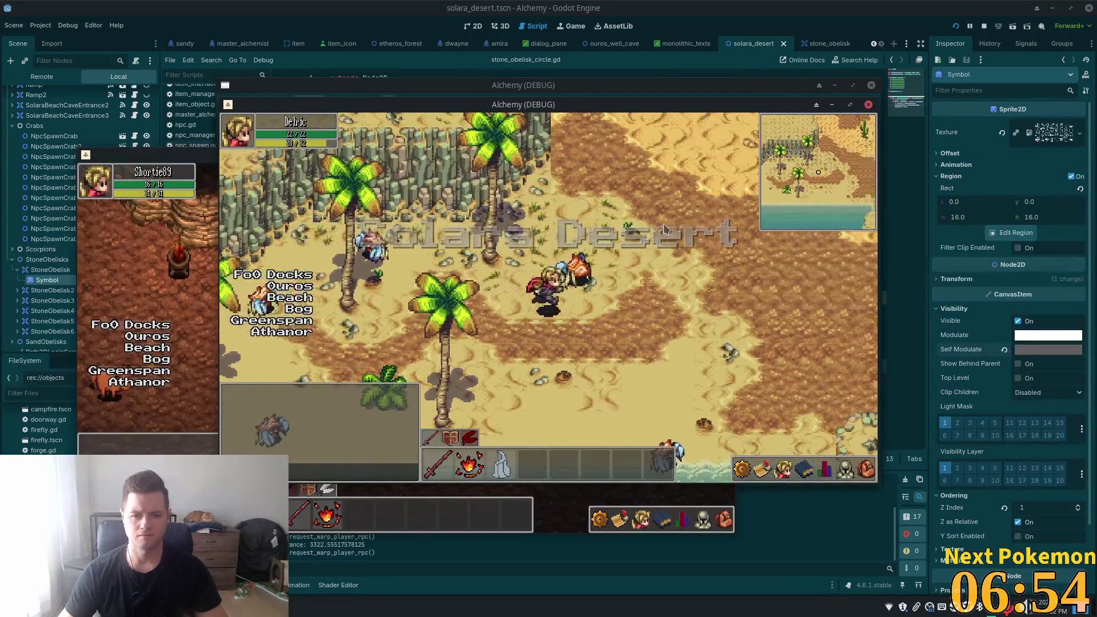
- Back in the editor, open the hud scene and its ItemInterface script
click(297, 7)
scroll(170, 44, up, 2)
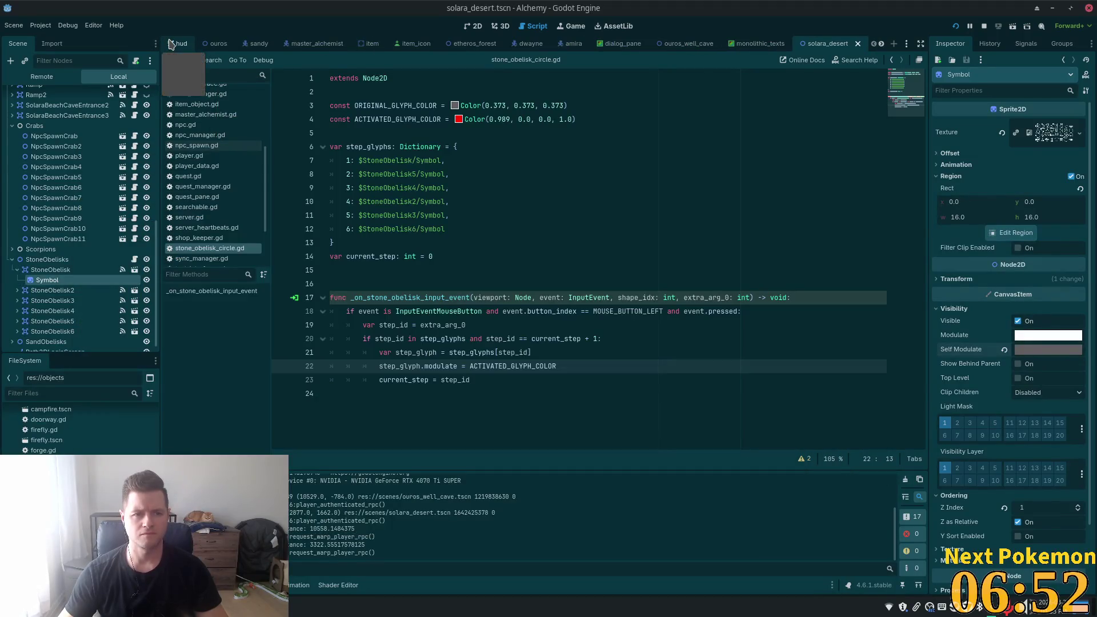
click(175, 44)
click(137, 240)
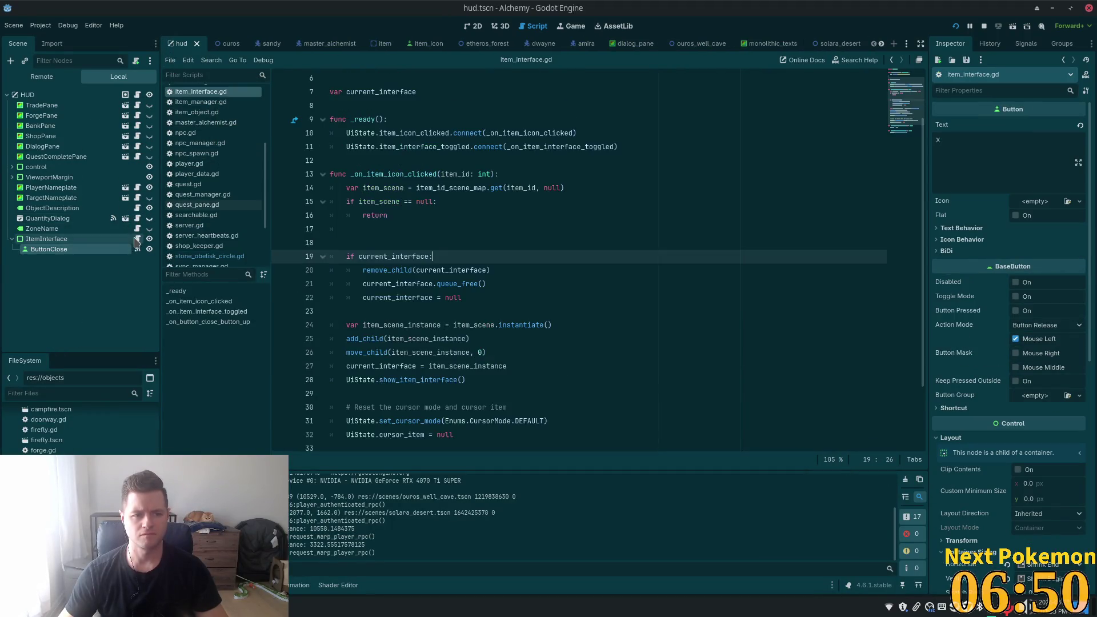
- Return to the game, walk toward the obelisks and click one, halting on the line-22 error
key(alt+Tab)
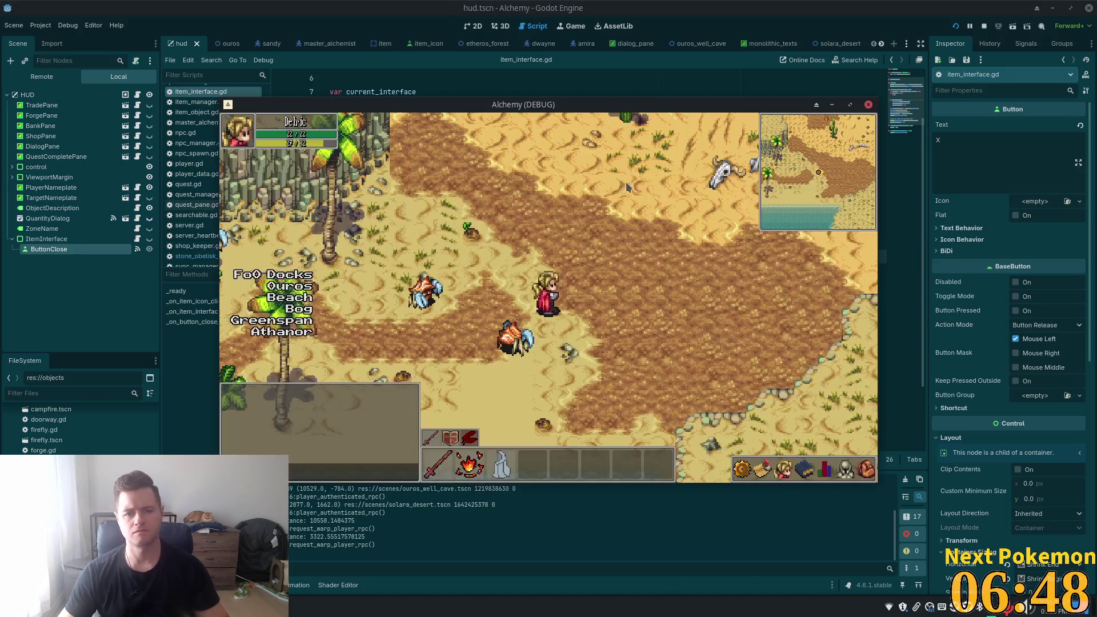
key(d)
key(i)
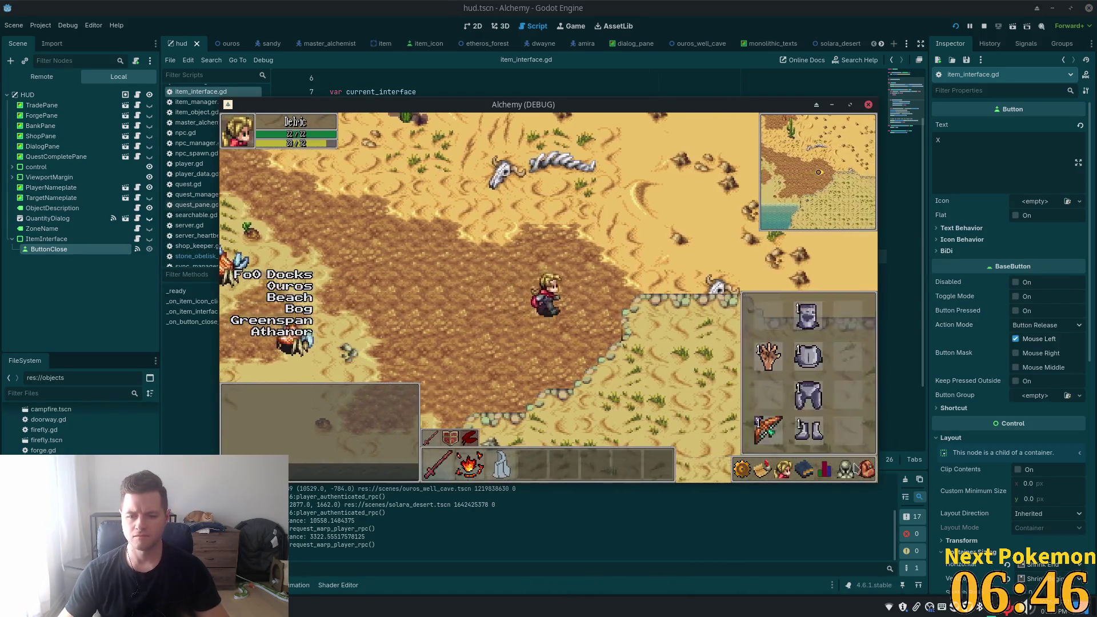
click(735, 437)
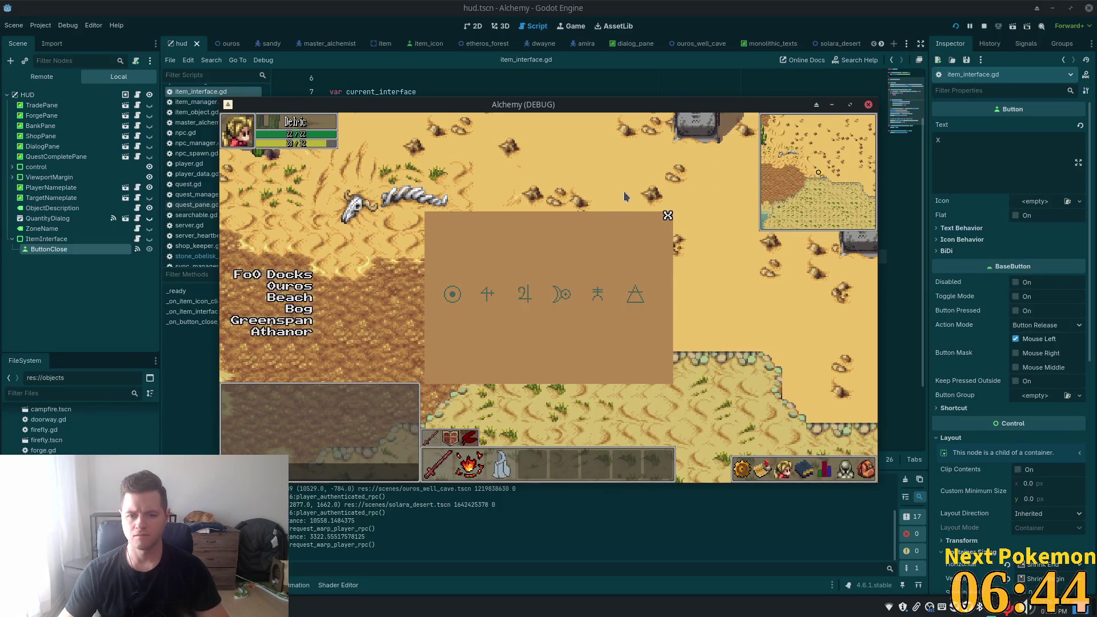
click(669, 218)
key(w)
key(d)
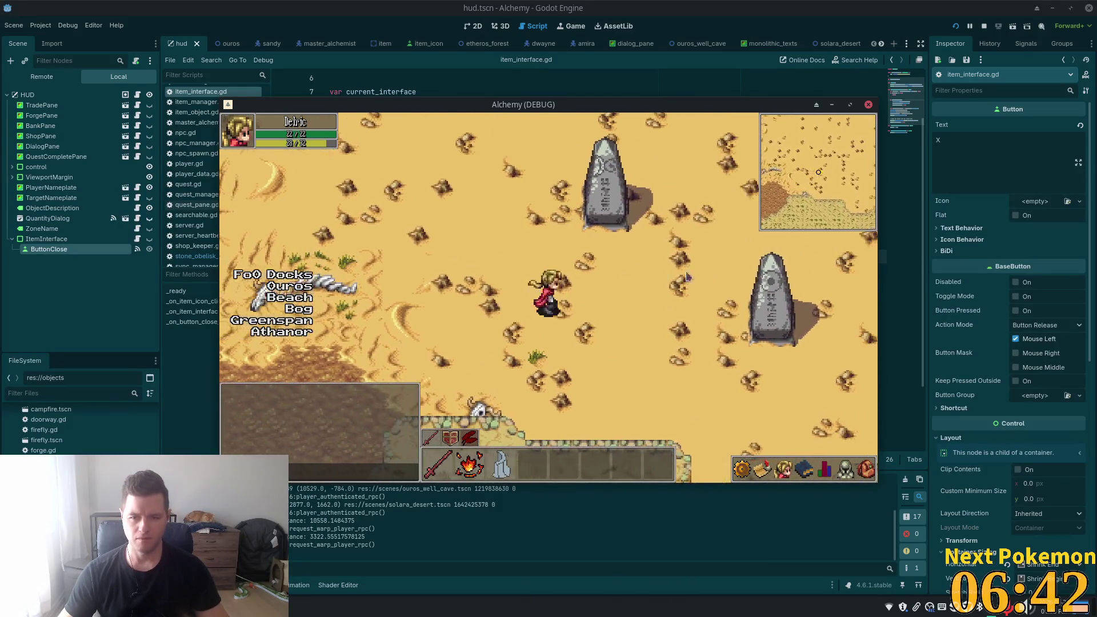
click(708, 322)
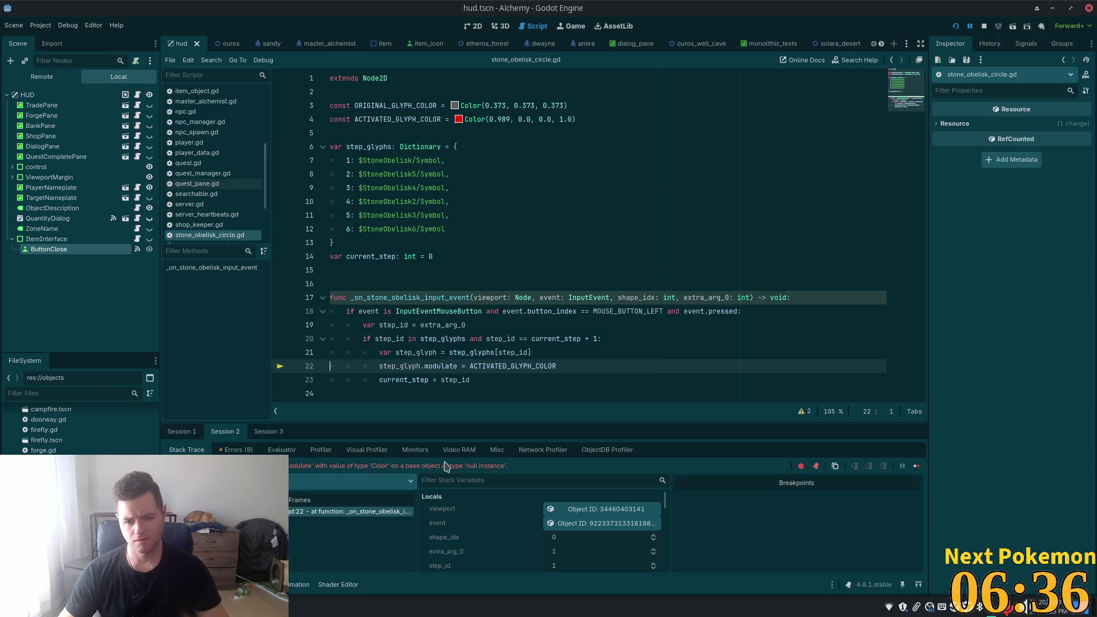
- Select 'object' in the error message and scroll the Stack Variables down to Members
double_click(426, 465)
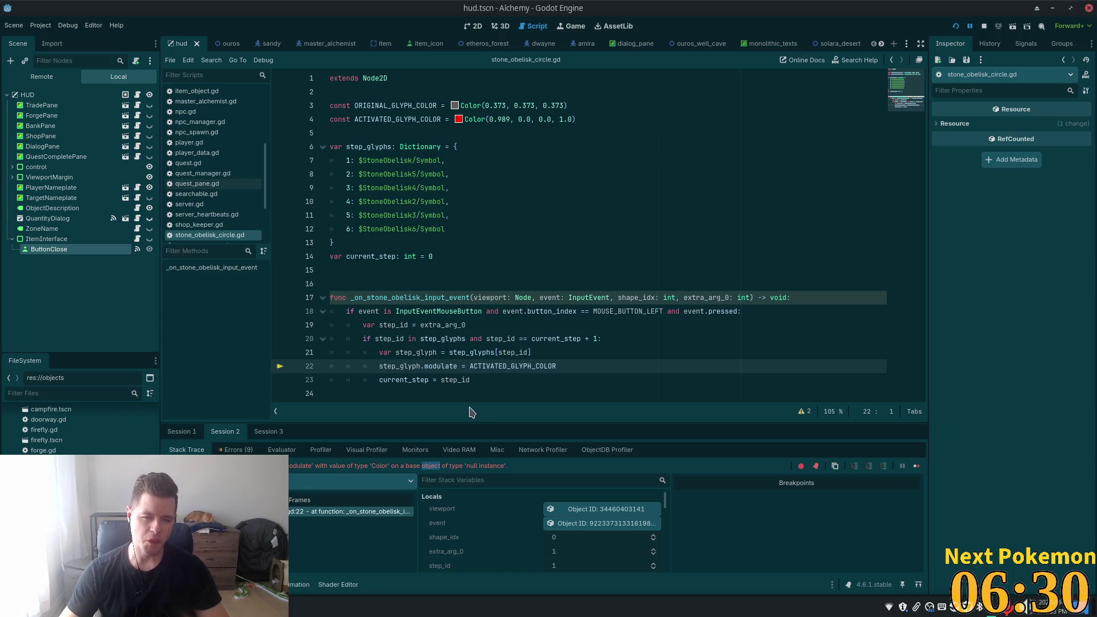
mouse_move(503, 354)
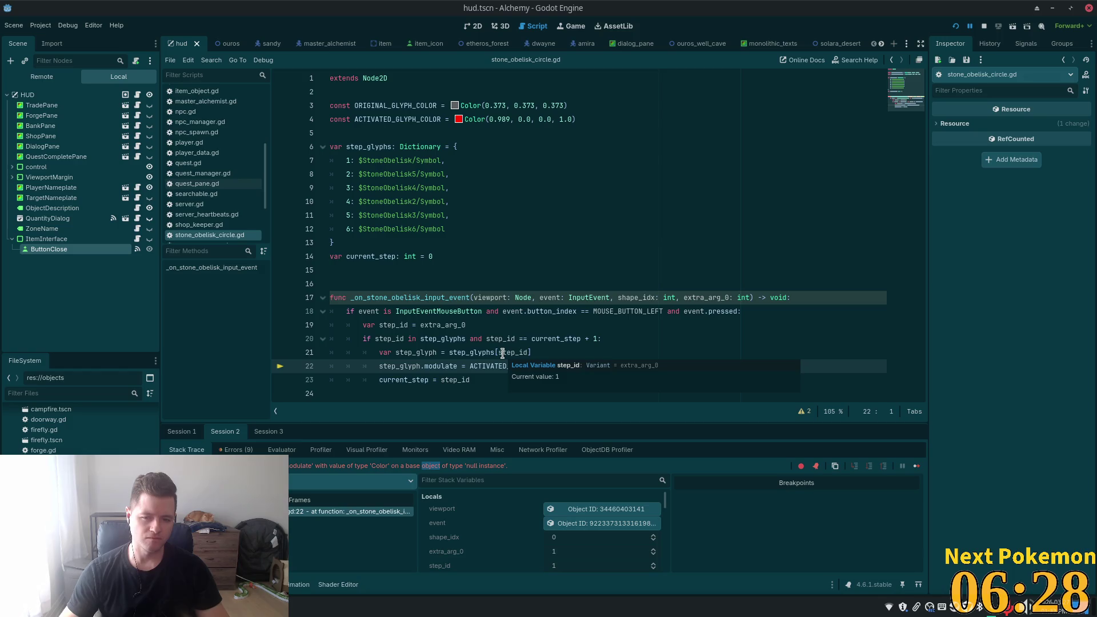
scroll(483, 529, down, 1)
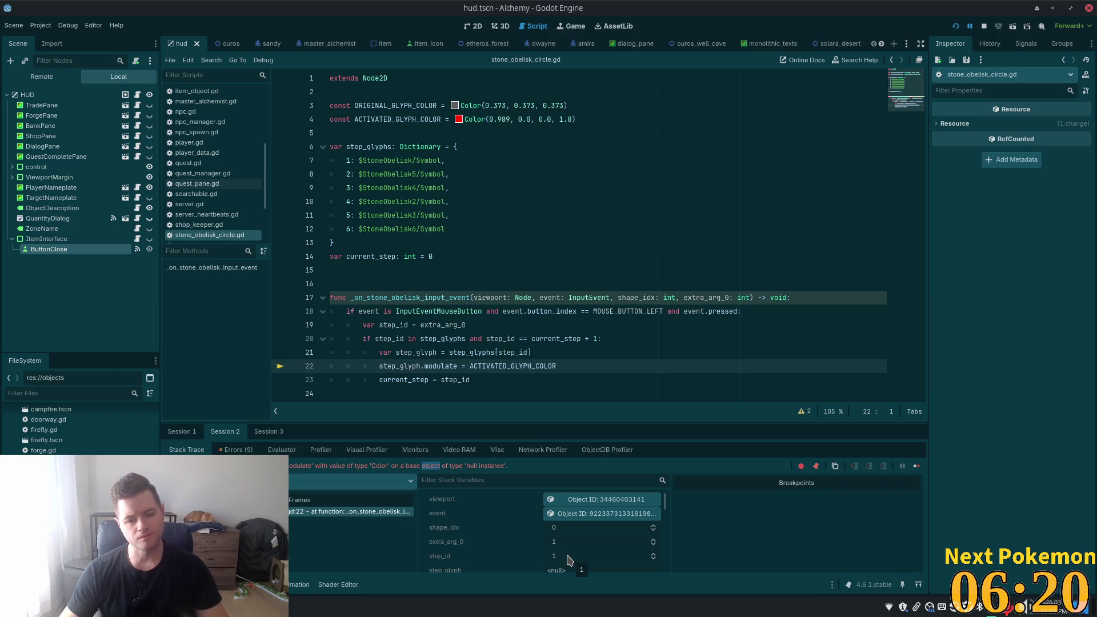
scroll(564, 538, down, 1)
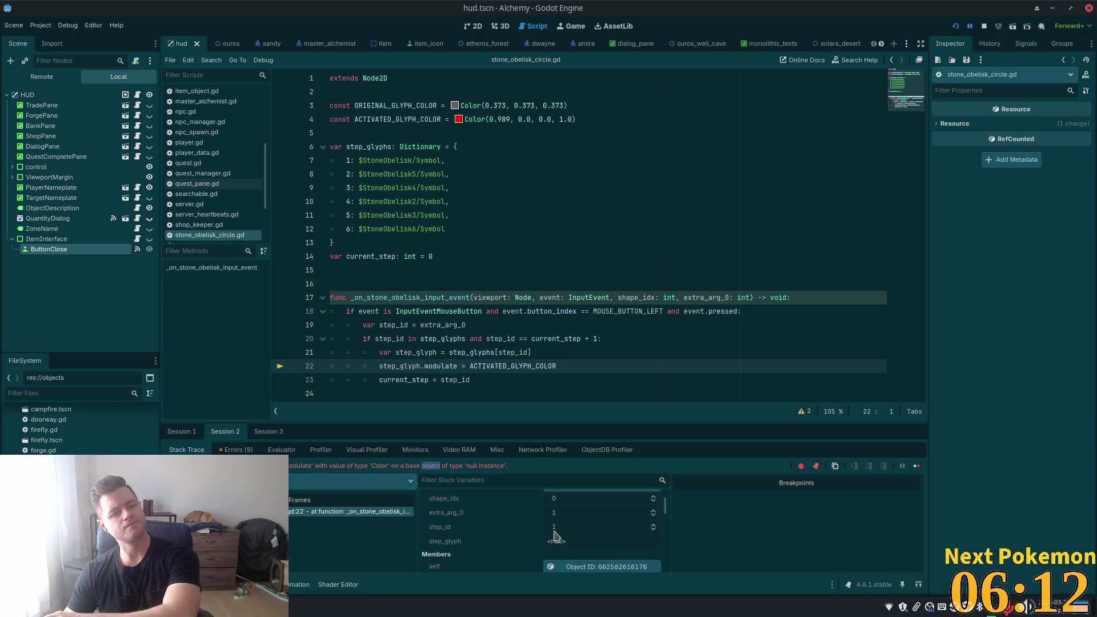
scroll(607, 541, up, 1)
scroll(608, 540, down, 3)
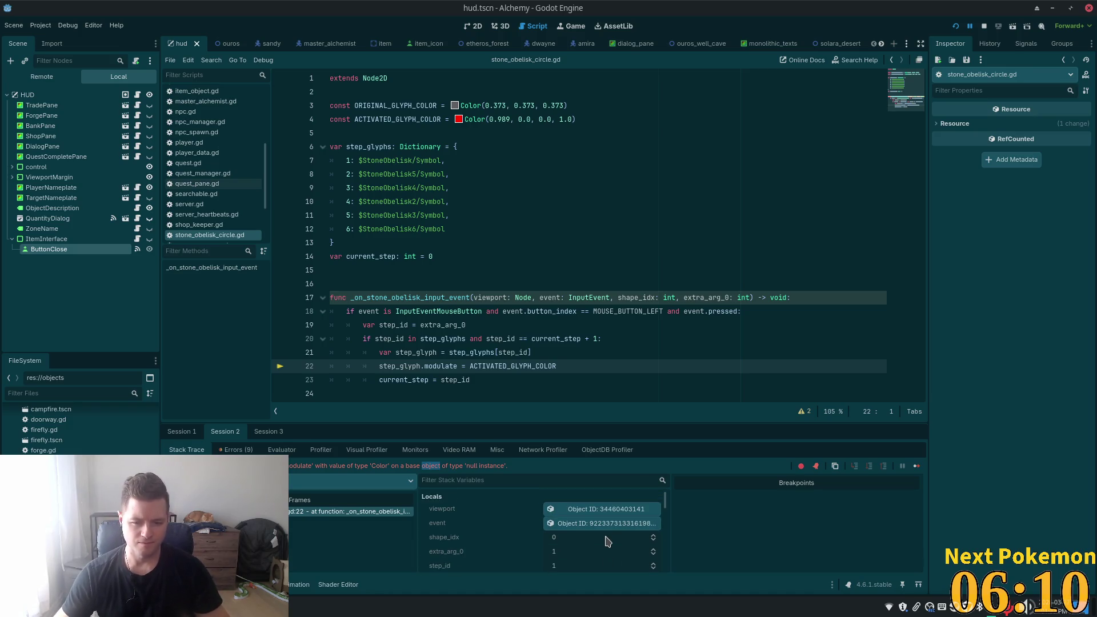
scroll(597, 541, up, 2)
scroll(591, 541, down, 1)
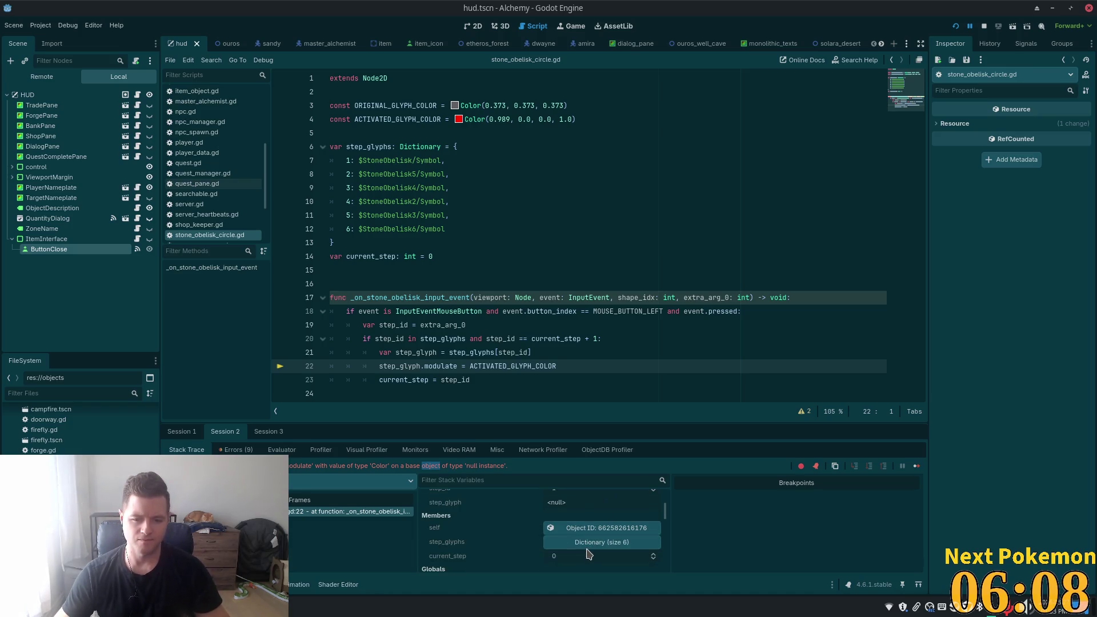
- Expand step_glyphs to see its null entries, mark line 7, and switch to the 2D view
click(576, 541)
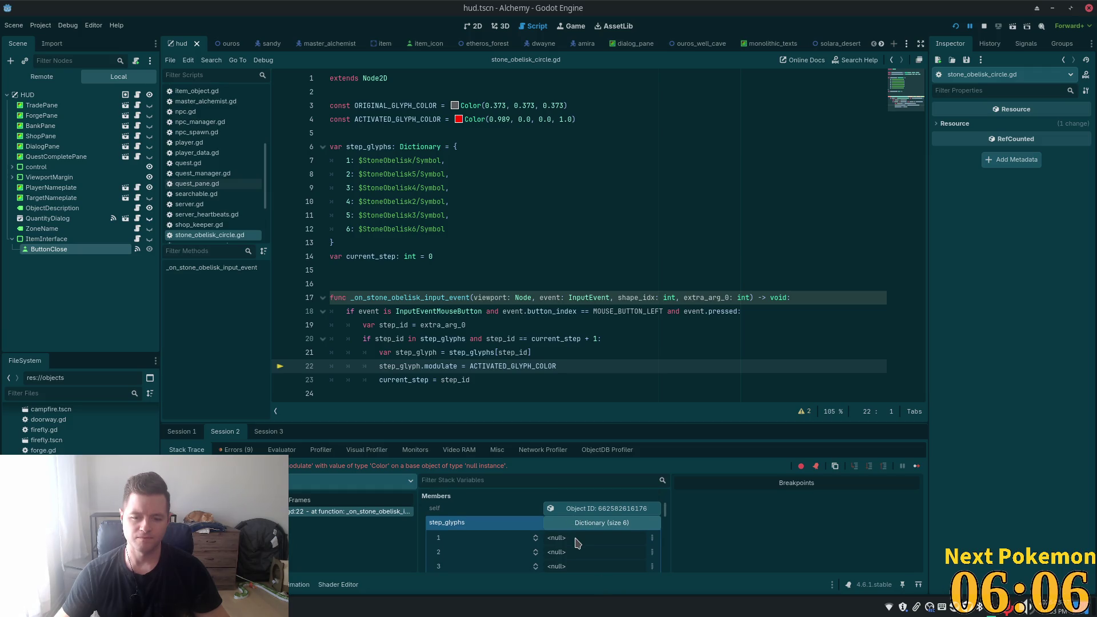
scroll(573, 541, down, 3)
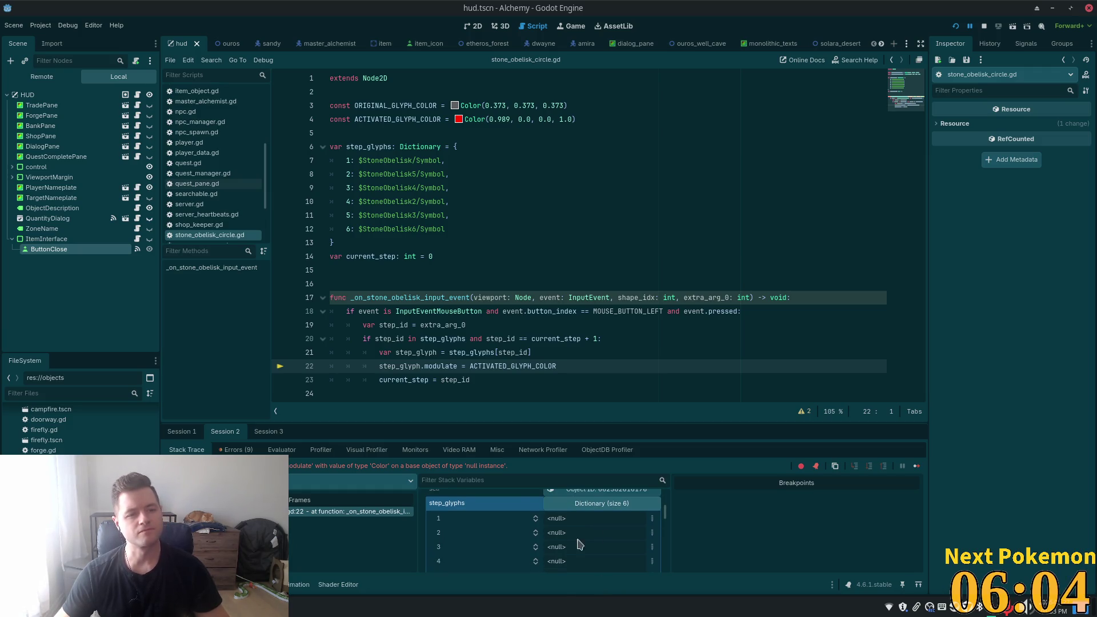
click(393, 161)
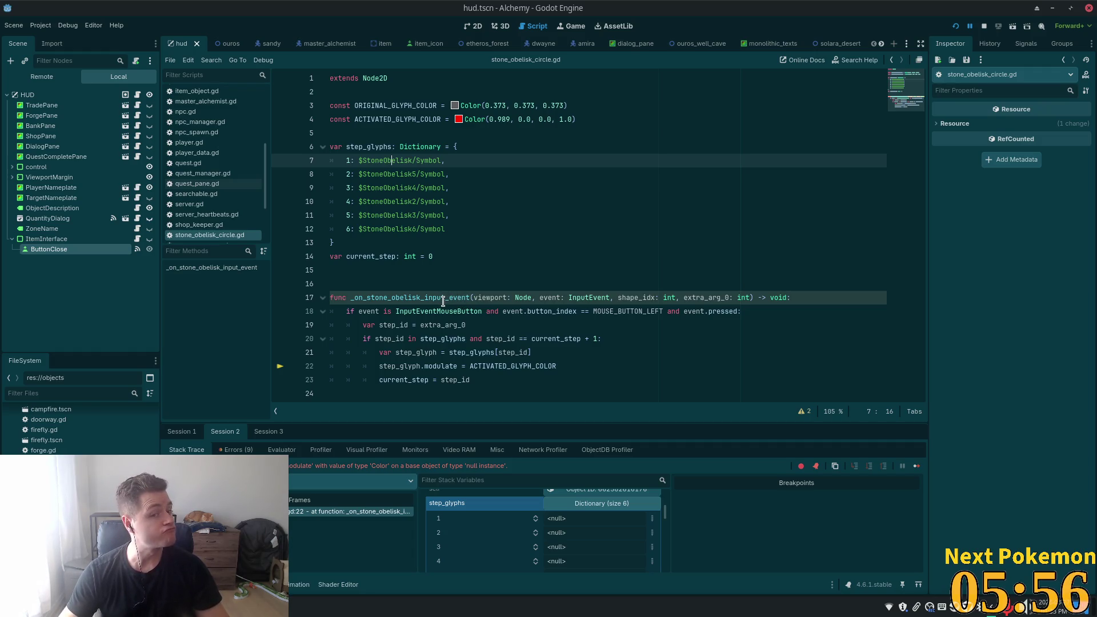
click(470, 26)
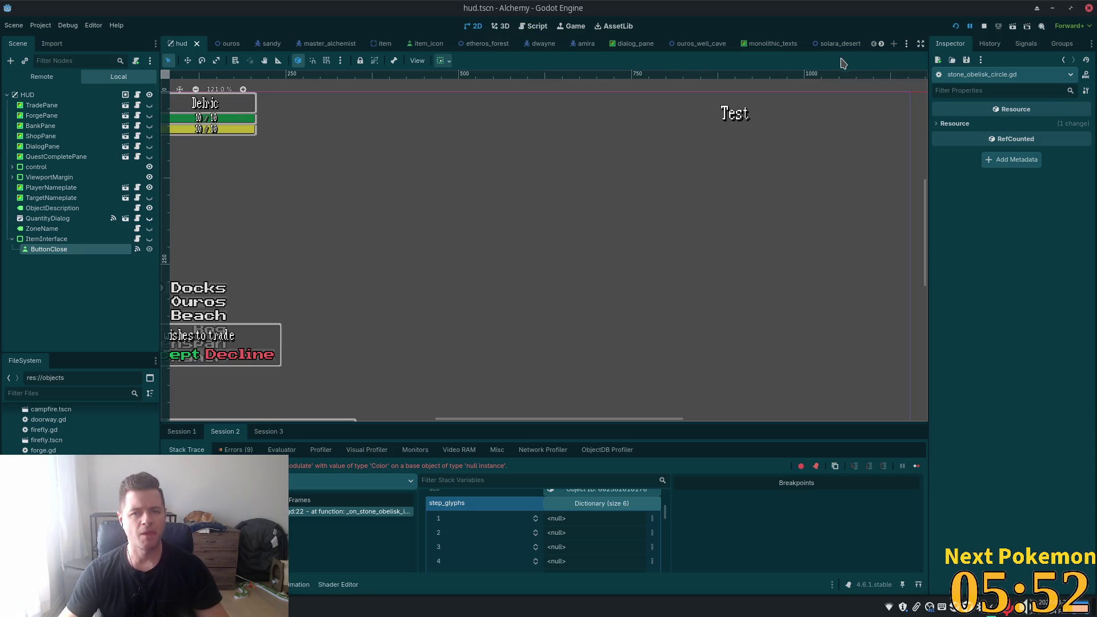
click(829, 44)
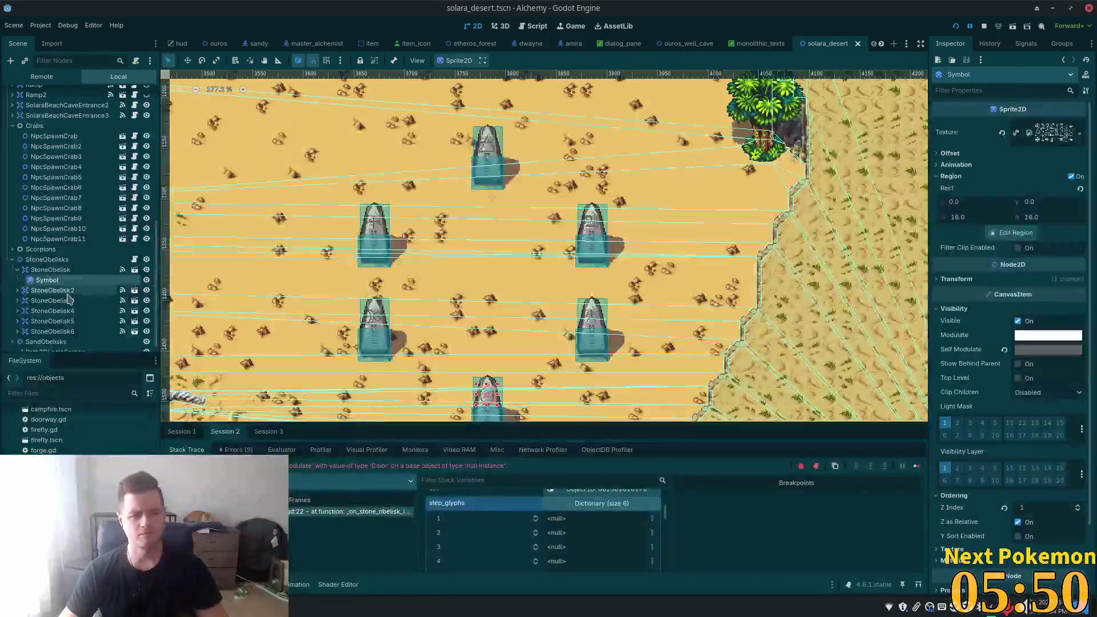
click(135, 259)
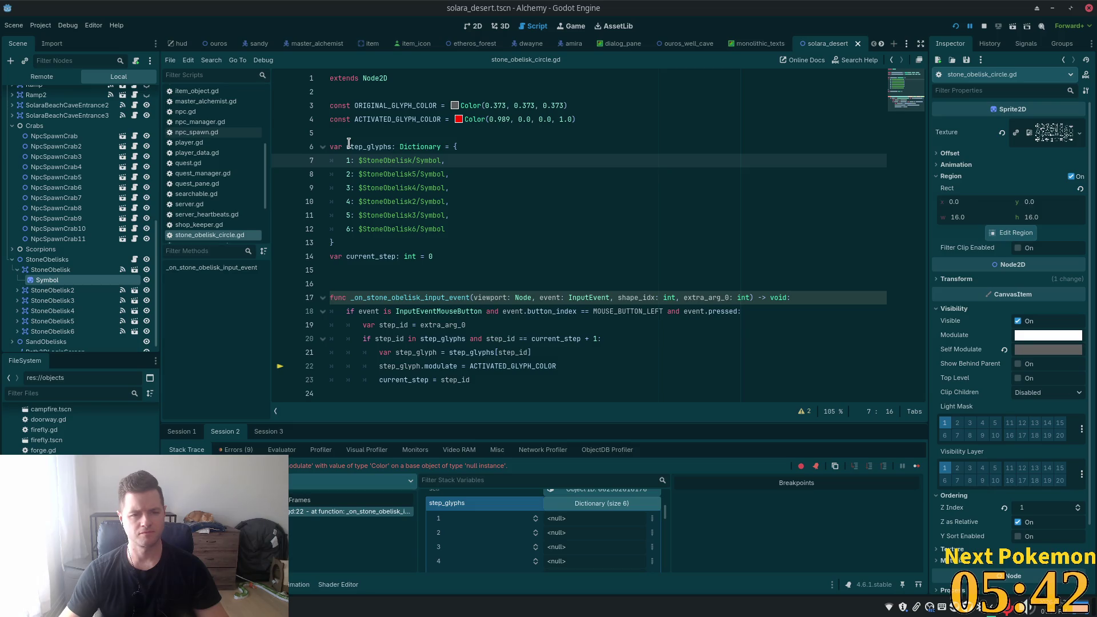
click(364, 133)
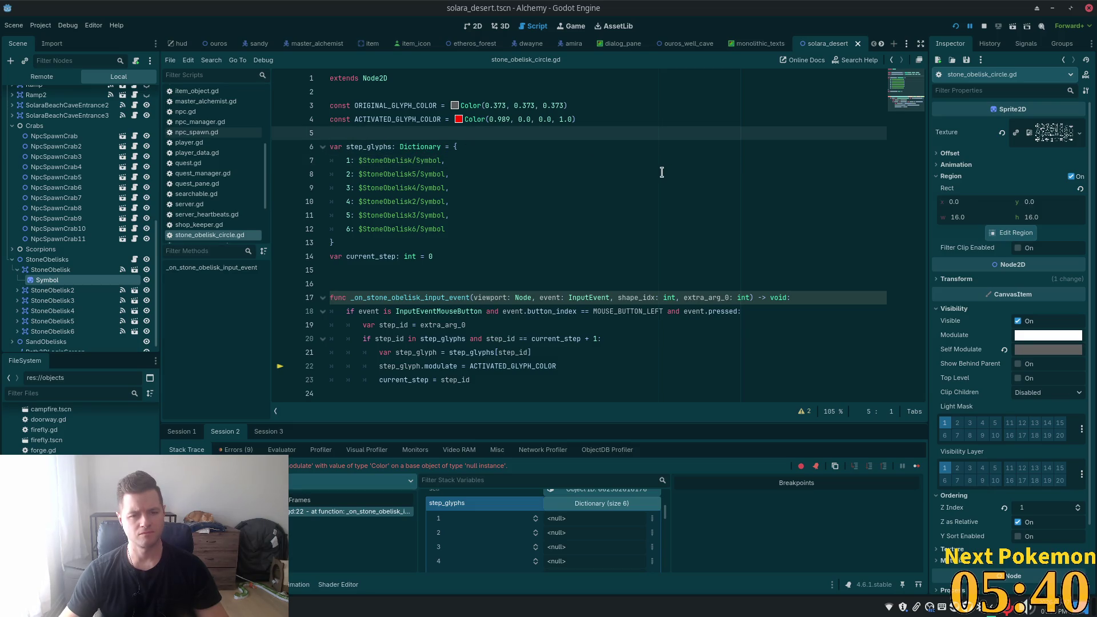
click(432, 160)
drag(441, 161, 359, 161)
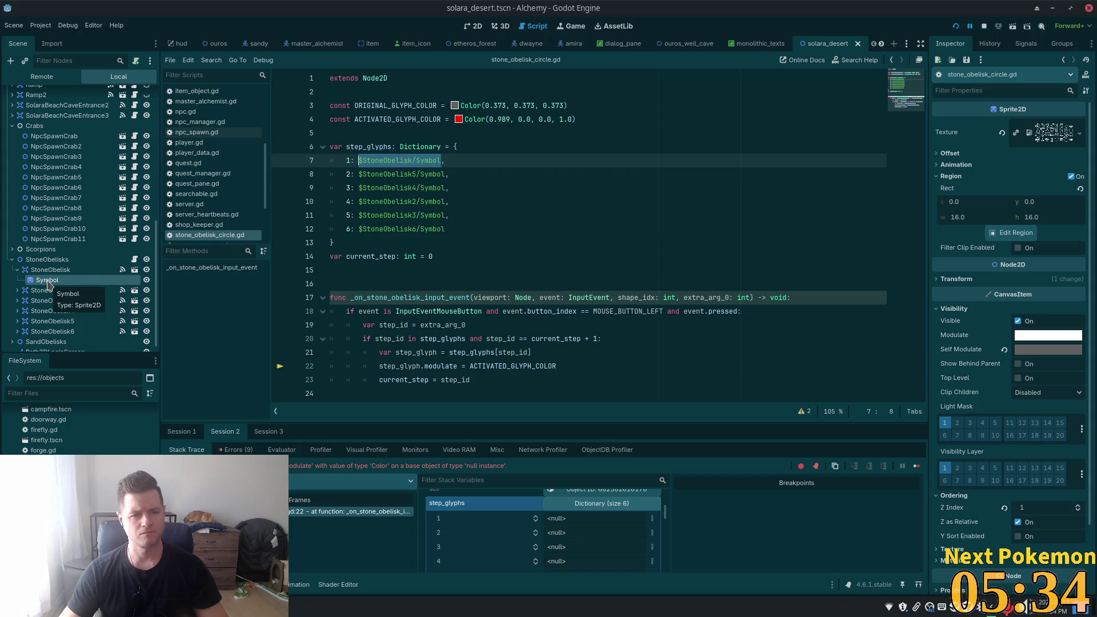
drag(45, 284, 371, 169)
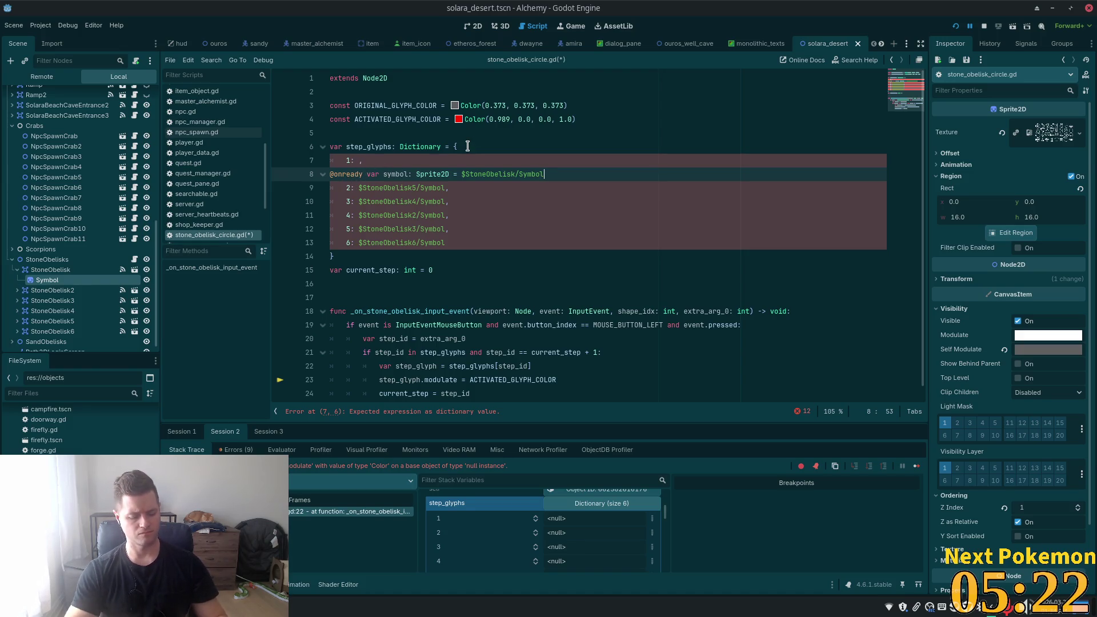
text(,)
key(Home)
key(BackSpace)
key(BackSpace)
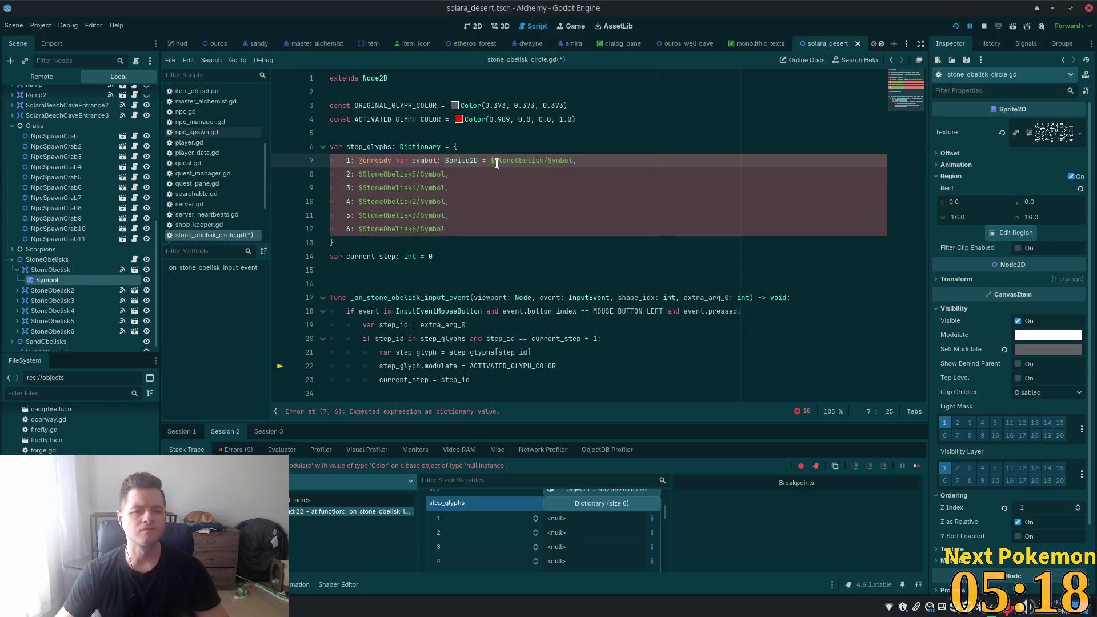
mouse_move(486, 162)
mouse_down()
mouse_move(386, 162)
mouse_move(398, 162)
mouse_up()
key(BackSpace)
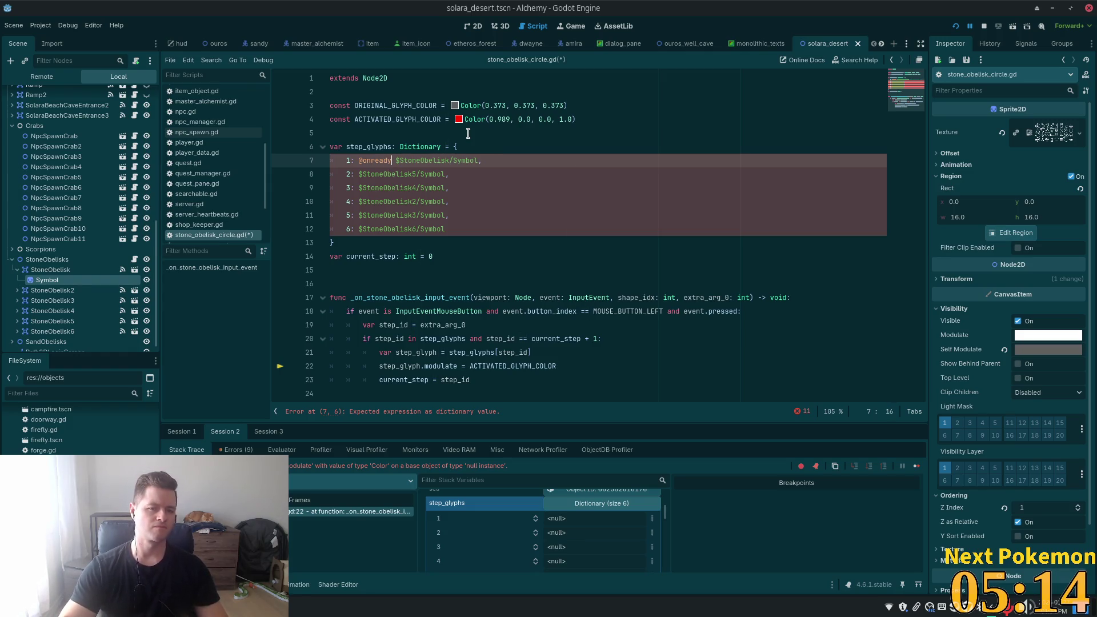
click(420, 133)
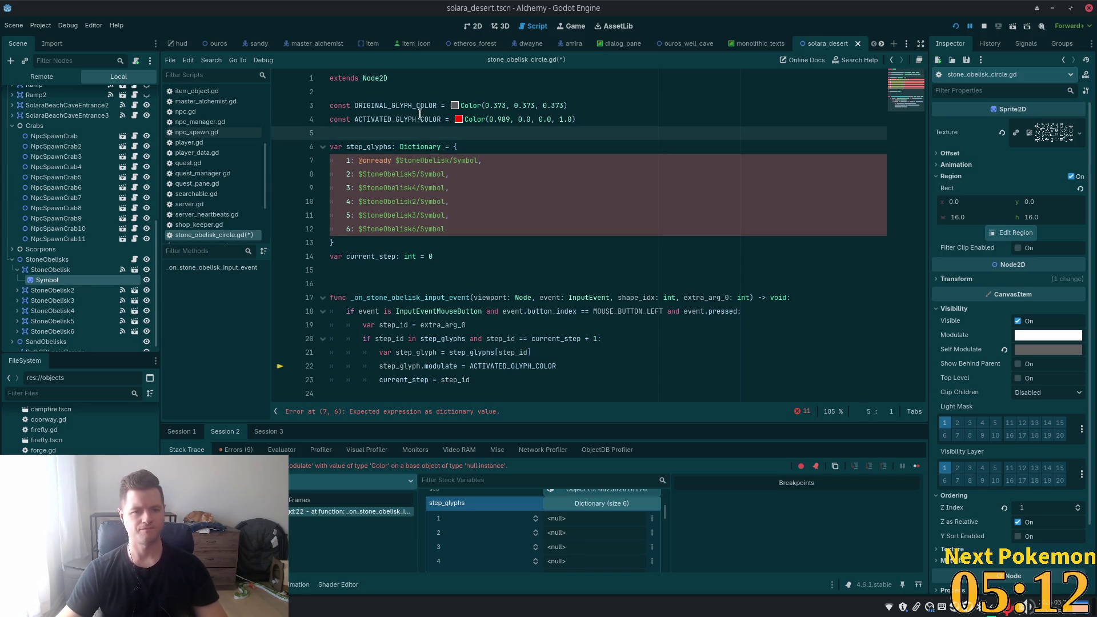
drag(47, 280, 333, 134)
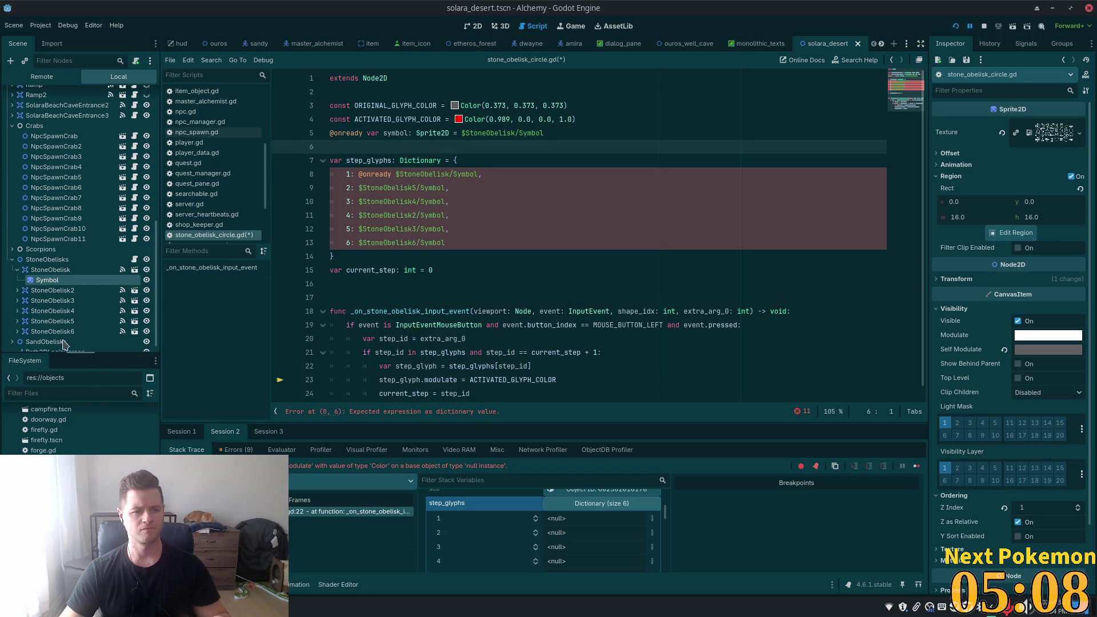
click(17, 290)
drag(47, 301, 331, 147)
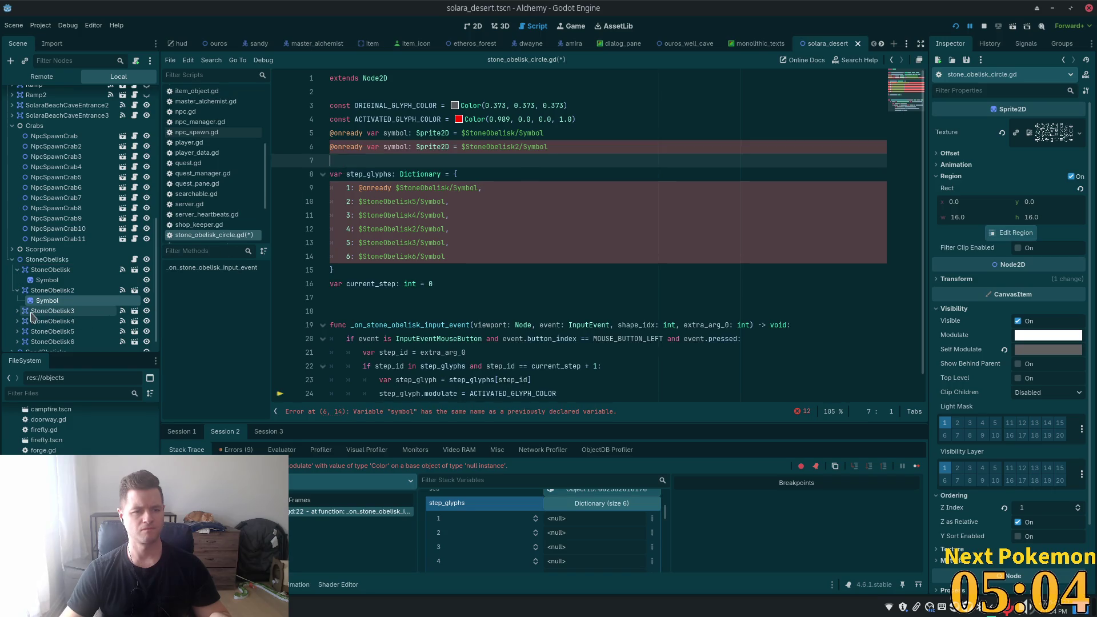
click(18, 311)
mouse_move(47, 321)
mouse_down()
mouse_move(172, 274)
mouse_move(334, 161)
mouse_up()
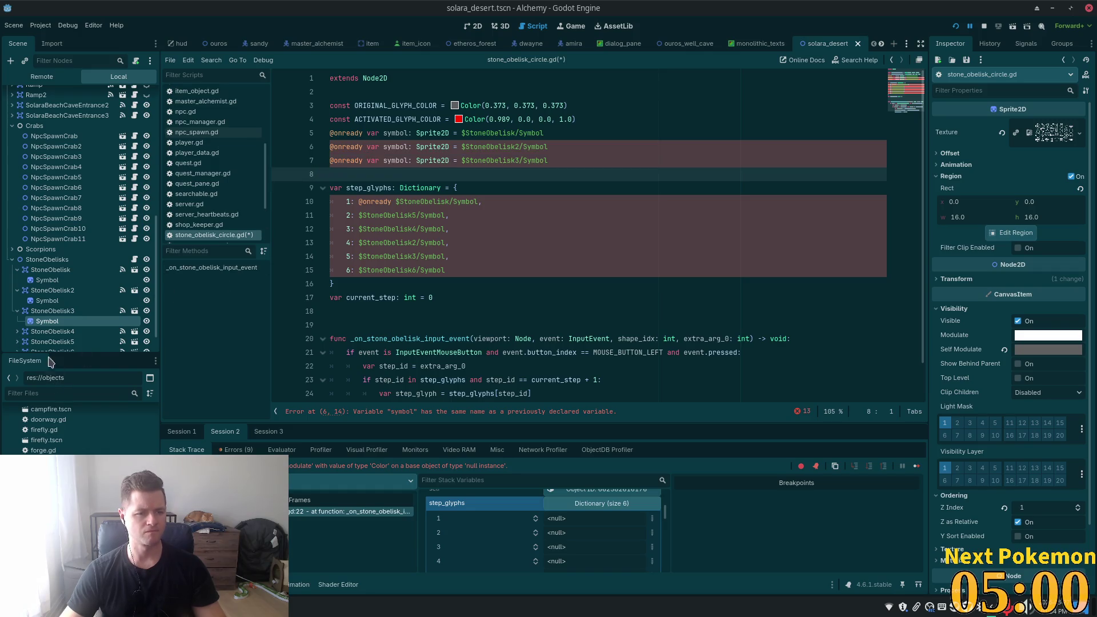
click(17, 332)
mouse_move(36, 346)
mouse_down()
mouse_move(326, 198)
mouse_move(331, 174)
mouse_up()
scroll(98, 296, down, 2)
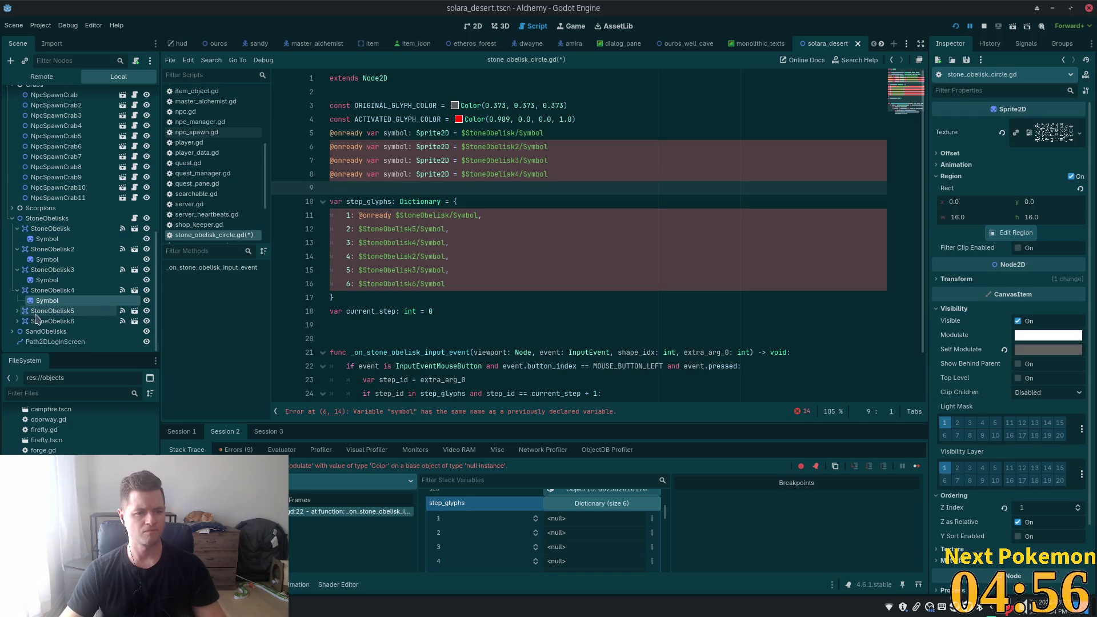
click(17, 311)
drag(47, 321, 320, 188)
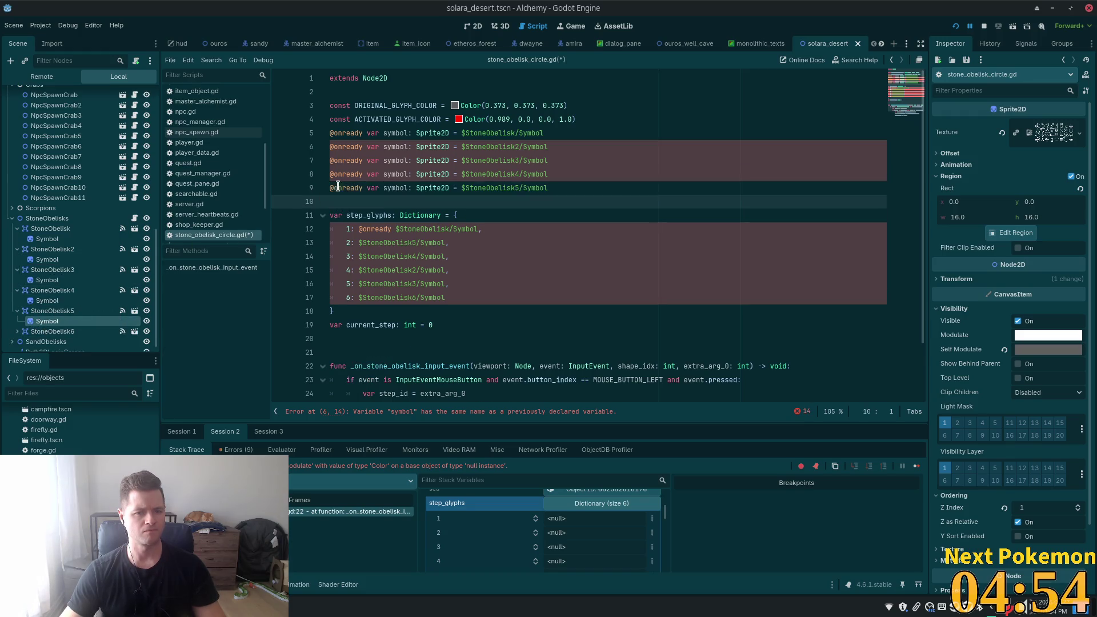
scroll(58, 308, down, 1)
click(18, 321)
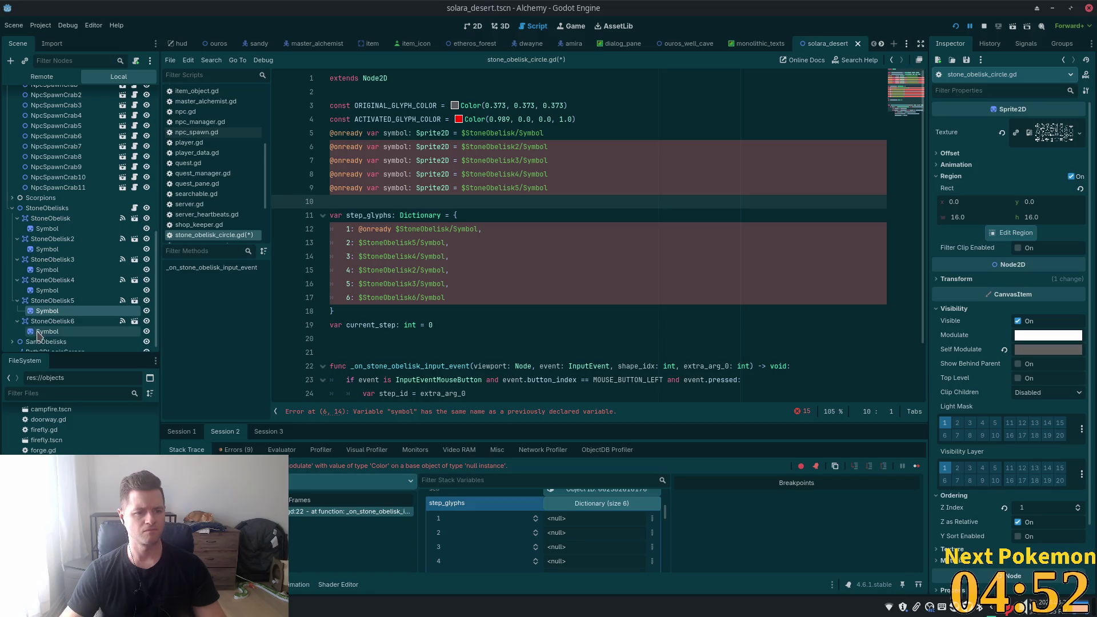
mouse_move(47, 331)
mouse_down()
mouse_move(320, 177)
mouse_move(334, 205)
mouse_up()
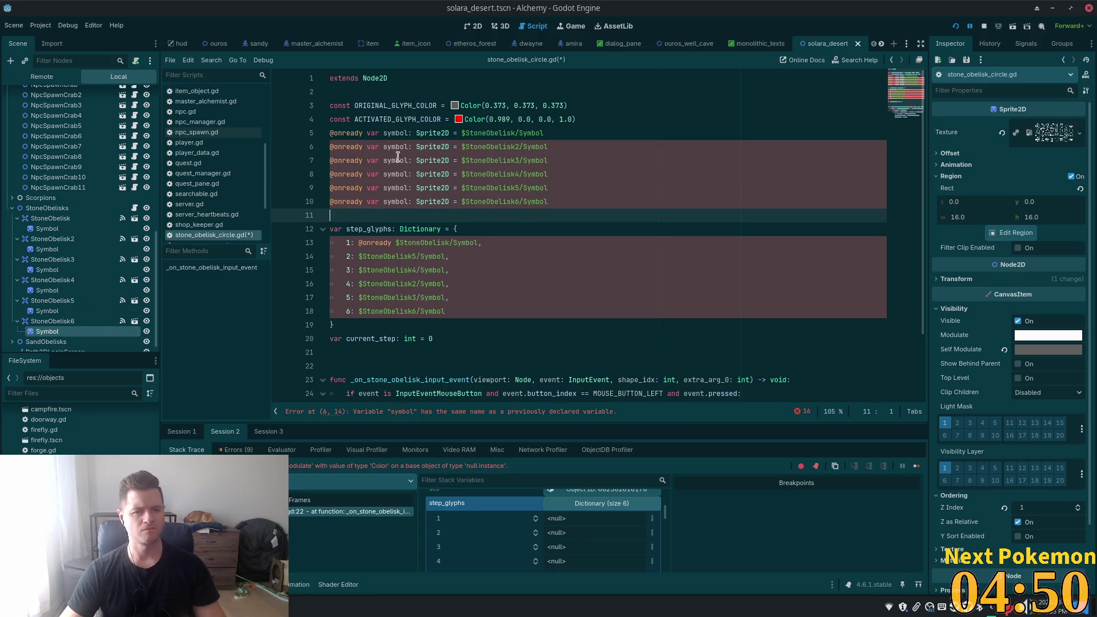
- Rename the six symbol references to symbol1 through symbol6
click(412, 147)
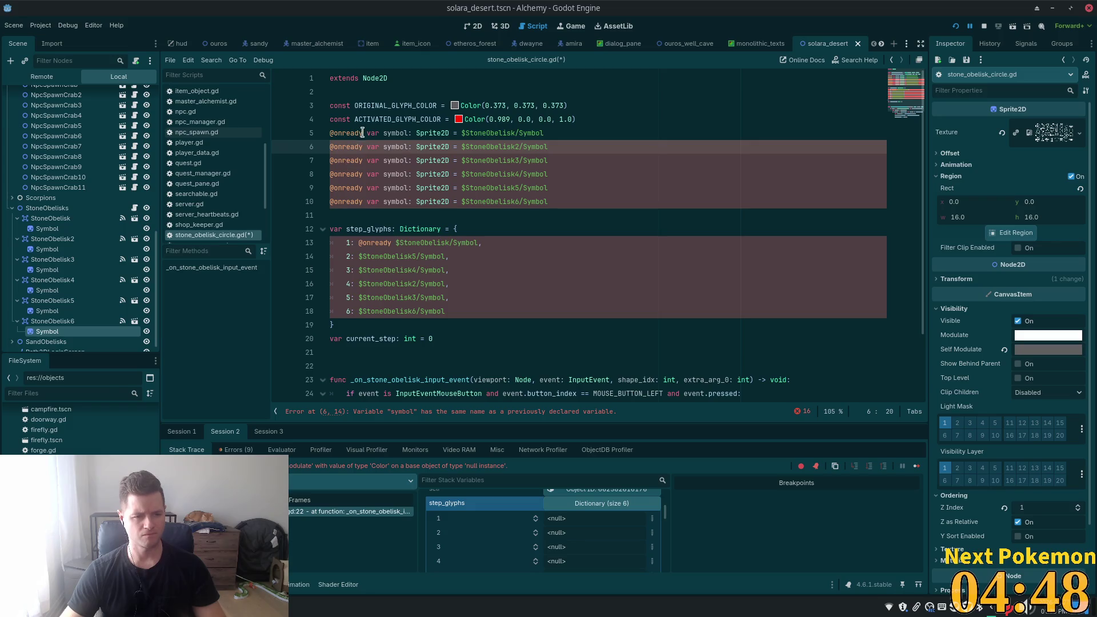
click(407, 133)
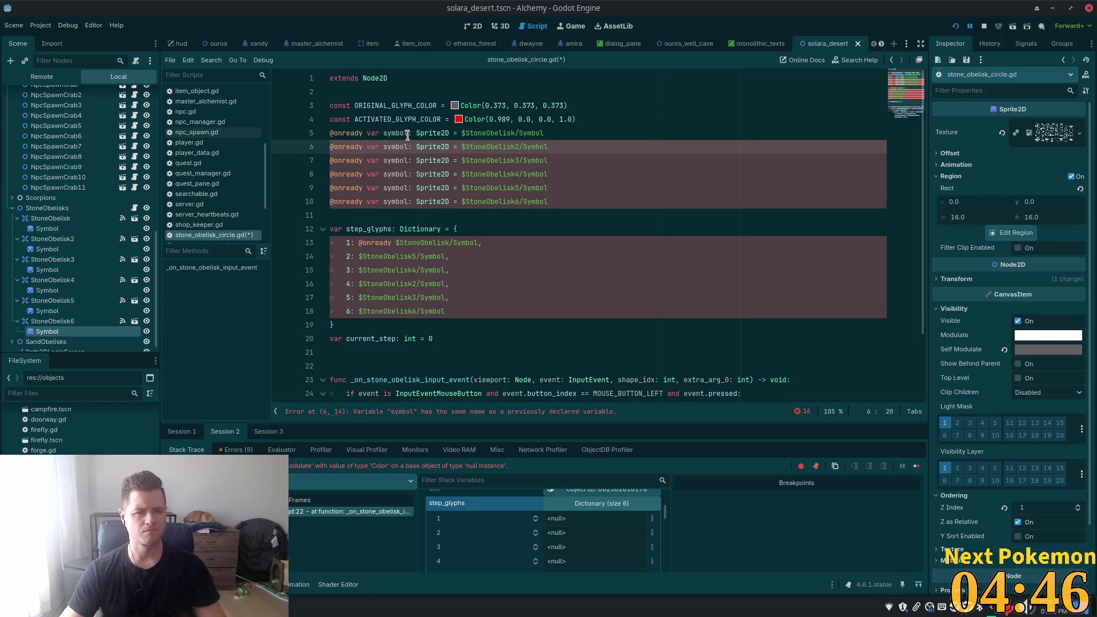
text(1)
click(410, 147)
text(2)
click(408, 160)
text(3)
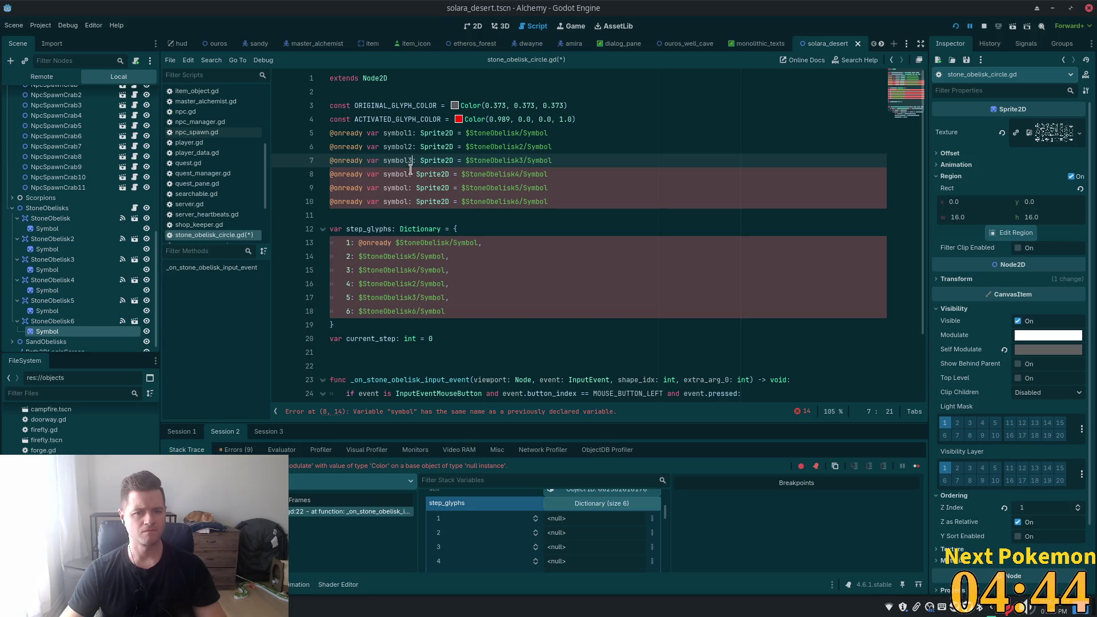
click(408, 175)
text(4)
click(408, 188)
text(5)
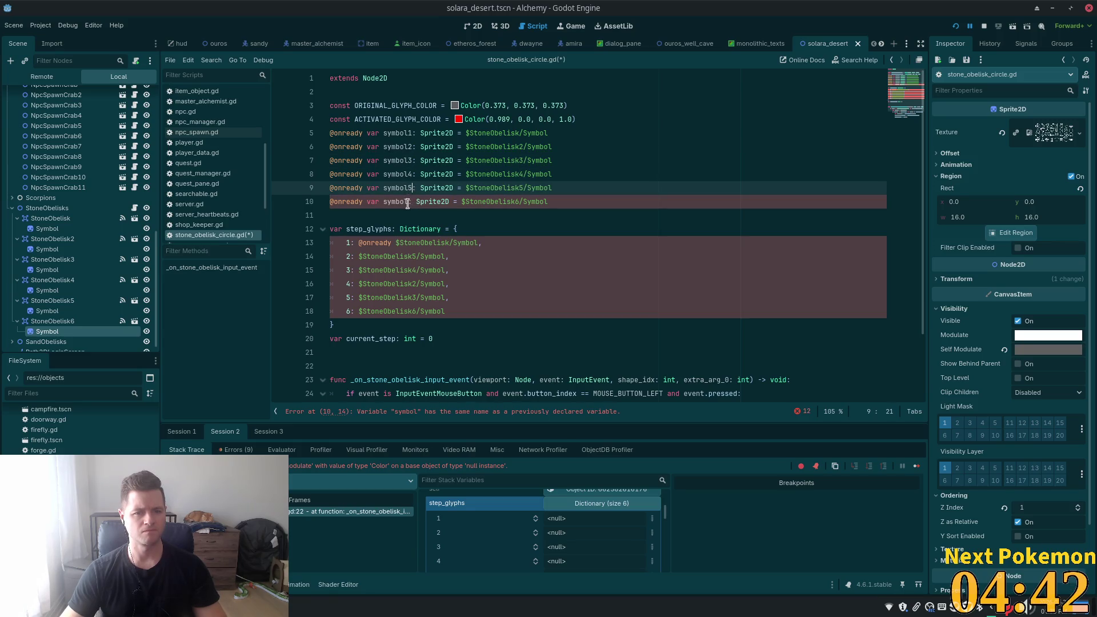
click(408, 202)
text(6)
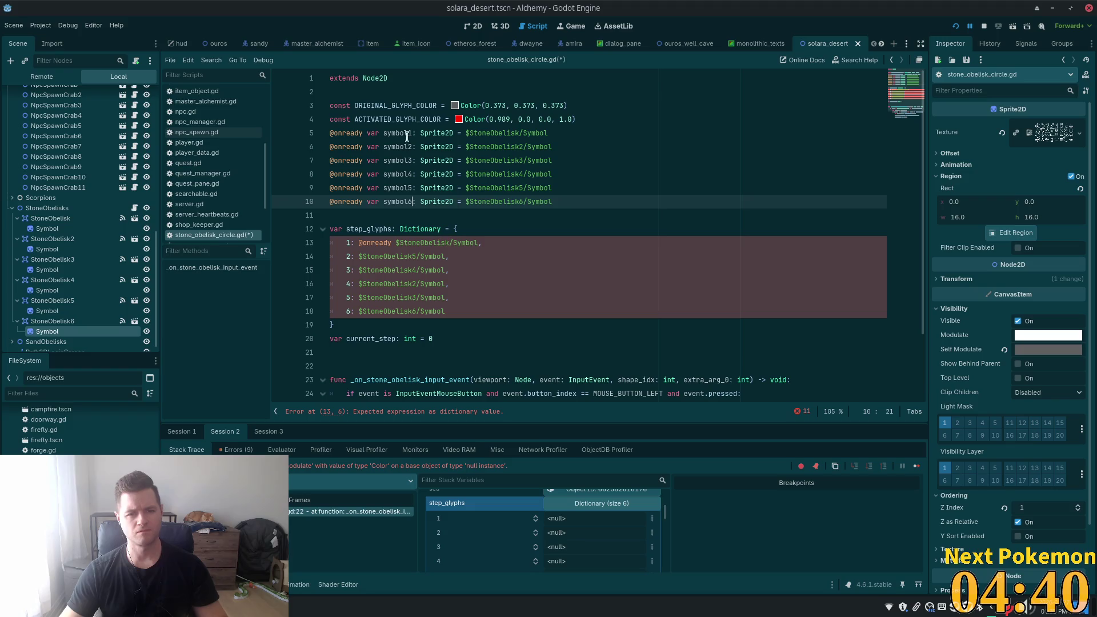
- Replace step_glyphs entries 1–3 with symbol1, symbol2 and symbol3
double_click(407, 135)
key(ctrl+c)
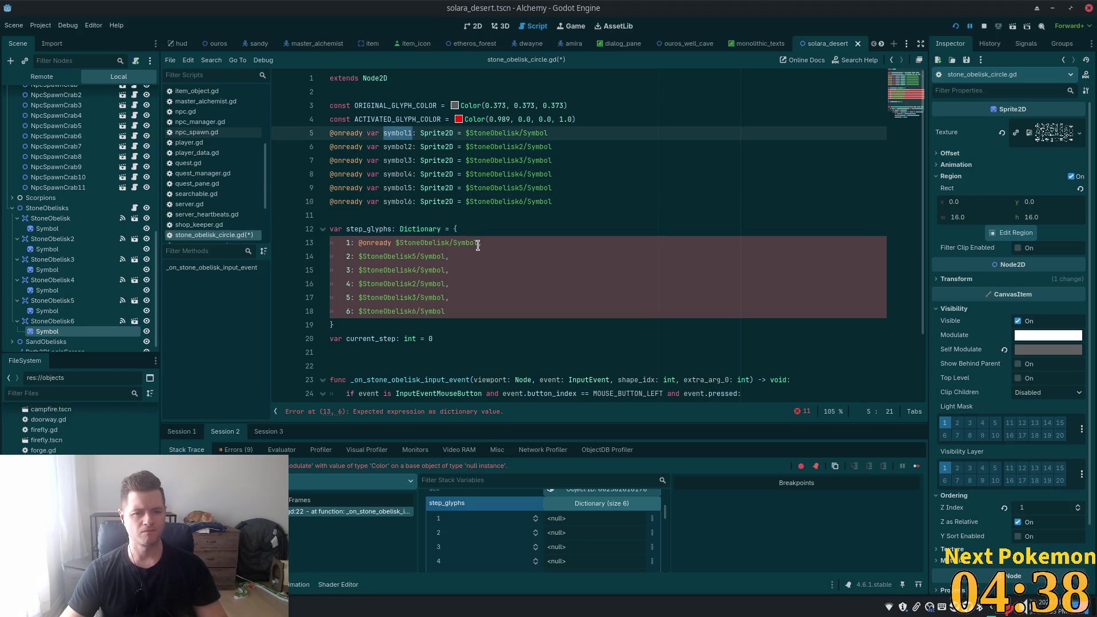
drag(478, 243, 358, 243)
key(ctrl+v)
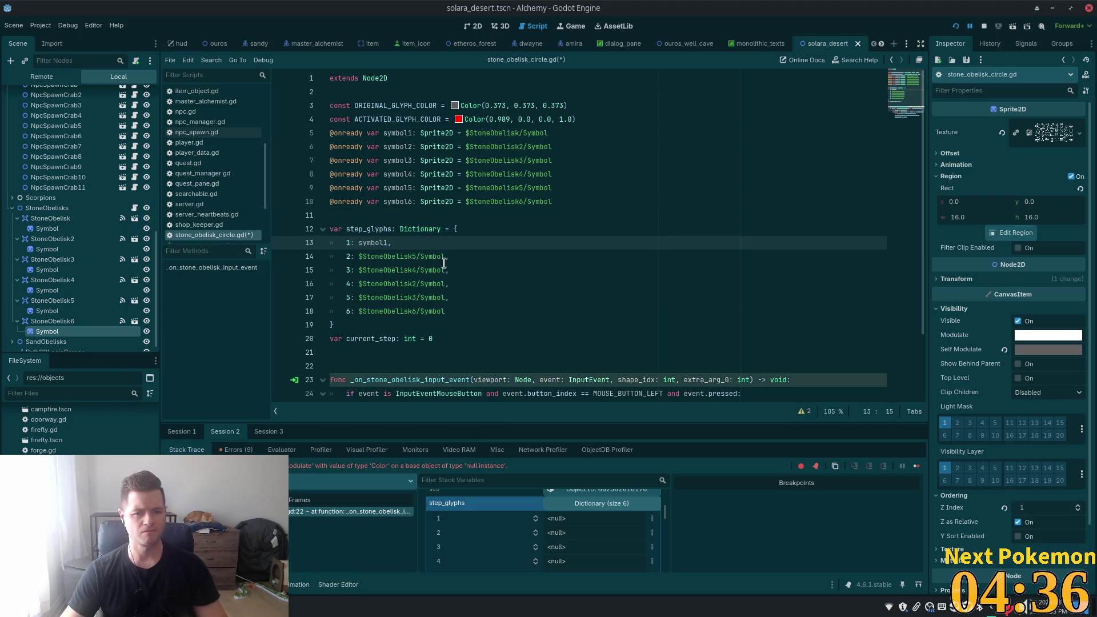
double_click(400, 148)
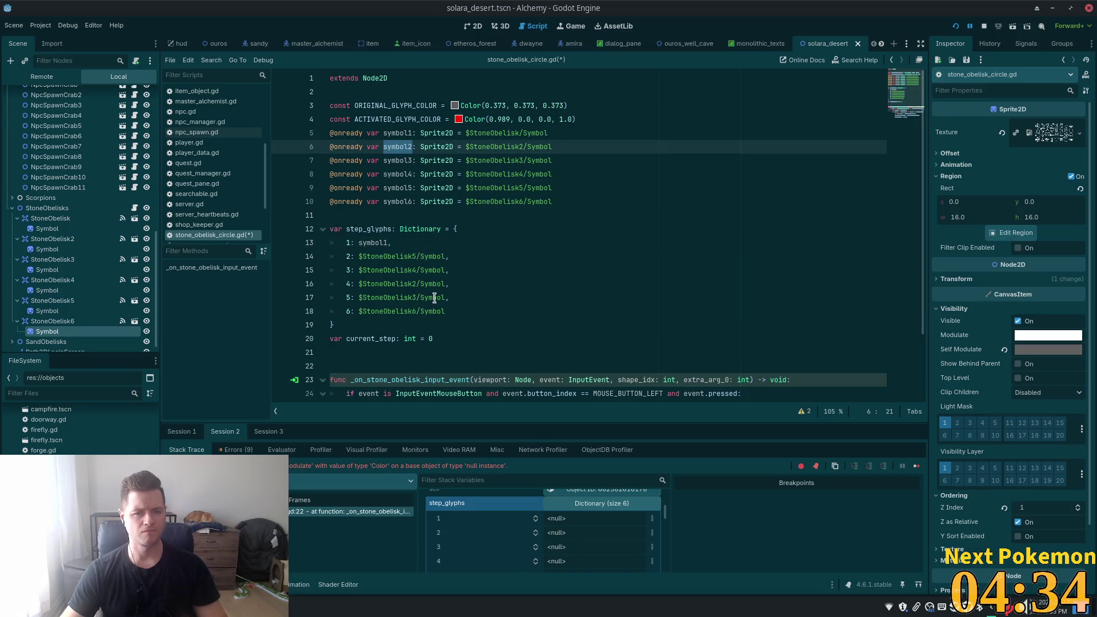
drag(446, 256, 358, 257)
key(ctrl+v)
double_click(397, 160)
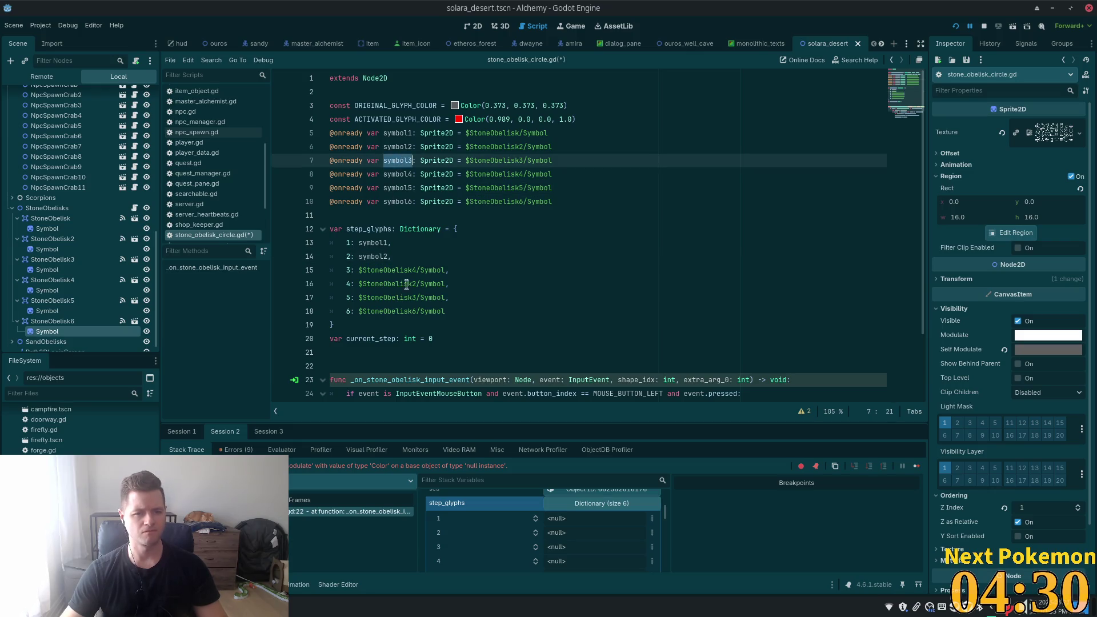
key(ctrl+c)
drag(447, 270, 358, 270)
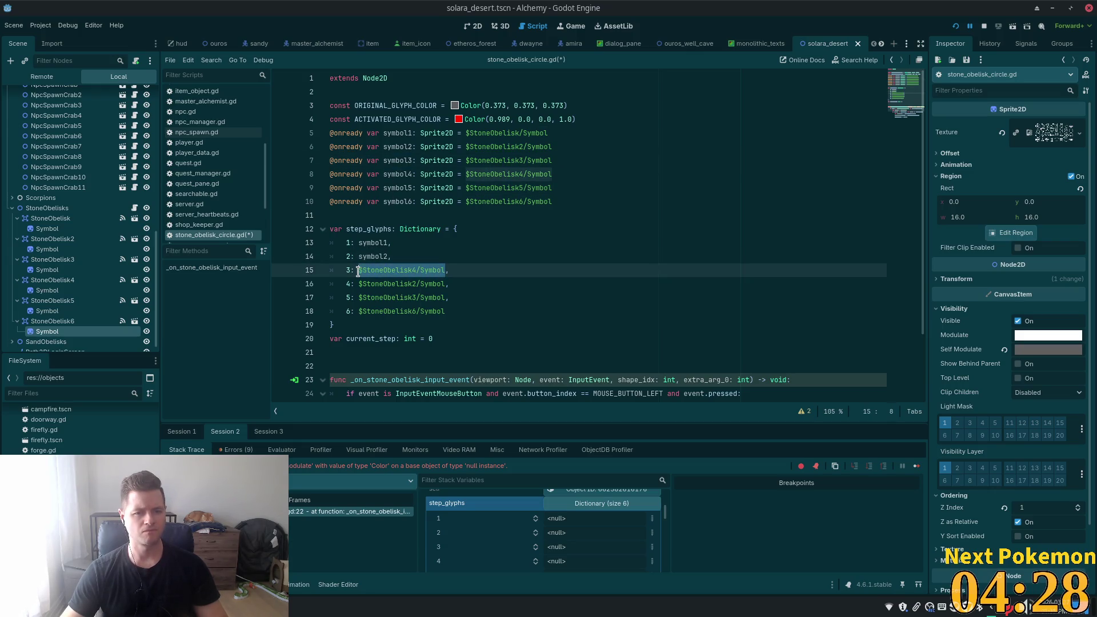
key(ctrl+v)
- Replace entries 4–6 with symbol4, symbol5 and symbol6, and add a blank line after line 4
click(400, 175)
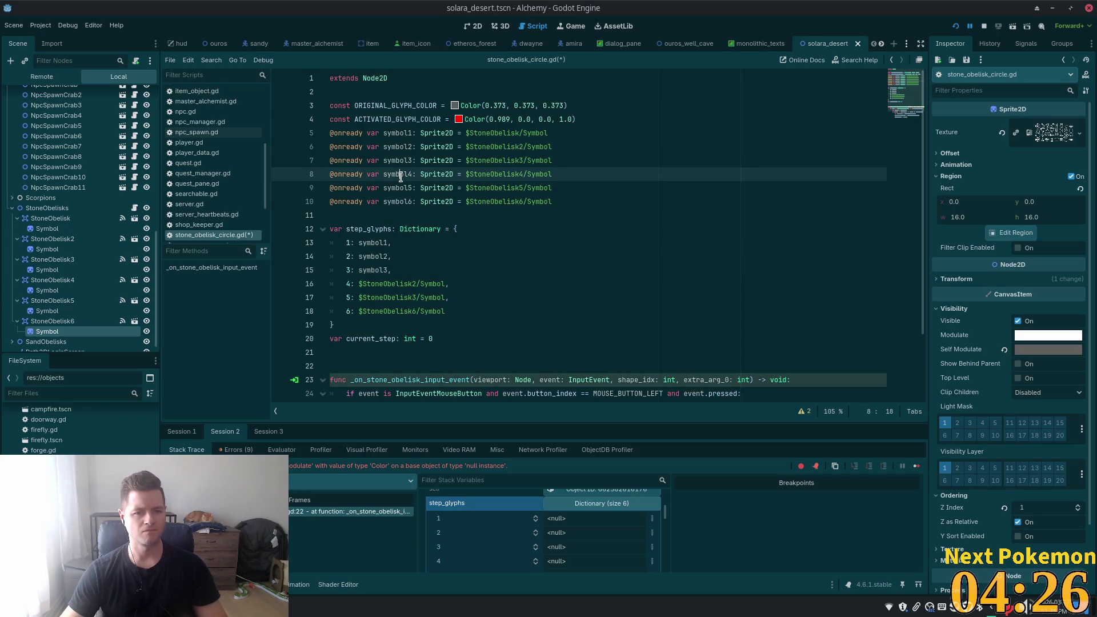
double_click(397, 175)
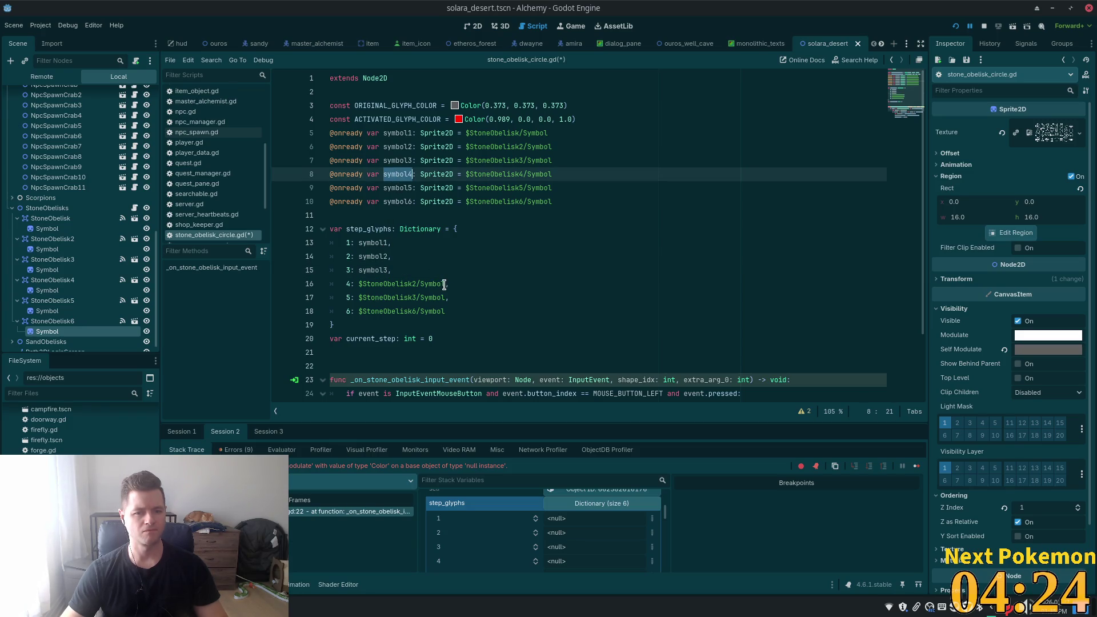
drag(444, 284, 358, 284)
key(ctrl+v)
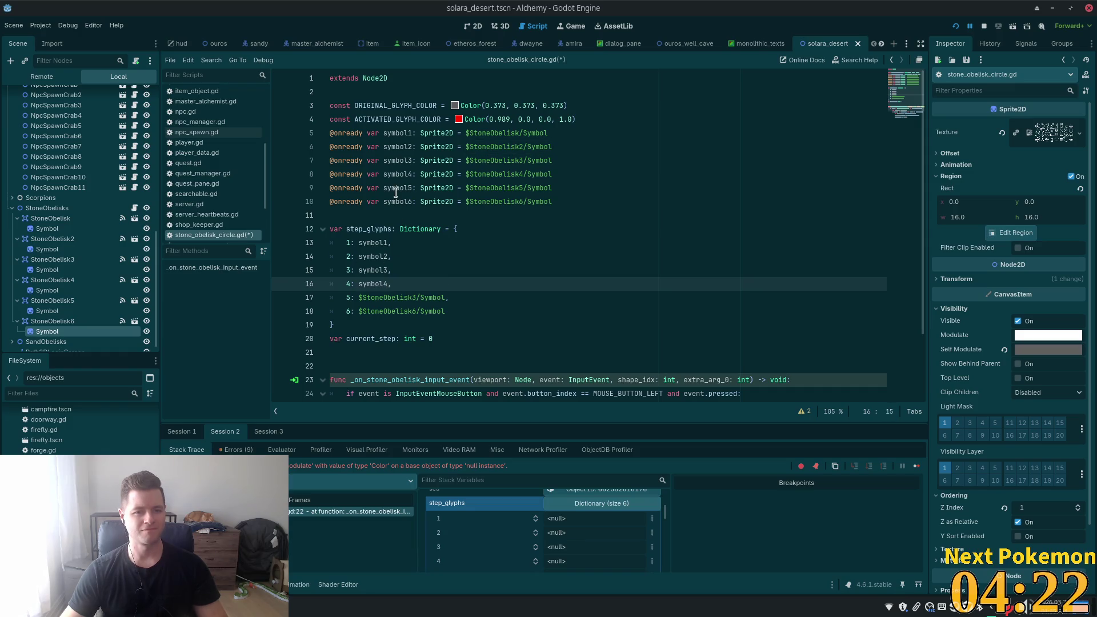
double_click(400, 188)
click(447, 298)
drag(444, 297, 358, 298)
key(ctrl+v)
click(393, 201)
double_click(394, 202)
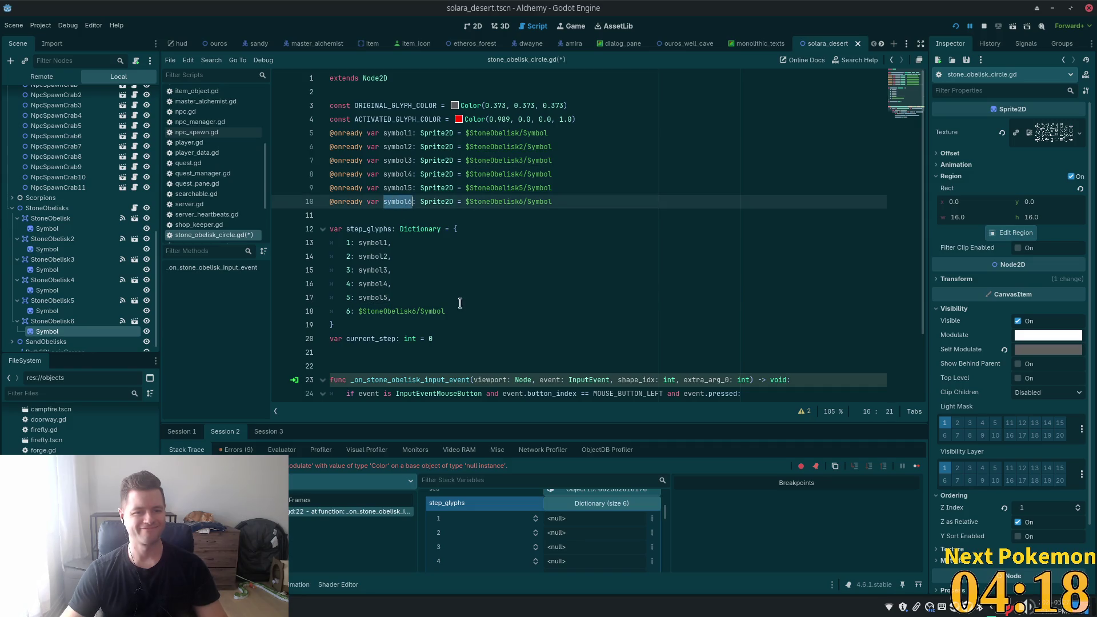
drag(445, 312, 359, 312)
key(ctrl+v)
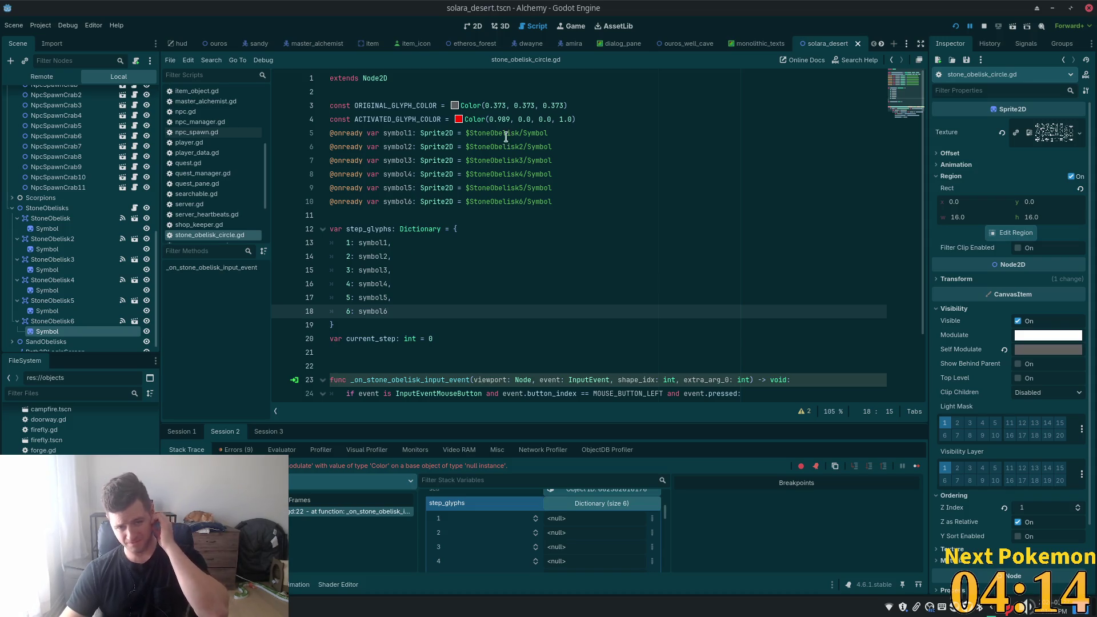
click(617, 116)
key(Return)
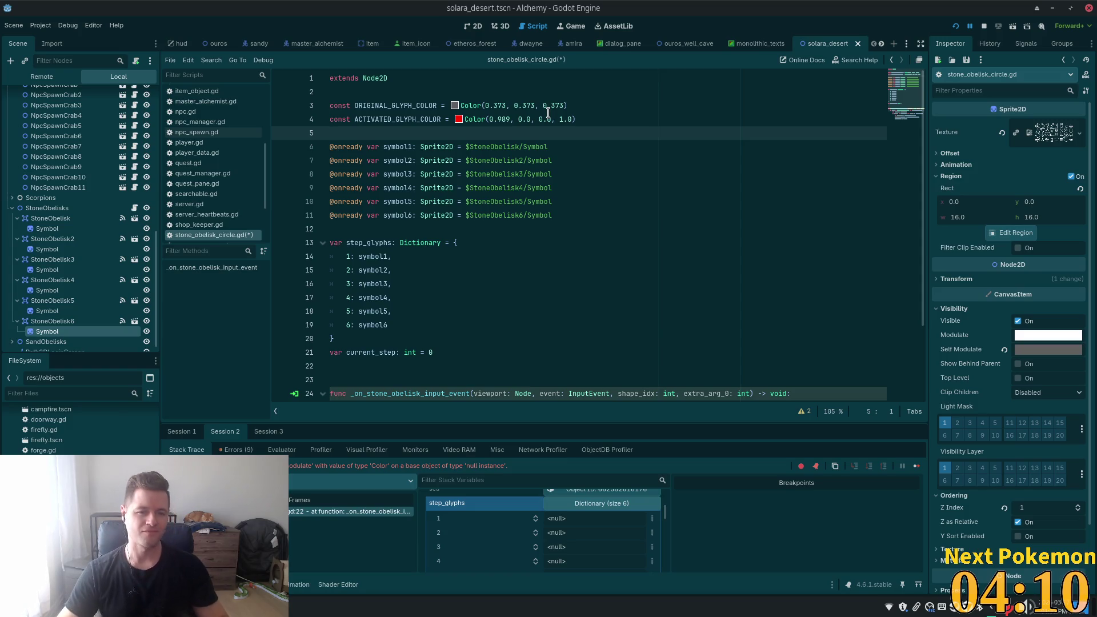
- Rerun the project and click an obelisk, breaking at line 29 on a Nil modulate
click(956, 26)
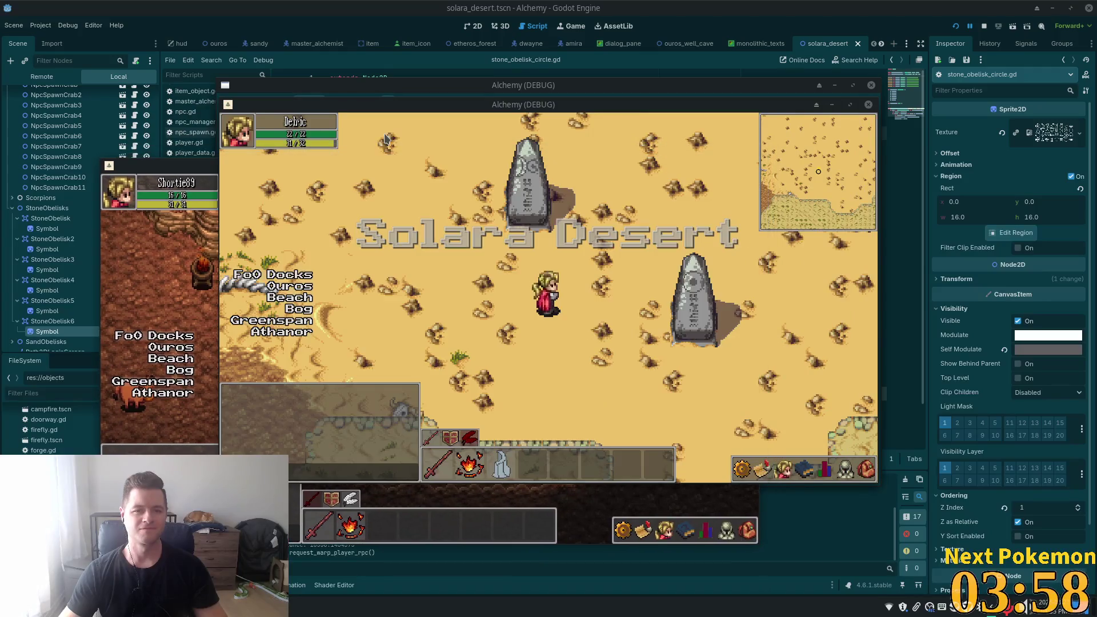
click(595, 329)
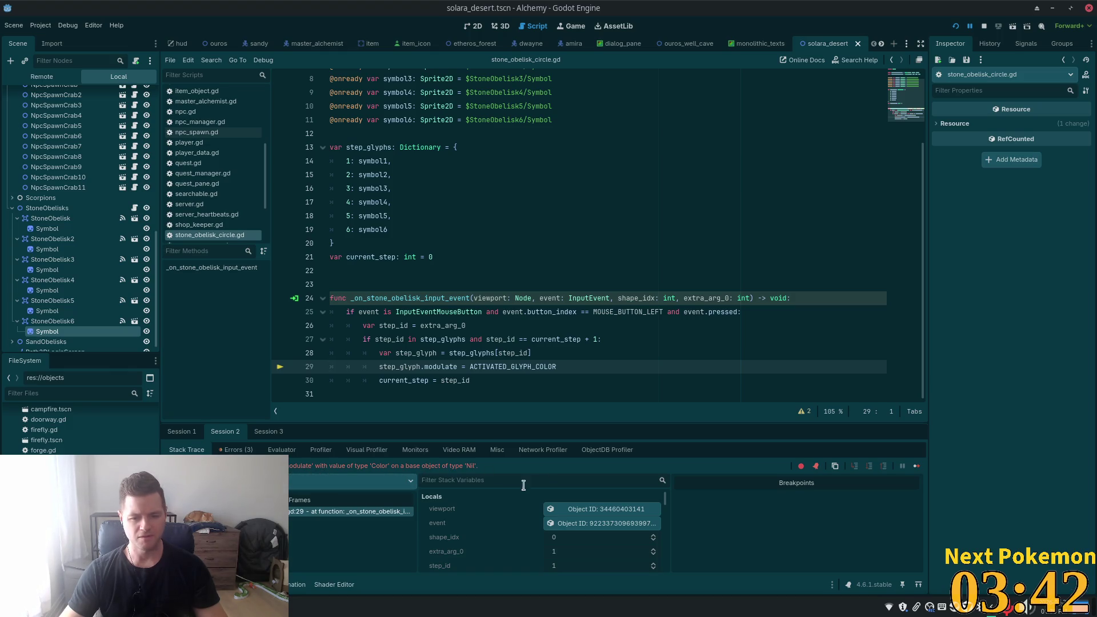
- View symbol1 in the Inspector as a live Sprite2D, then expand step_glyphs to find null entries
scroll(532, 517, down, 3)
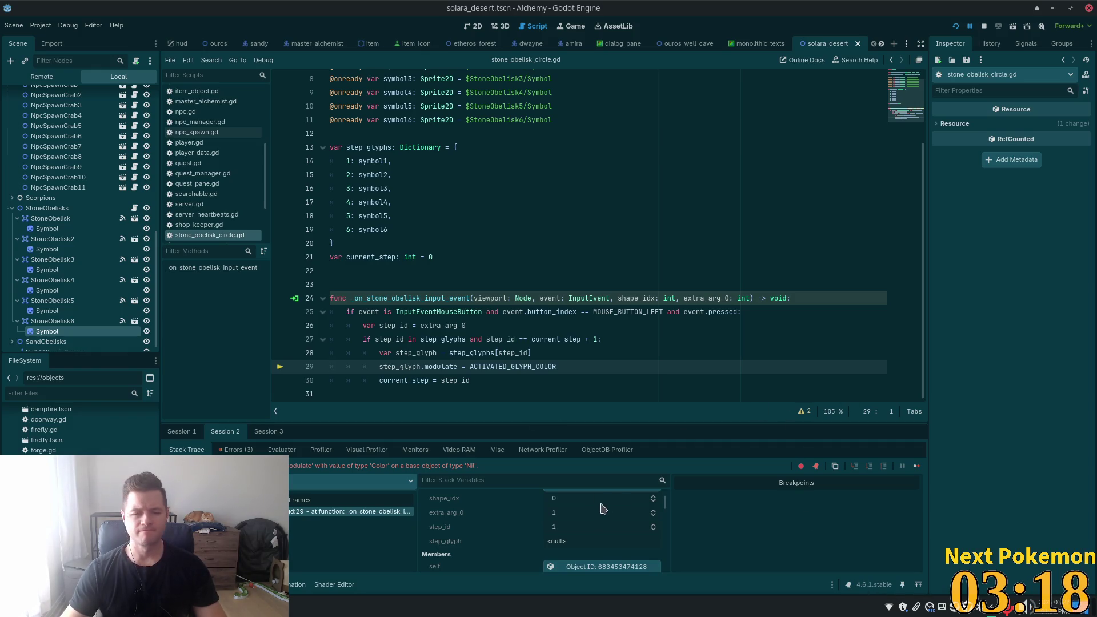
scroll(608, 540, down, 3)
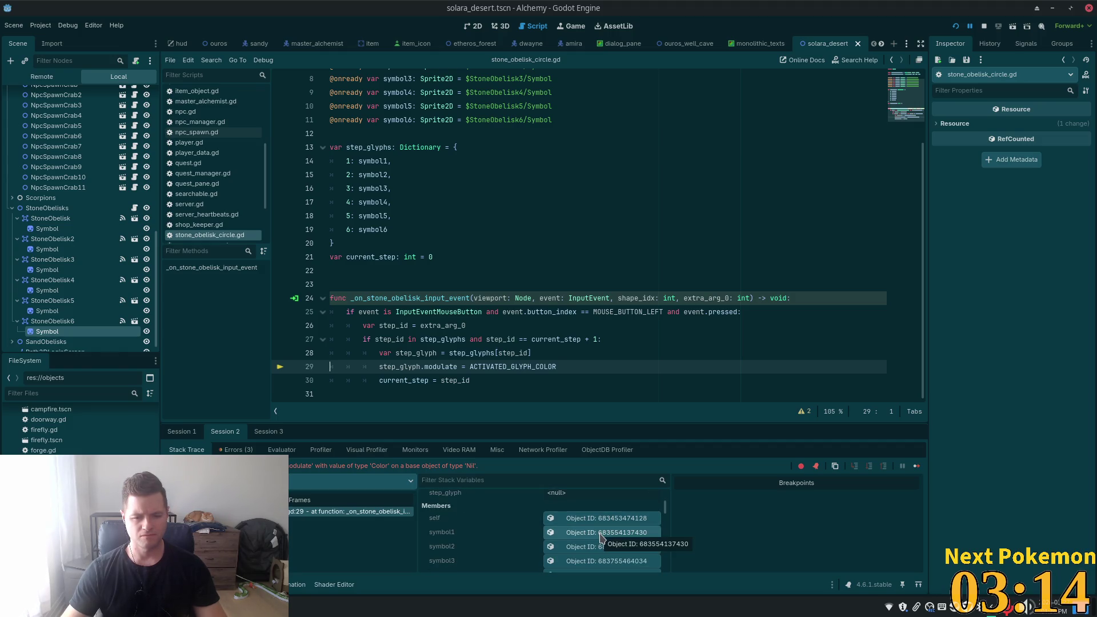
click(605, 534)
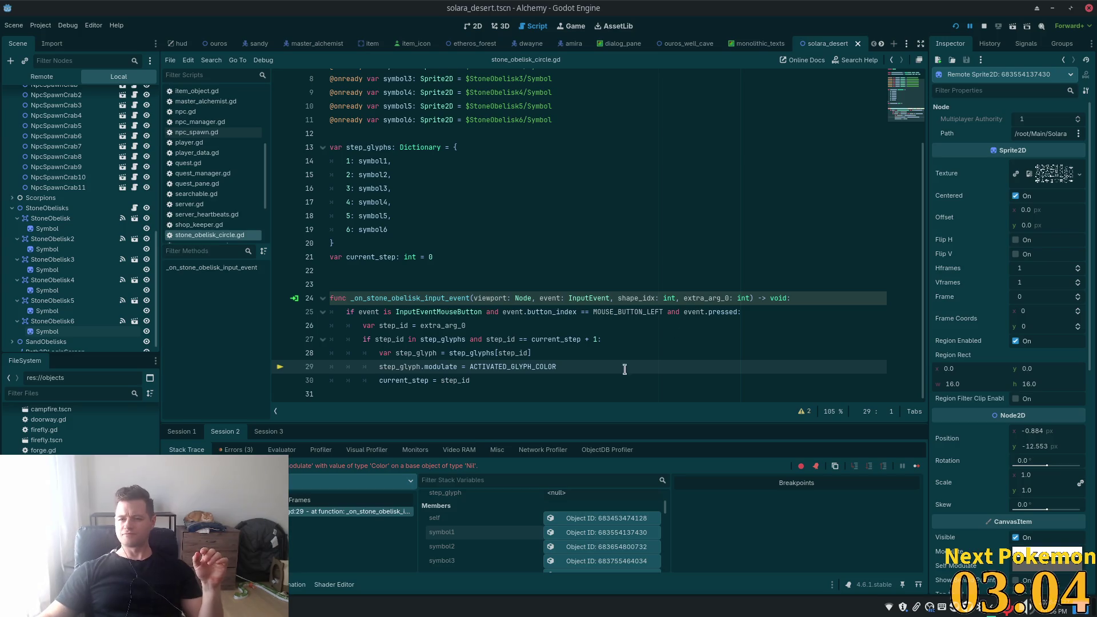
scroll(529, 537, down, 5)
click(529, 550)
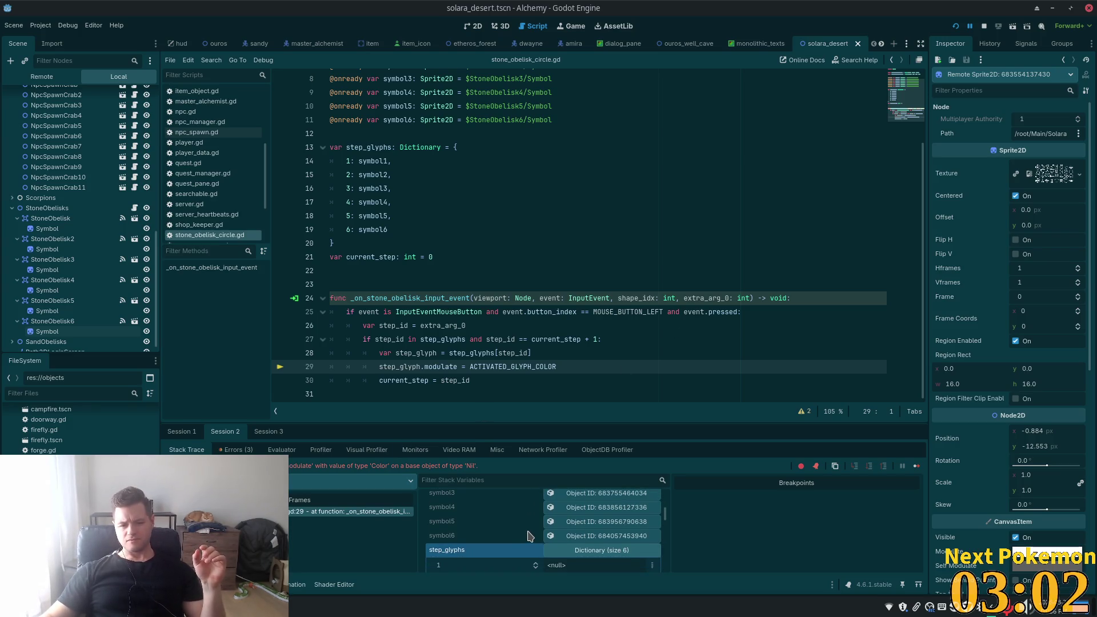
scroll(527, 539, down, 2)
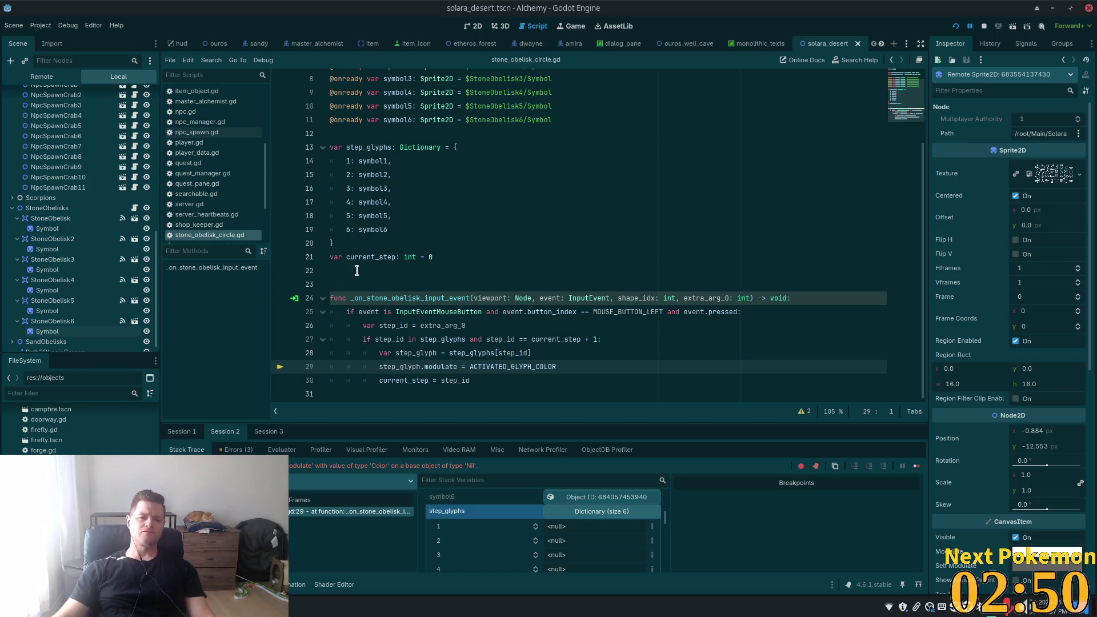
- Cut the dictionary literal out of the step_glyphs declaration on line 13
mouse_move(336, 243)
mouse_down()
mouse_move(408, 153)
mouse_move(426, 149)
mouse_up()
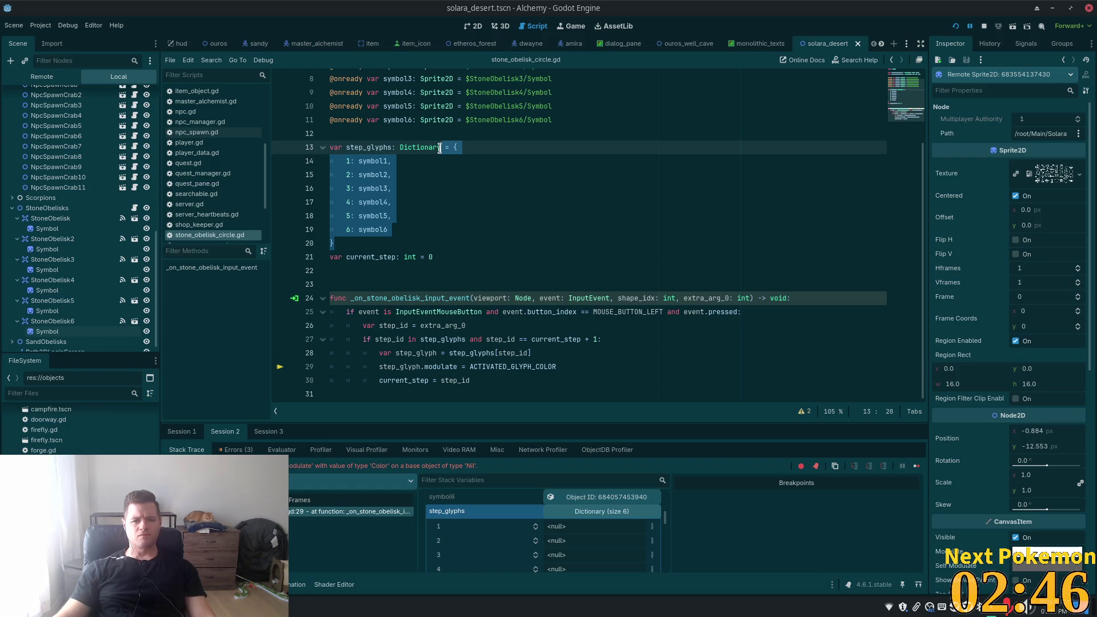
drag(432, 152, 399, 149)
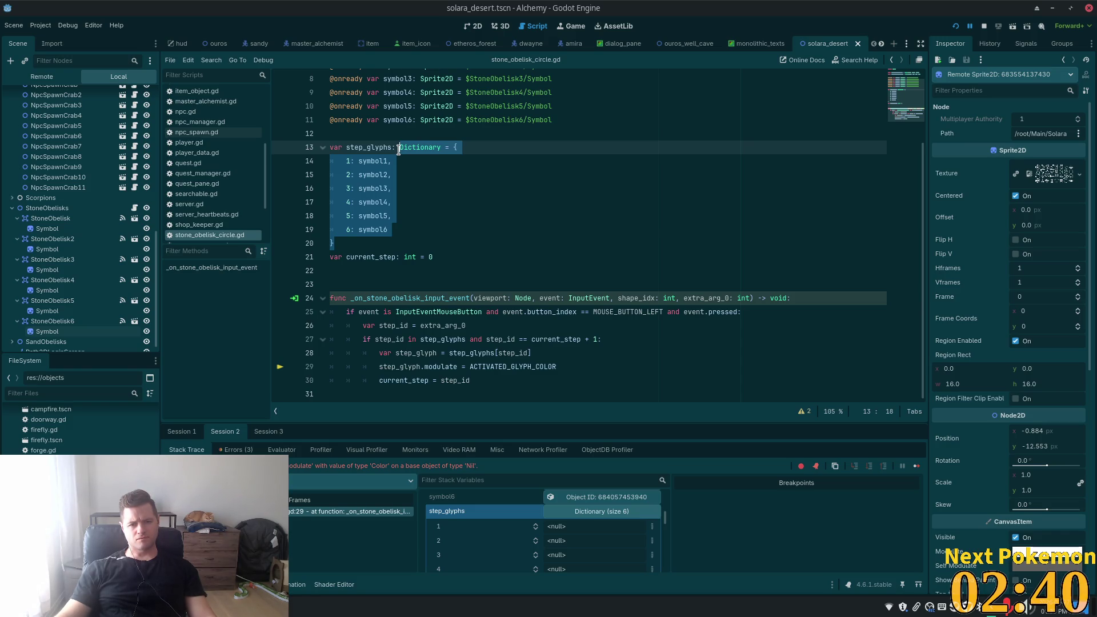
drag(399, 150, 457, 148)
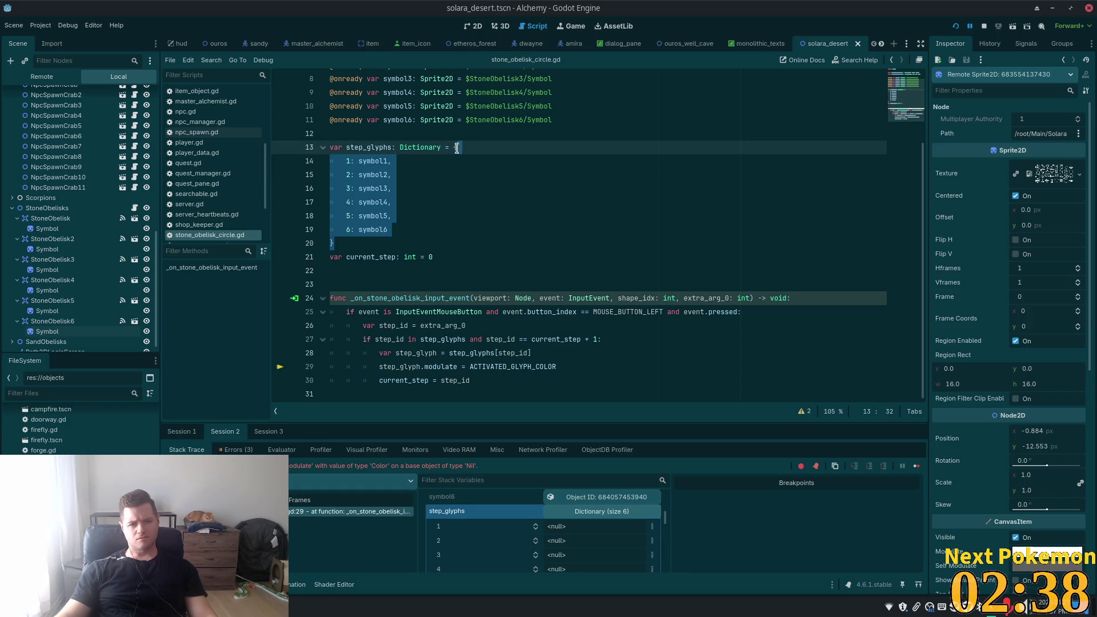
key(Delete)
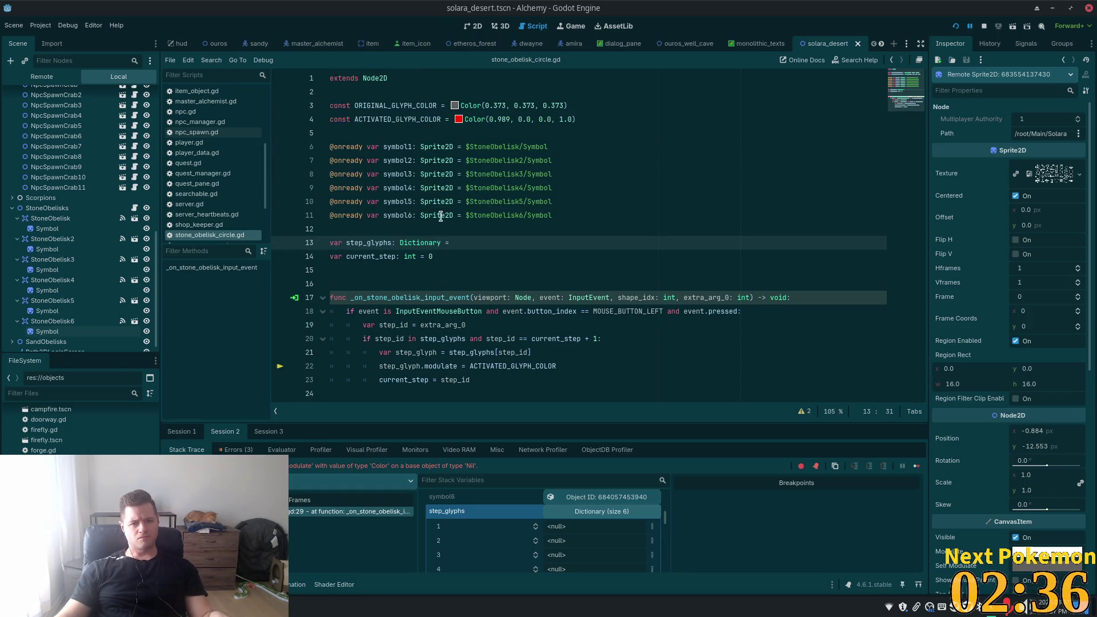
key(BackSpace)
key(BackSpace)
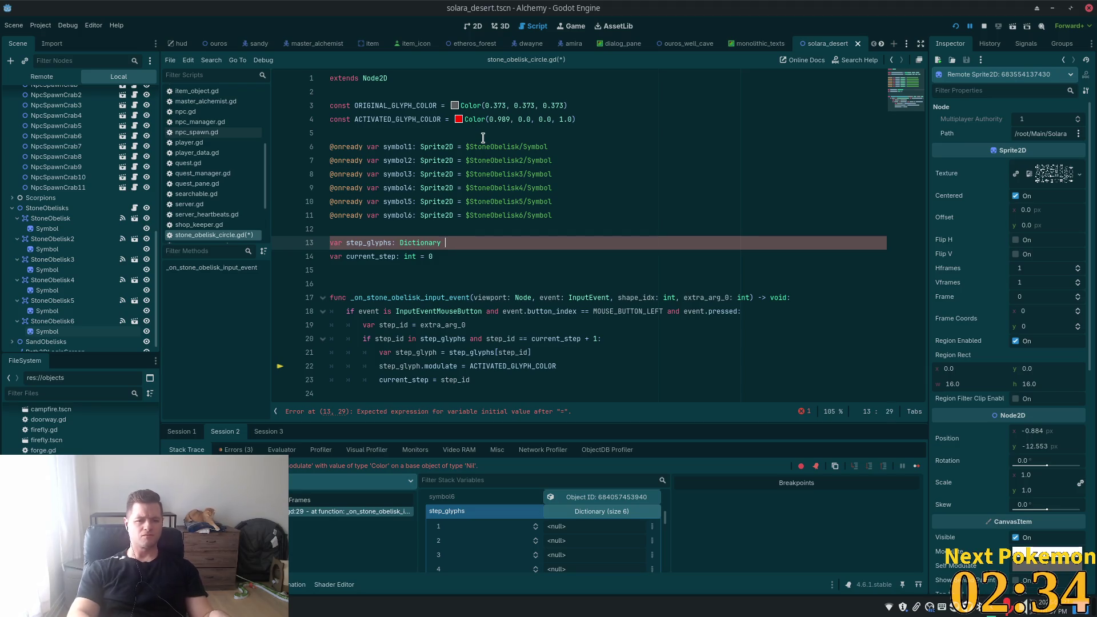
- Add func _ready() -> void: assigning step_glyphs the pasted dictionary, and save
click(358, 270)
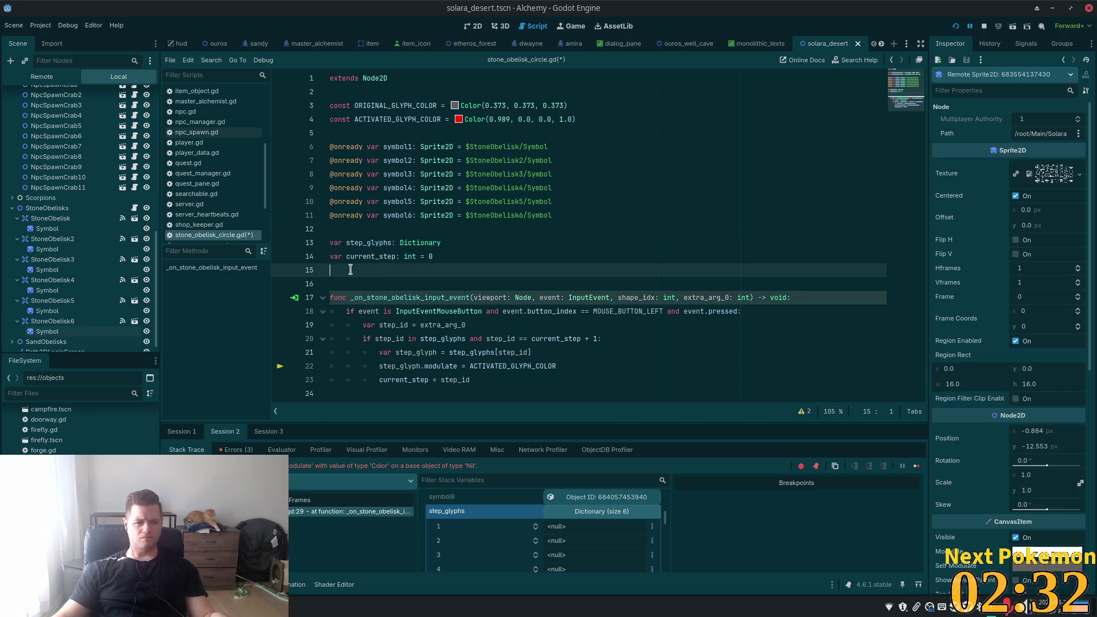
key(Return)
text(func _)
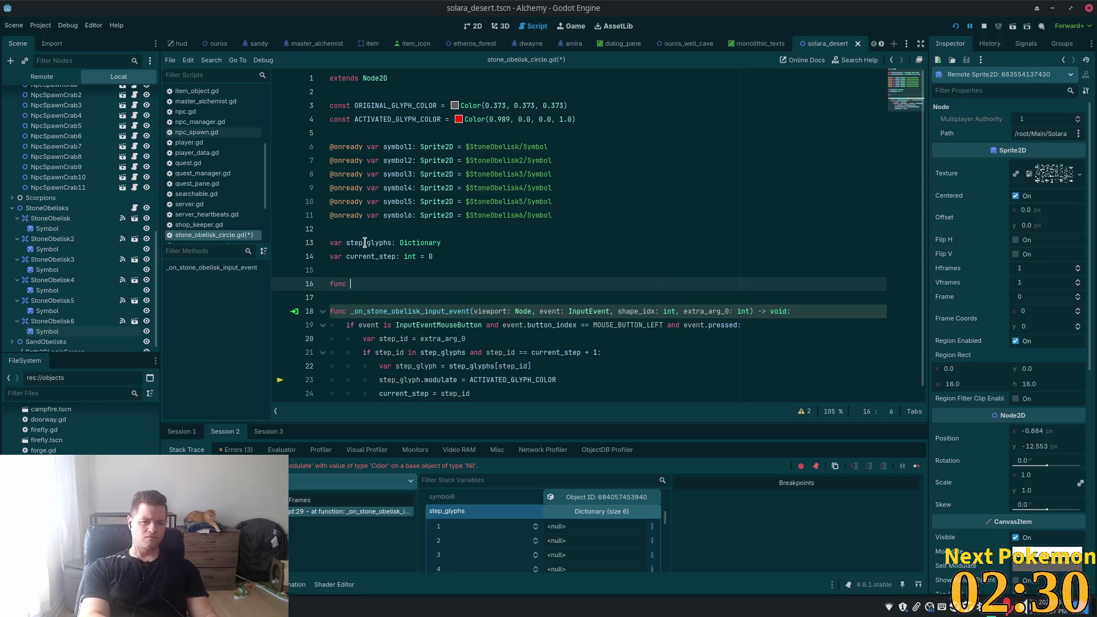
text(re)
key(Return)
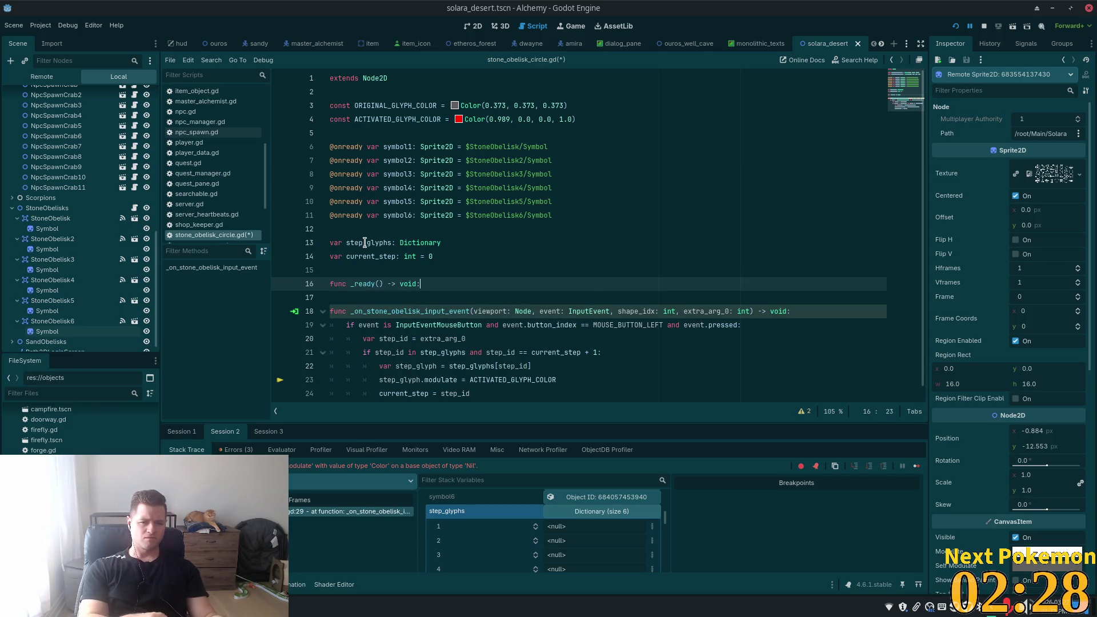
key(Return)
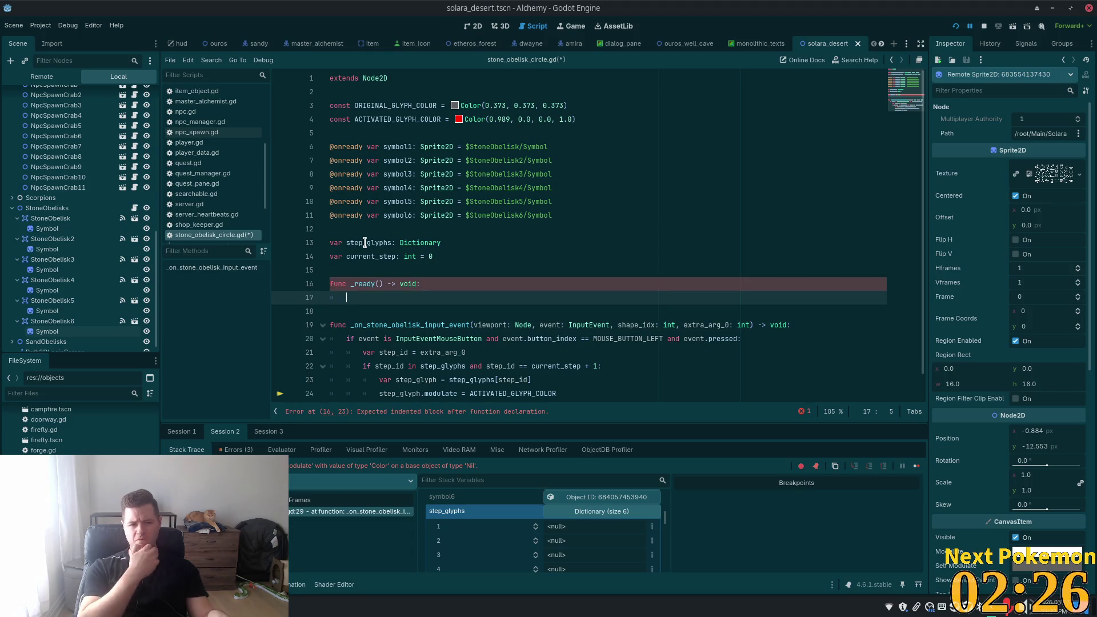
text(step)
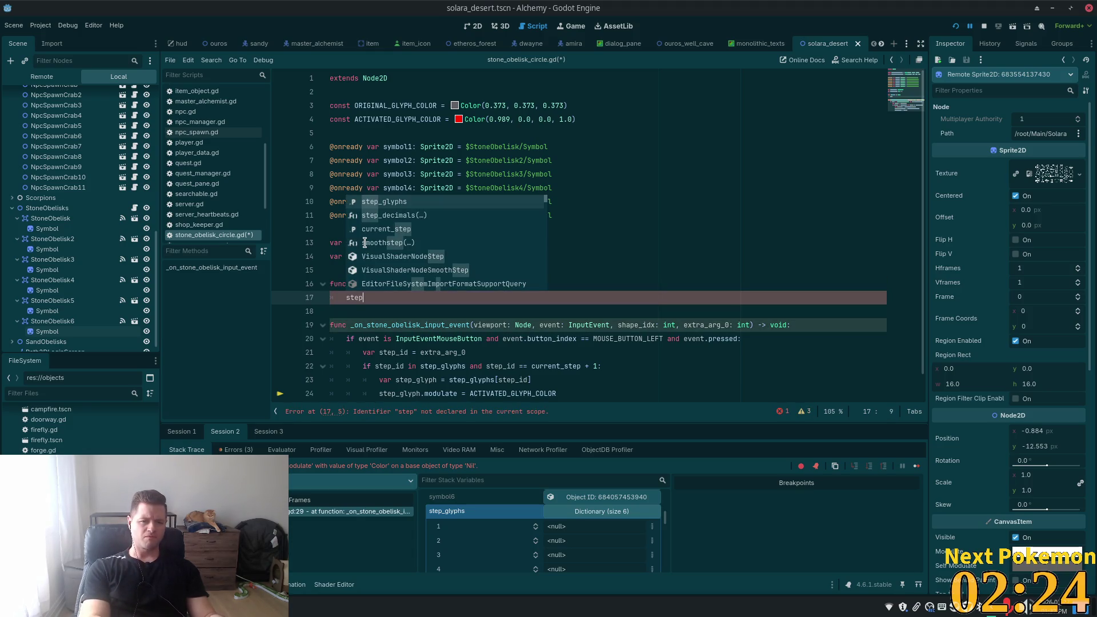
key(Return)
key(ctrl+v)
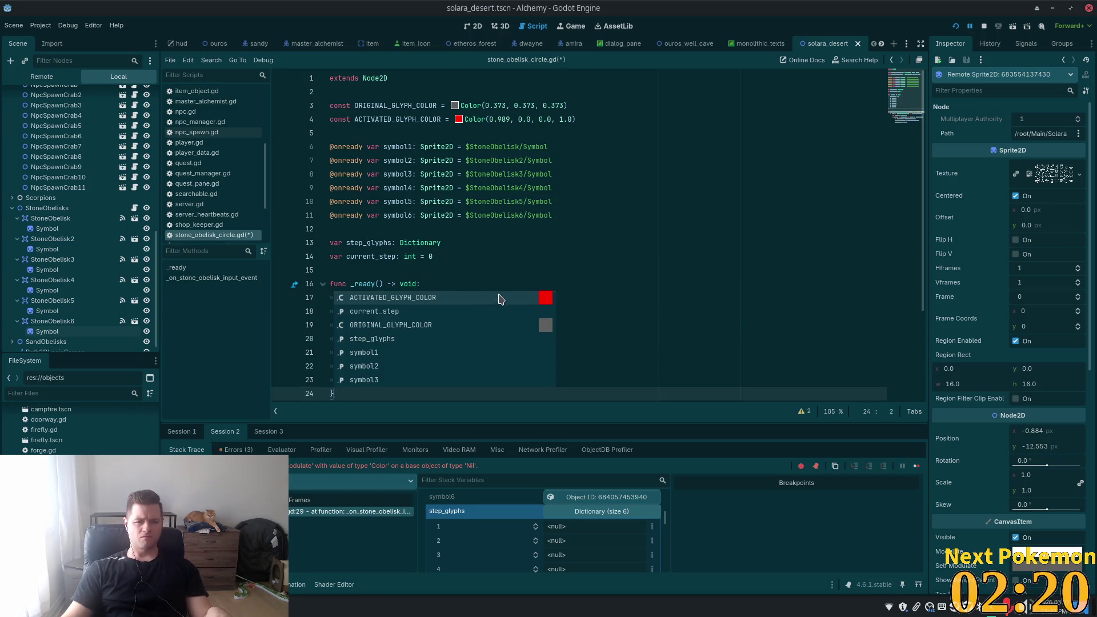
click(603, 238)
scroll(603, 238, down, 3)
click(352, 271)
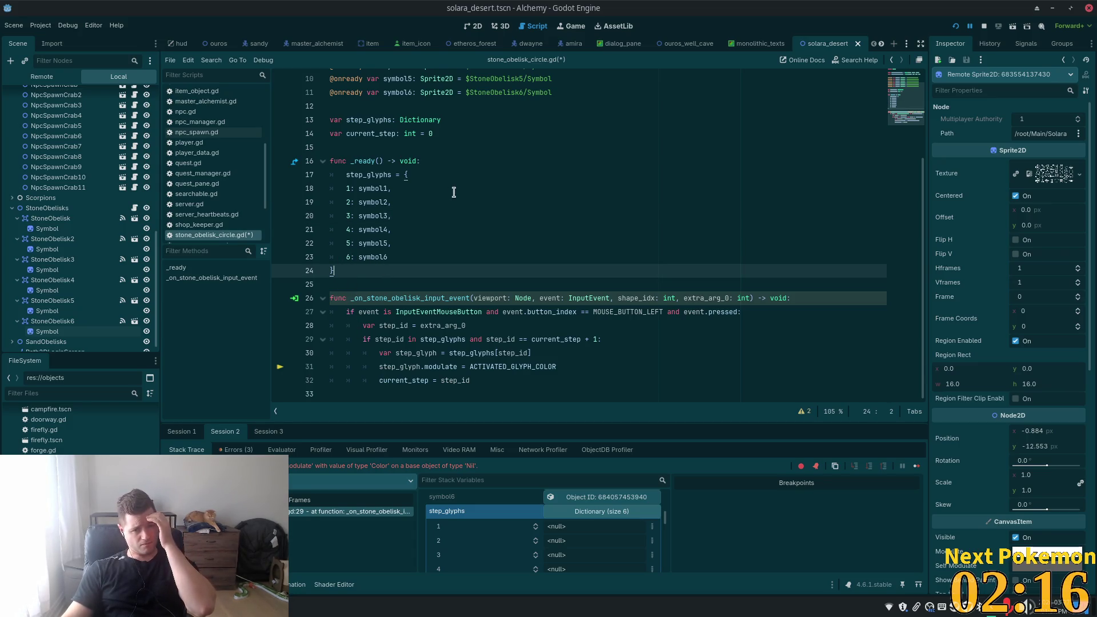
scroll(459, 188, up, 3)
scroll(459, 188, down, 3)
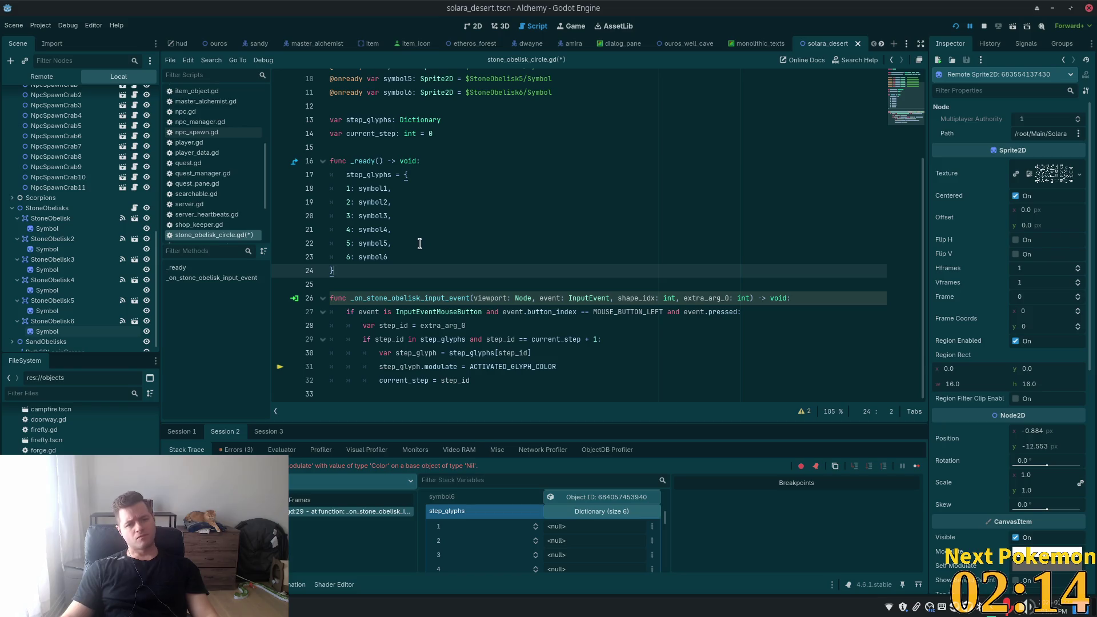
key(ctrl+s)
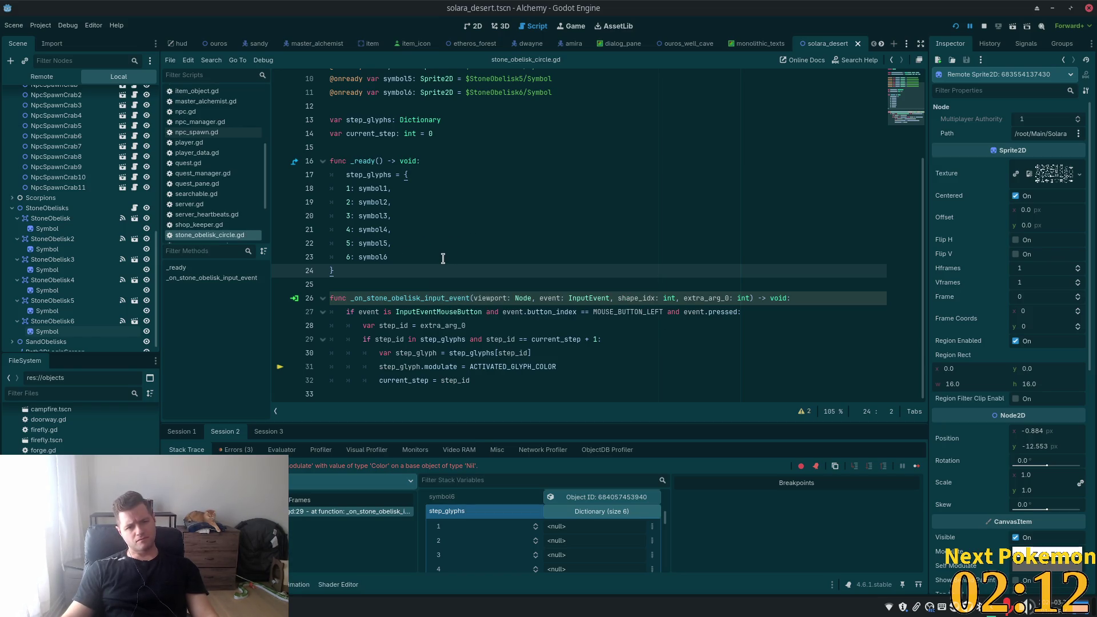
- Indent the dictionary entries inside _ready() one level and relaunch the game
drag(347, 271, 365, 189)
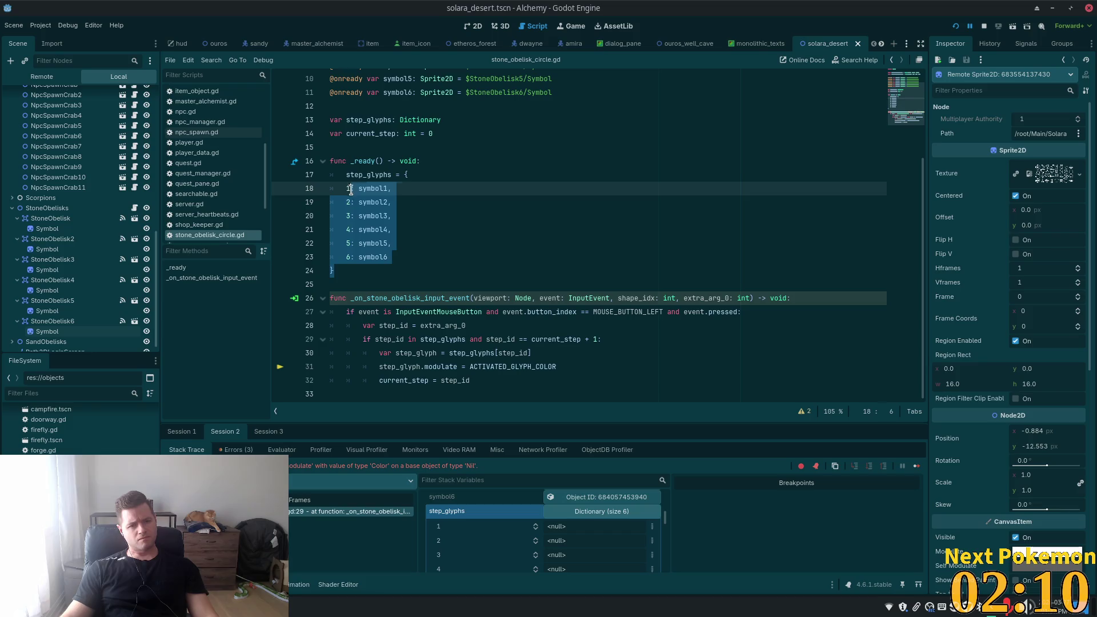
key(Tab)
click(545, 176)
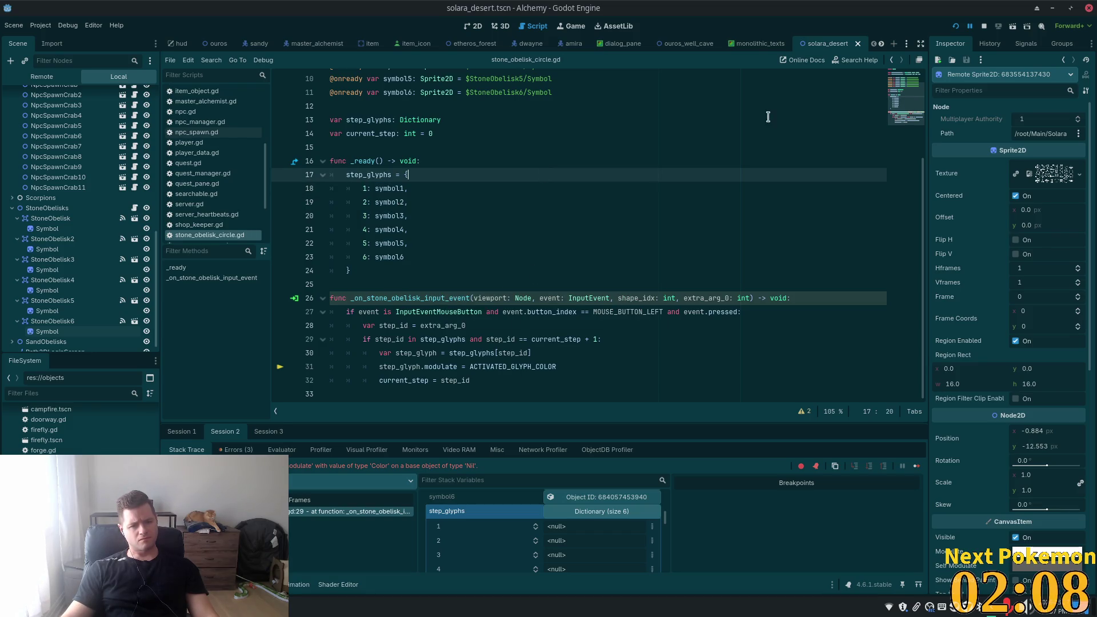
click(957, 26)
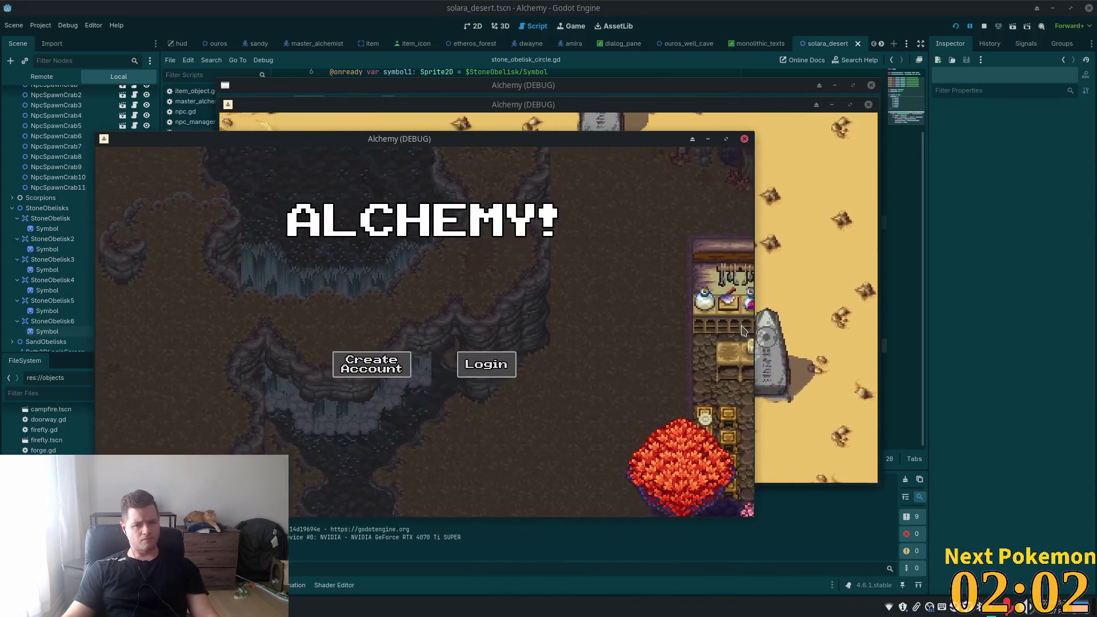
- Walk among the desert obelisks and click them in turn to light their glyphs red
click(797, 292)
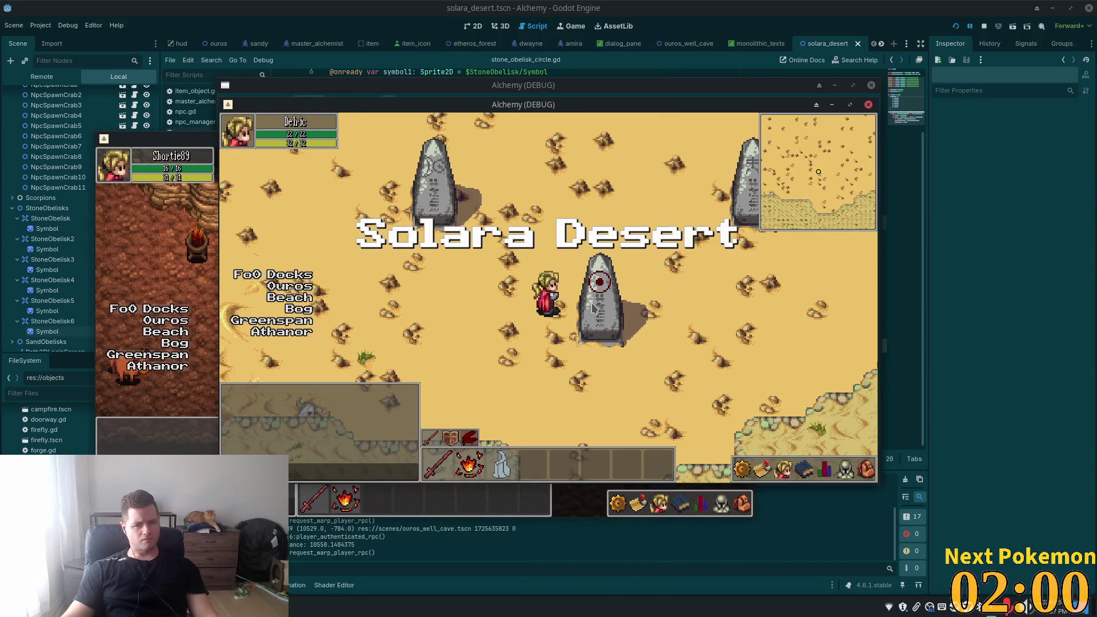
key(w)
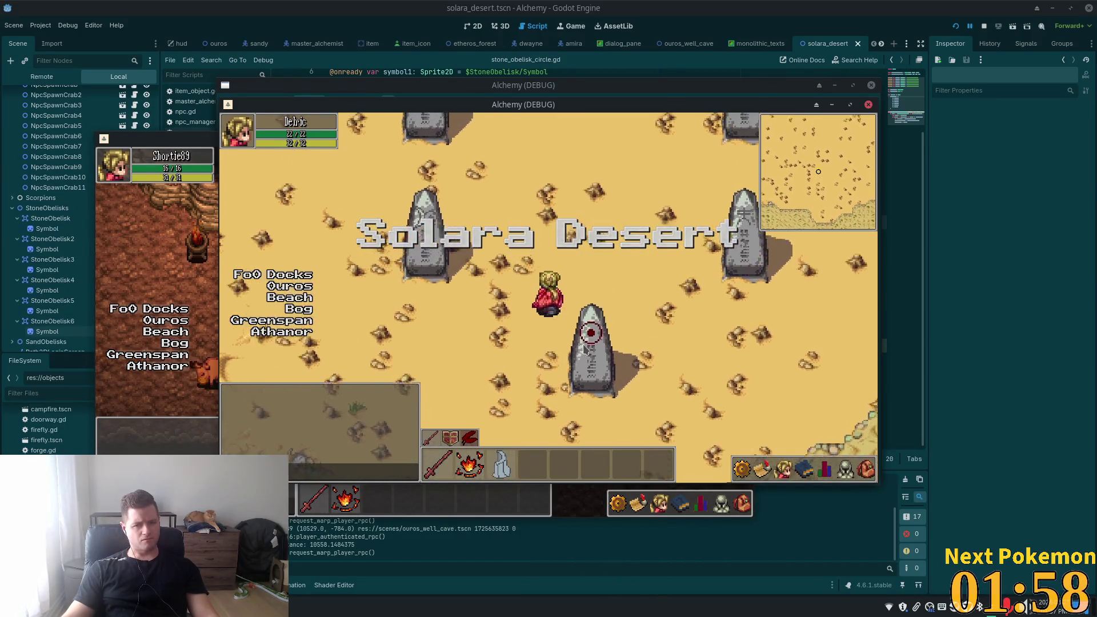
click(569, 361)
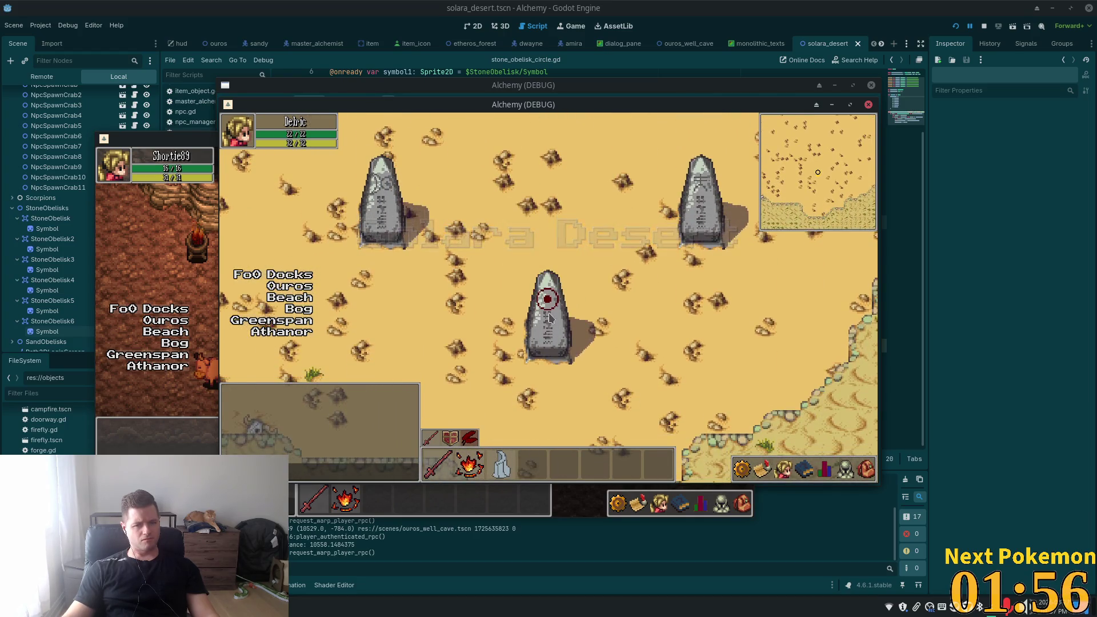
key(w)
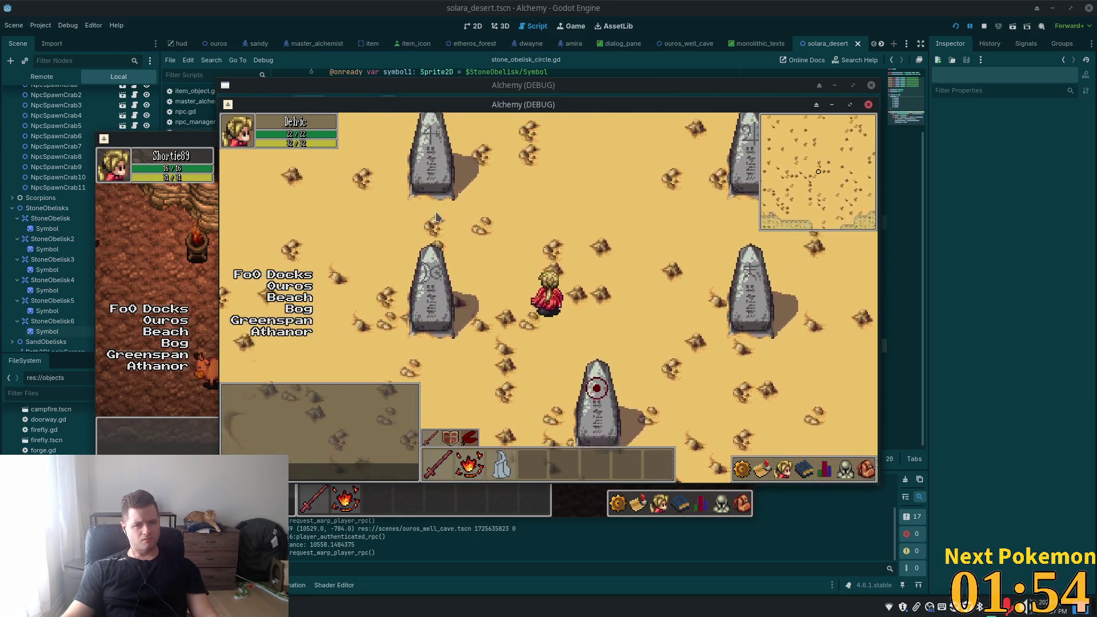
click(457, 211)
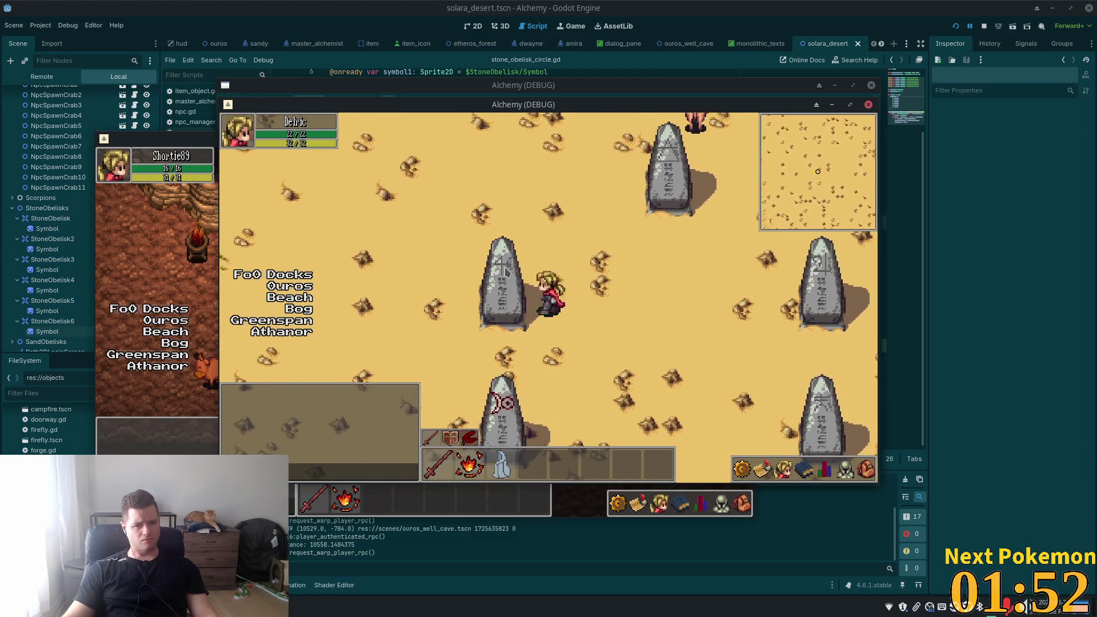
click(645, 308)
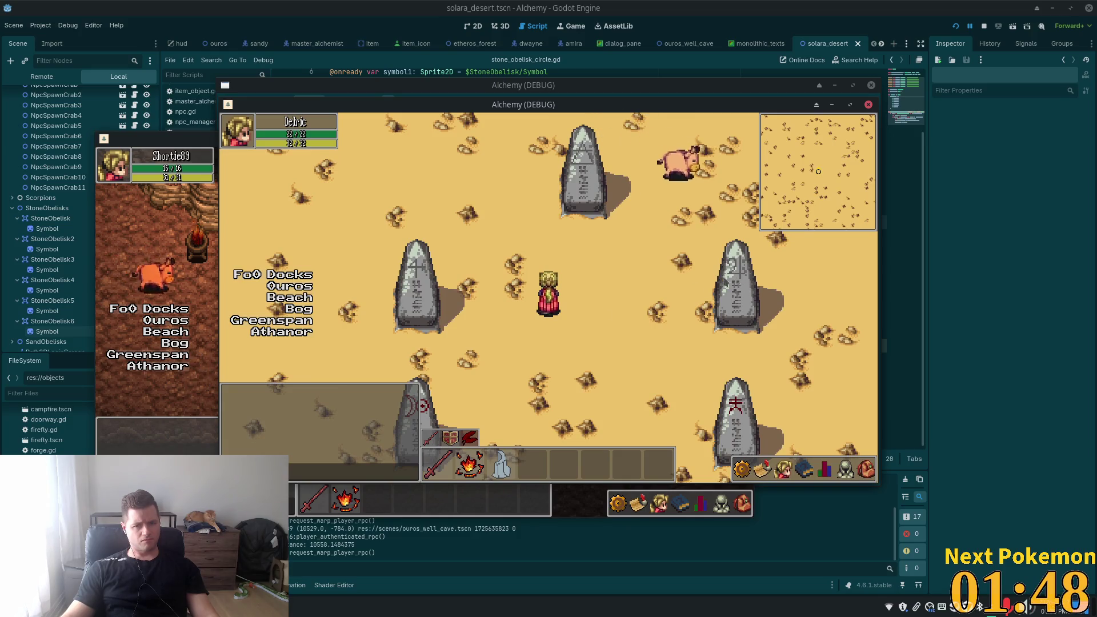
click(745, 292)
click(601, 333)
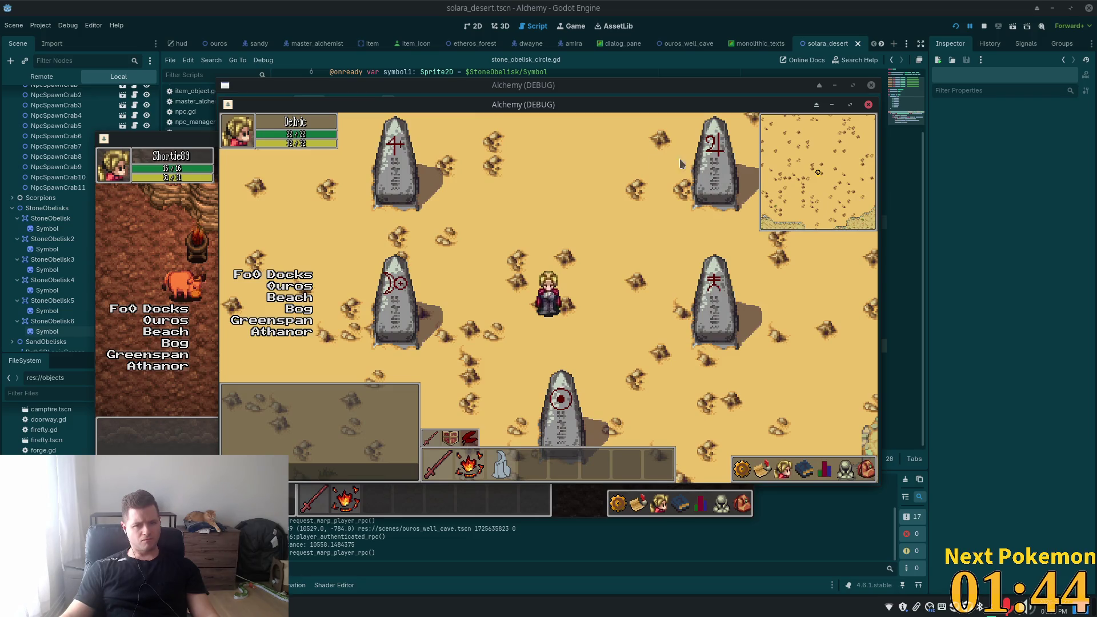
key(w)
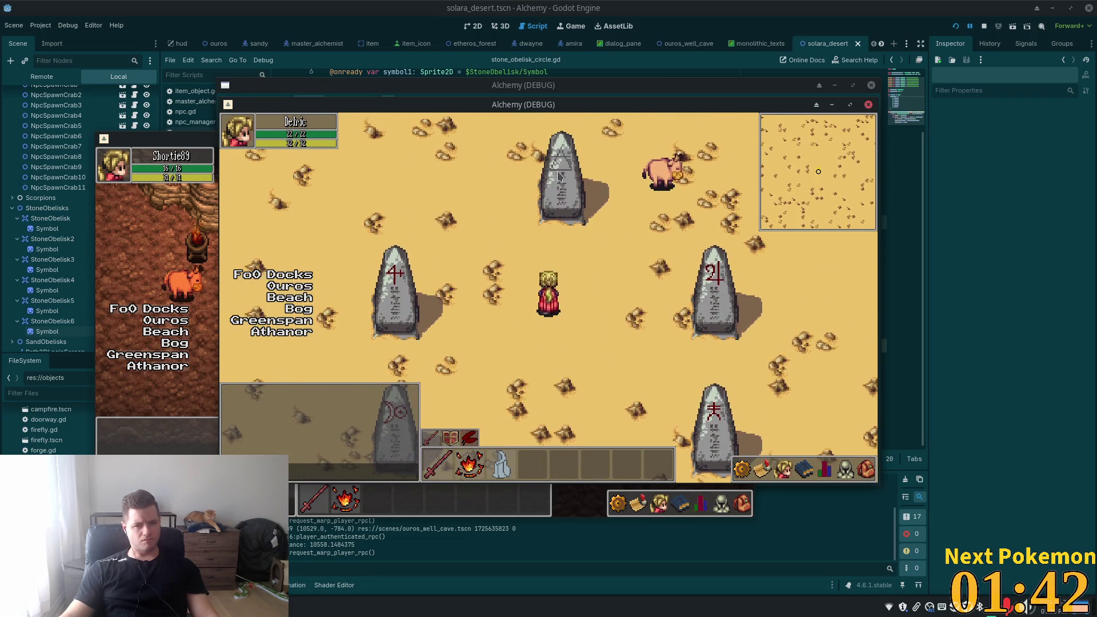
key(s)
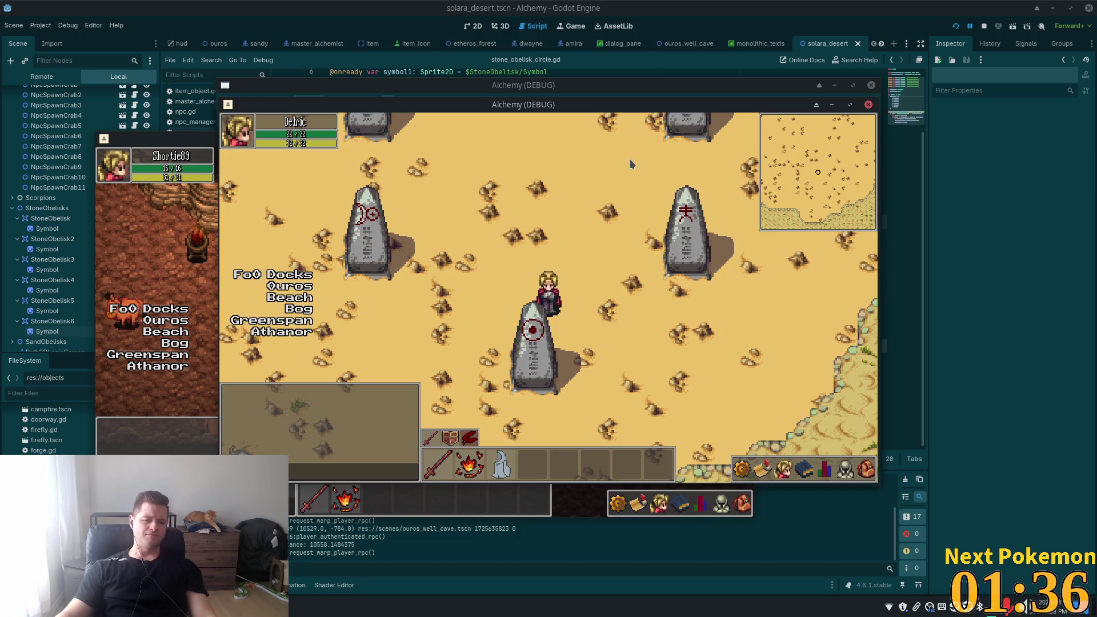
click(694, 5)
- Set ACTIVATED_GLYPH_COLOR on line 4 to Color(1.0, 0.502, 0.435, 1.0) with its colour picker
scroll(482, 150, up, 2)
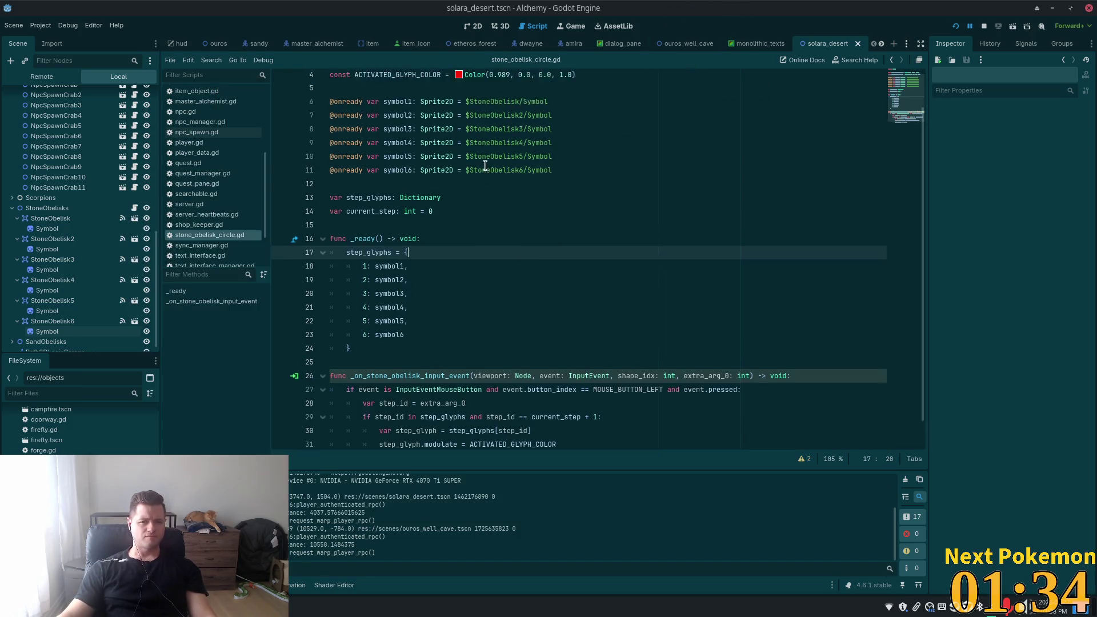
click(458, 119)
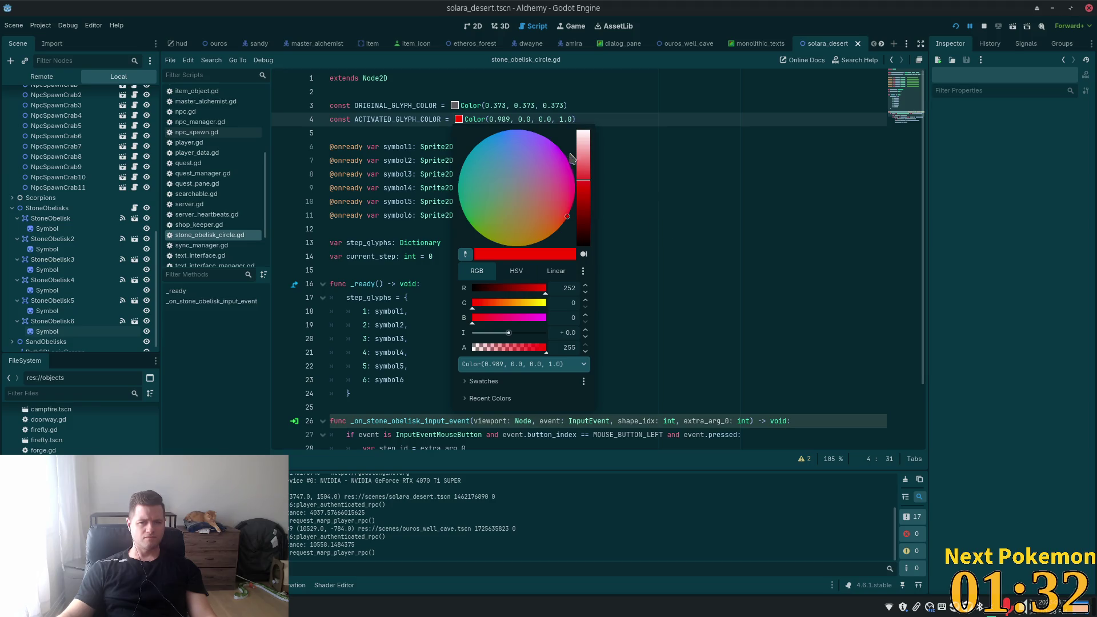
click(584, 172)
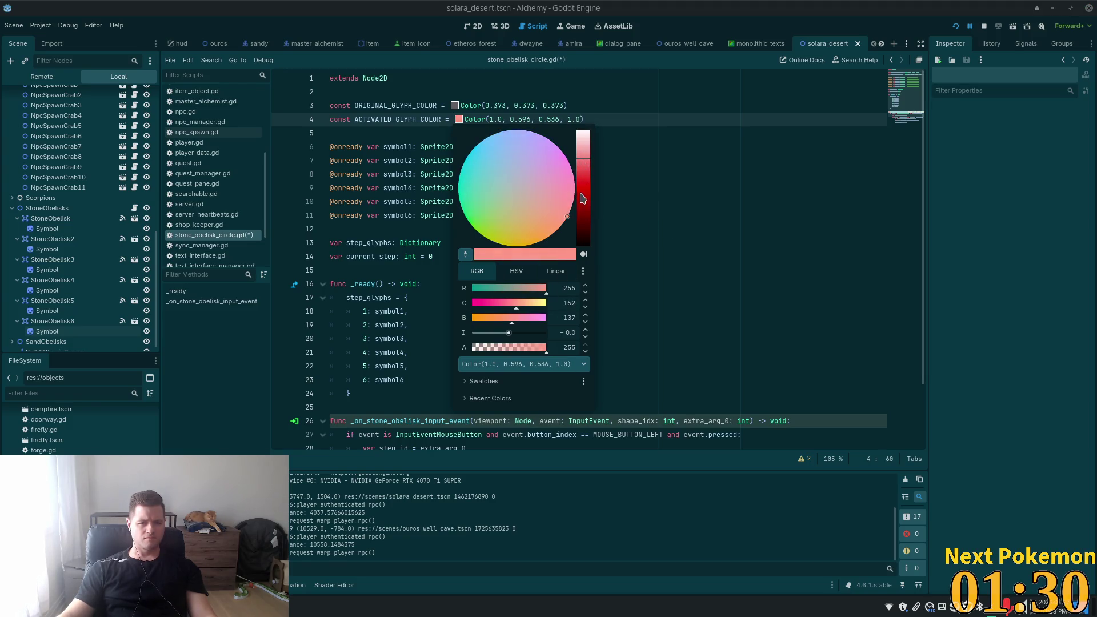
drag(584, 165, 585, 182)
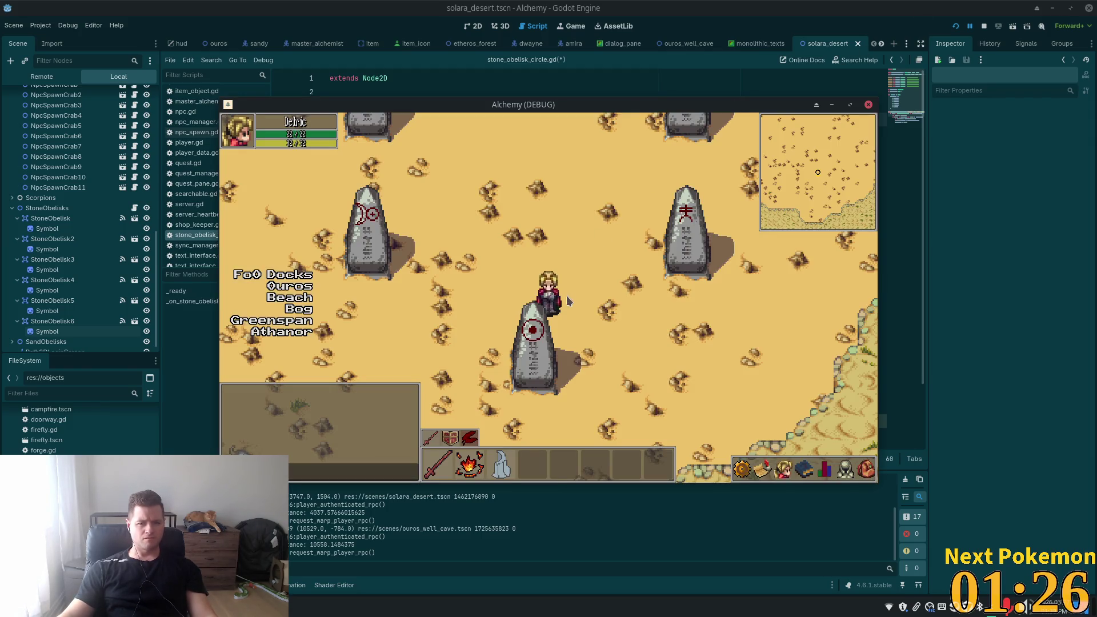
- Relaunch the game with the lighter red, log in and head north toward the obelisks
click(955, 28)
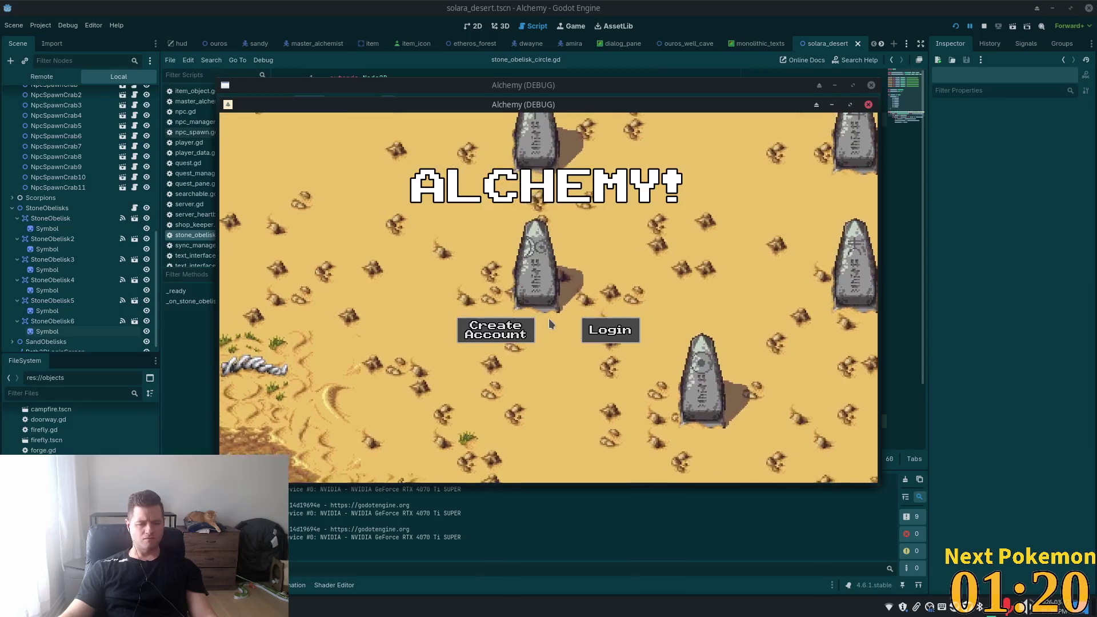
click(607, 330)
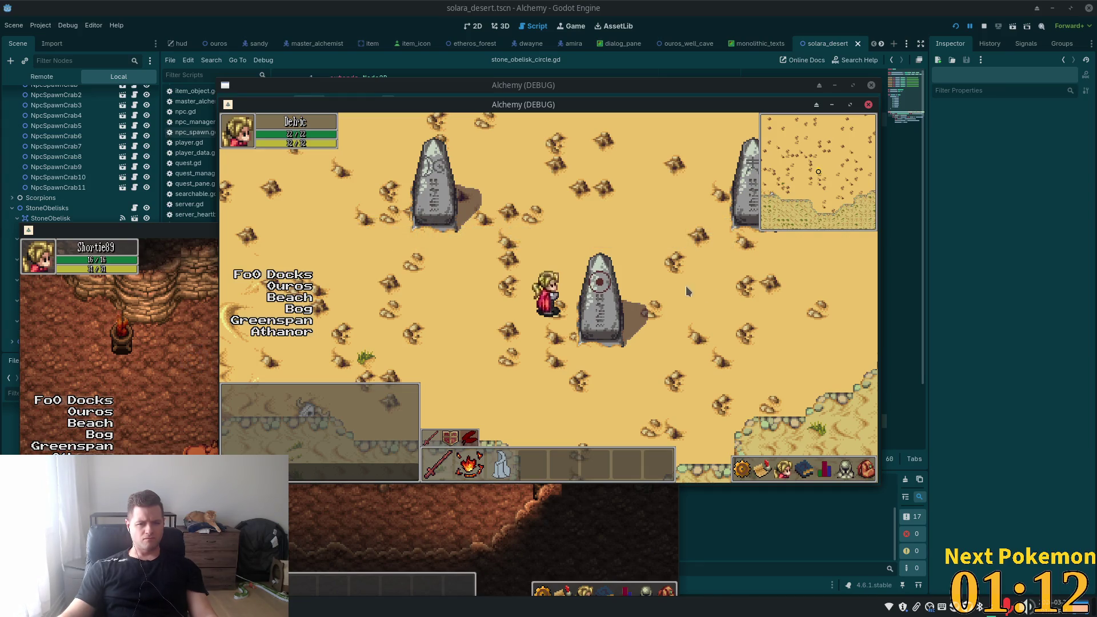
key(Up)
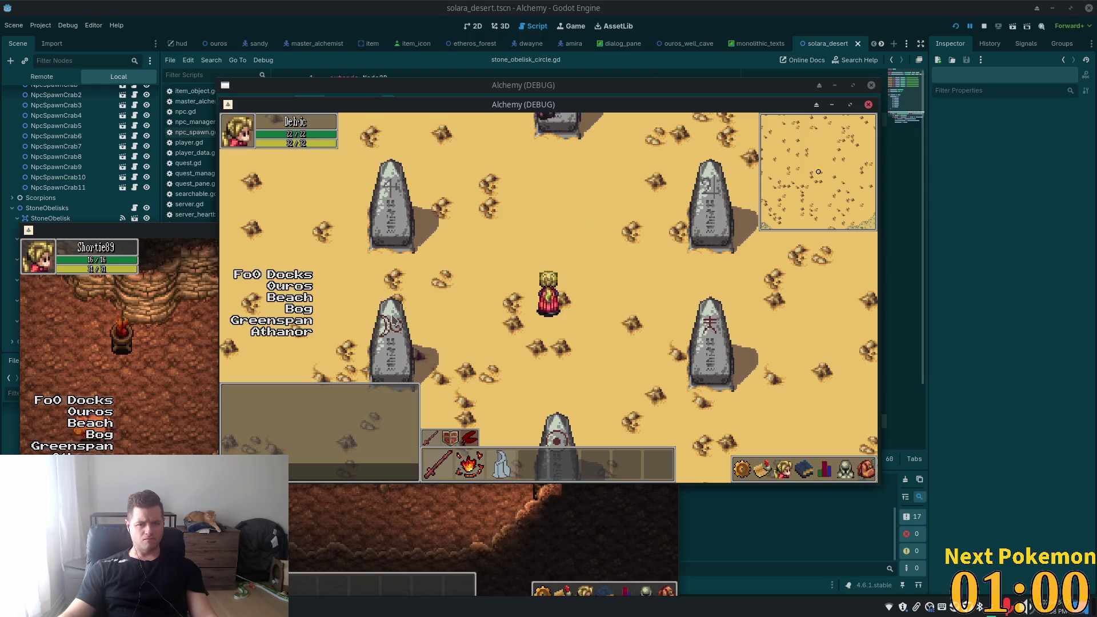
click(528, 199)
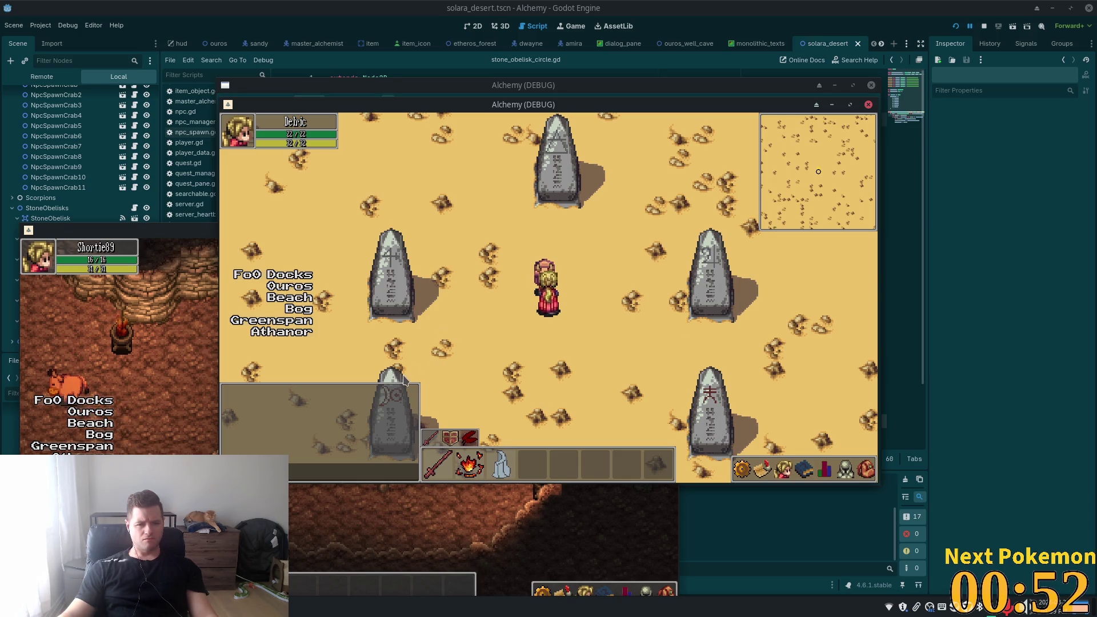
- Walk among the obelisks to test the lighter red glyphs, then bring the editor forward
key(Down)
key(Left)
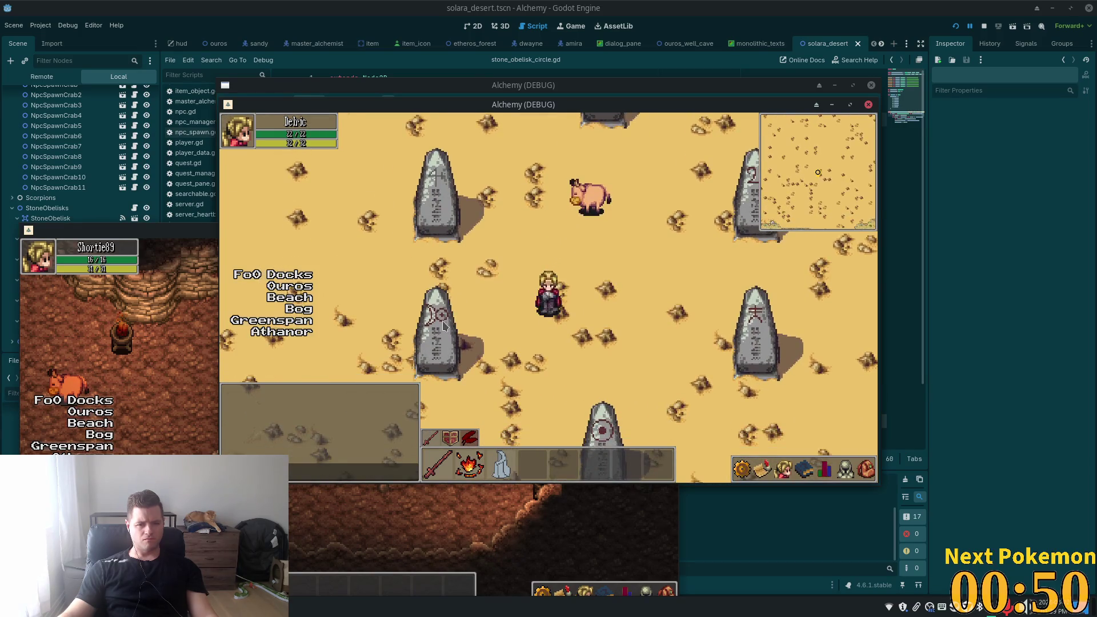
key(Up)
key(Up)
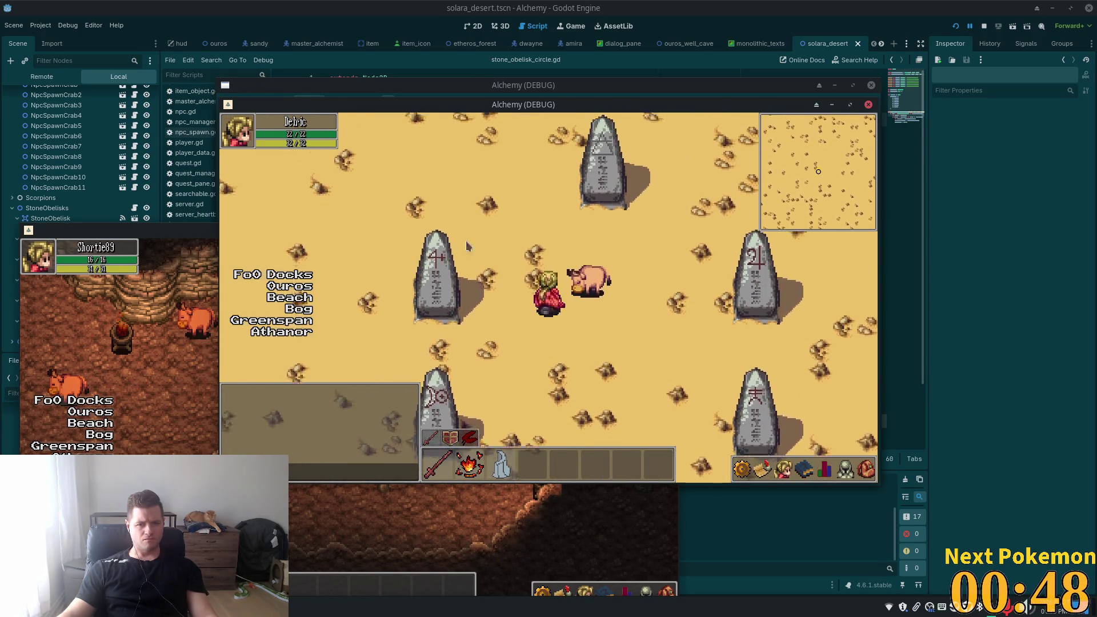
key(Up)
key(Down)
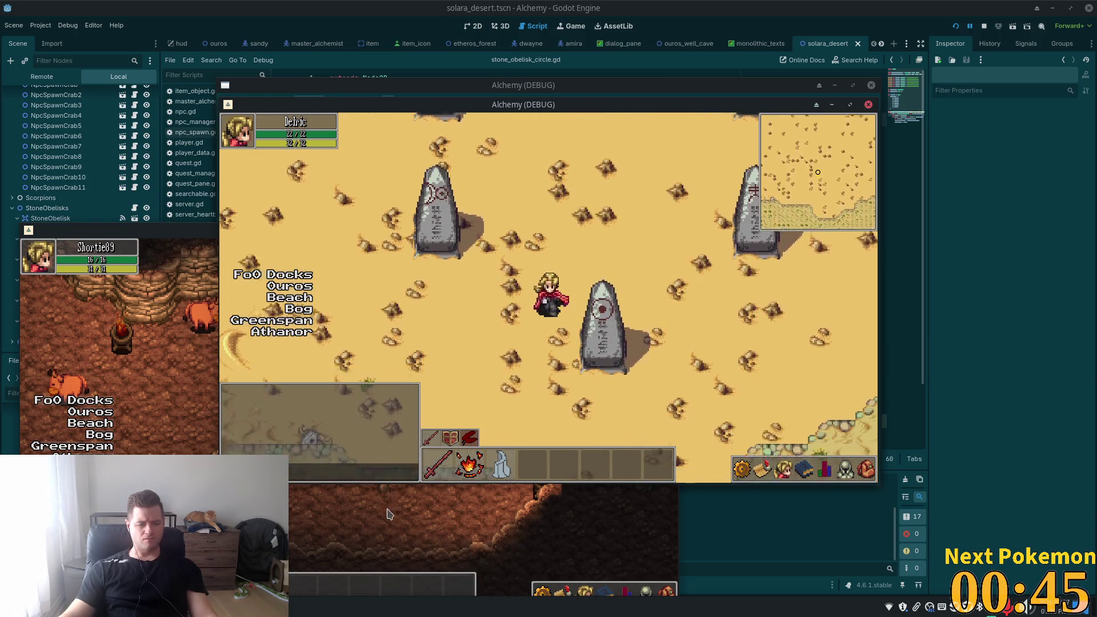
key(Down)
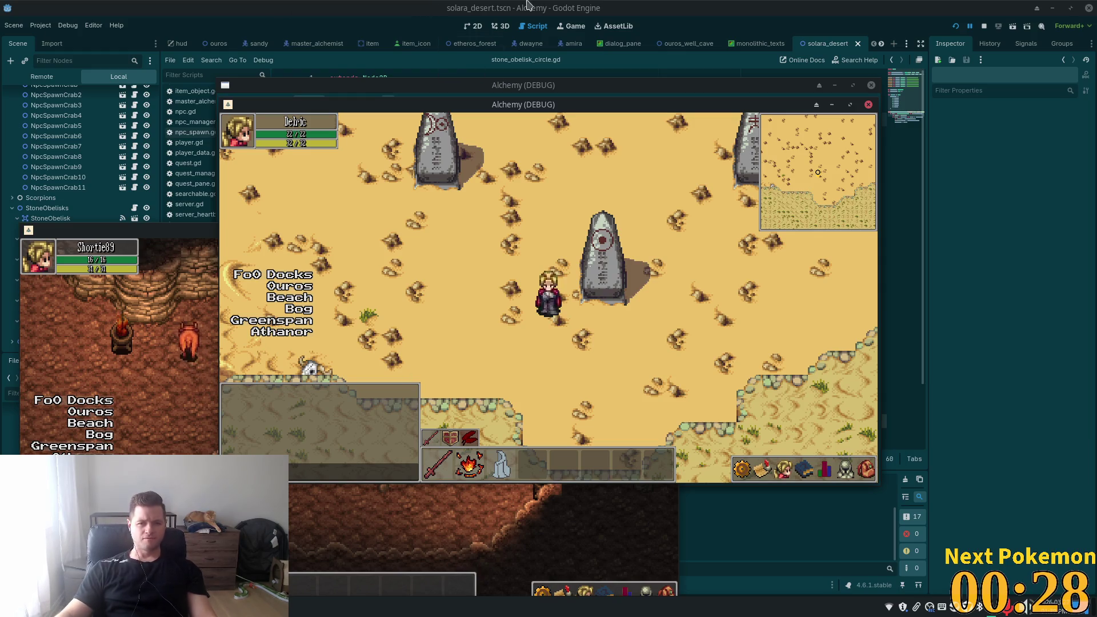
click(900, 2)
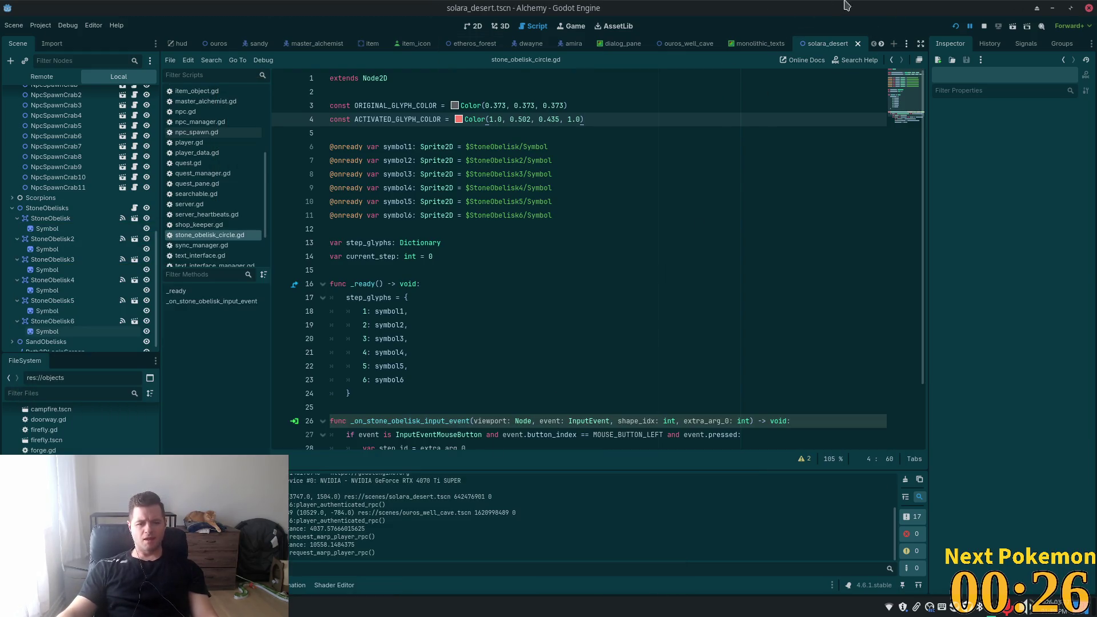
- Stop the game and inspect the Symbol and StoneObelisk nodes and the symbol2 line
click(984, 26)
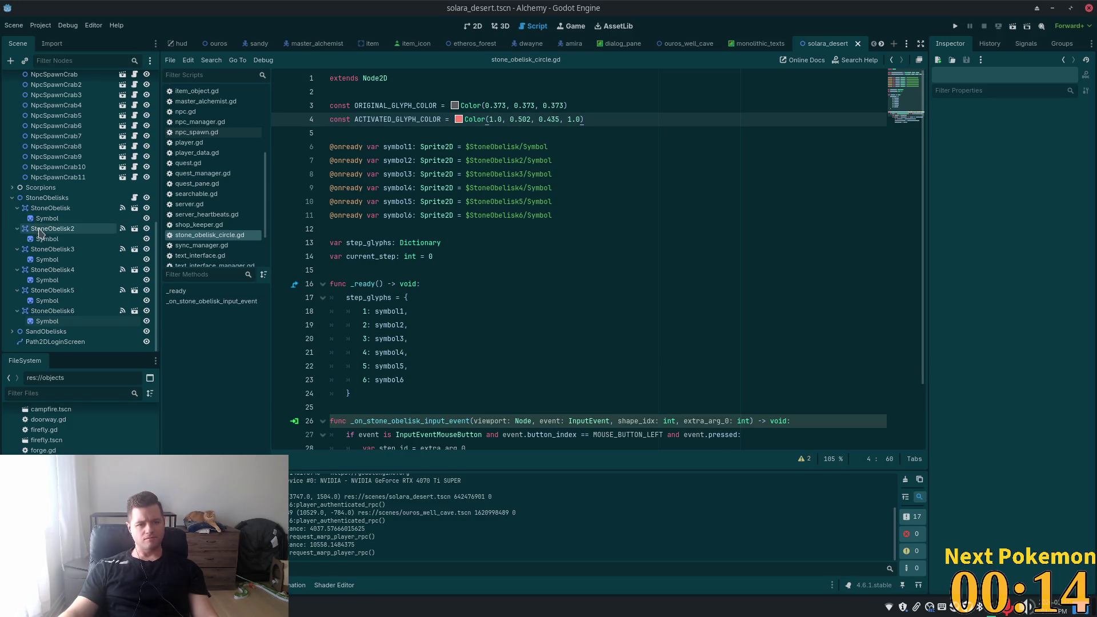
click(48, 220)
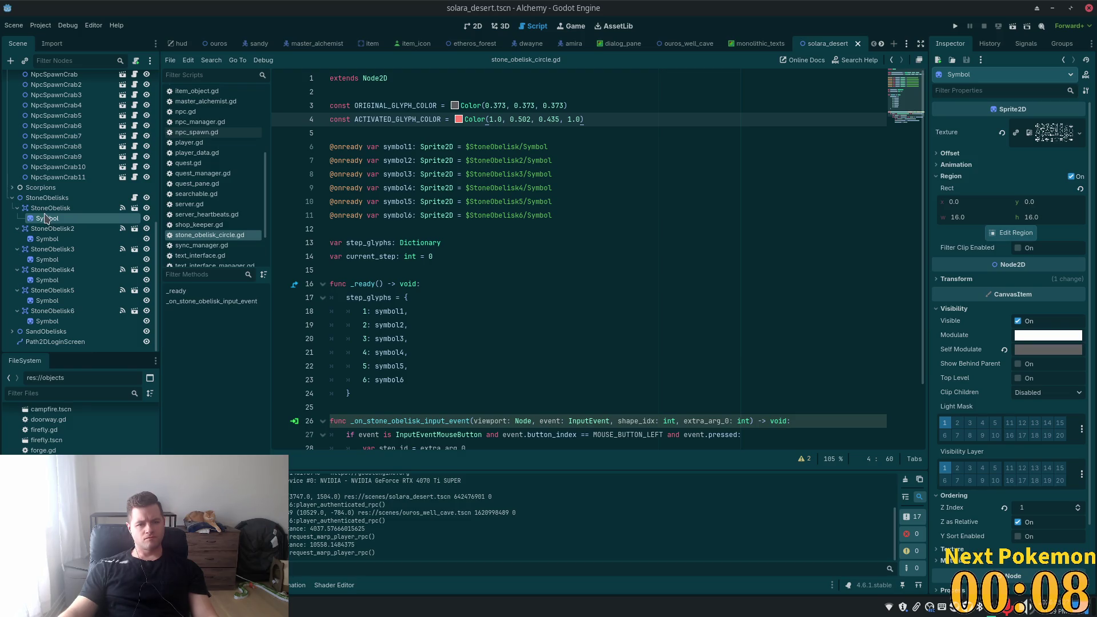
click(46, 209)
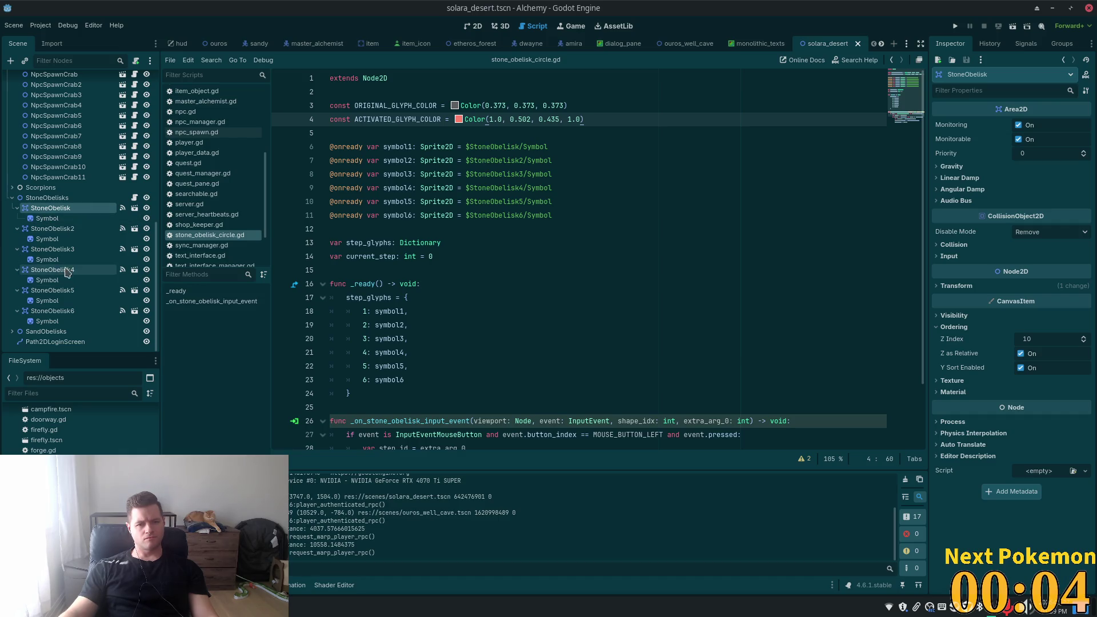
click(413, 160)
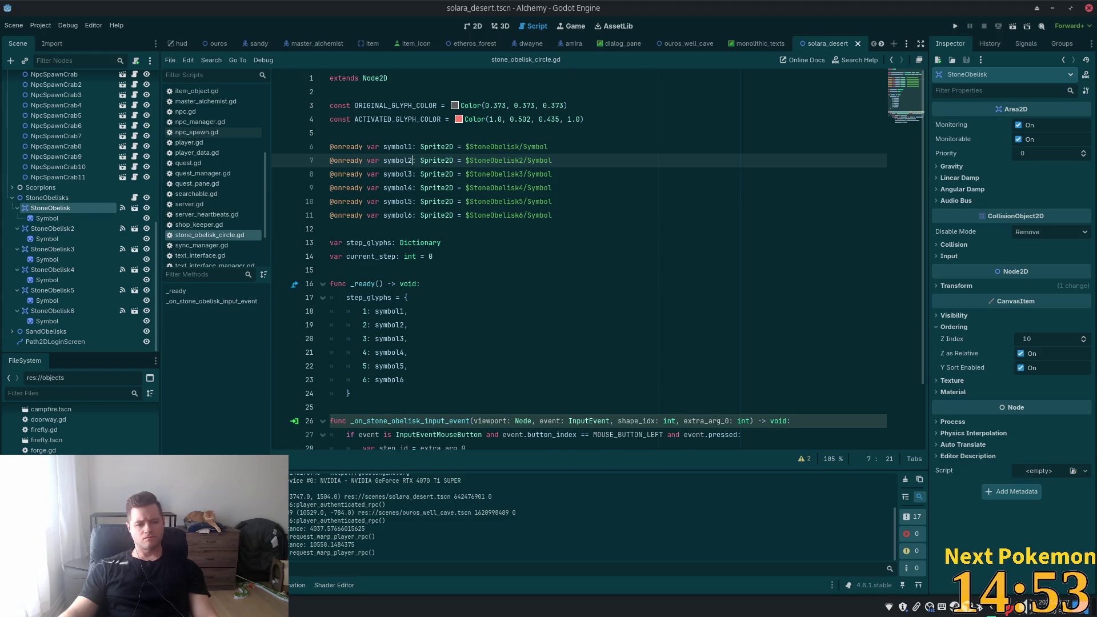
- Glance at the script in Cursor, then relaunch the game to its title screen
key(alt+Tab)
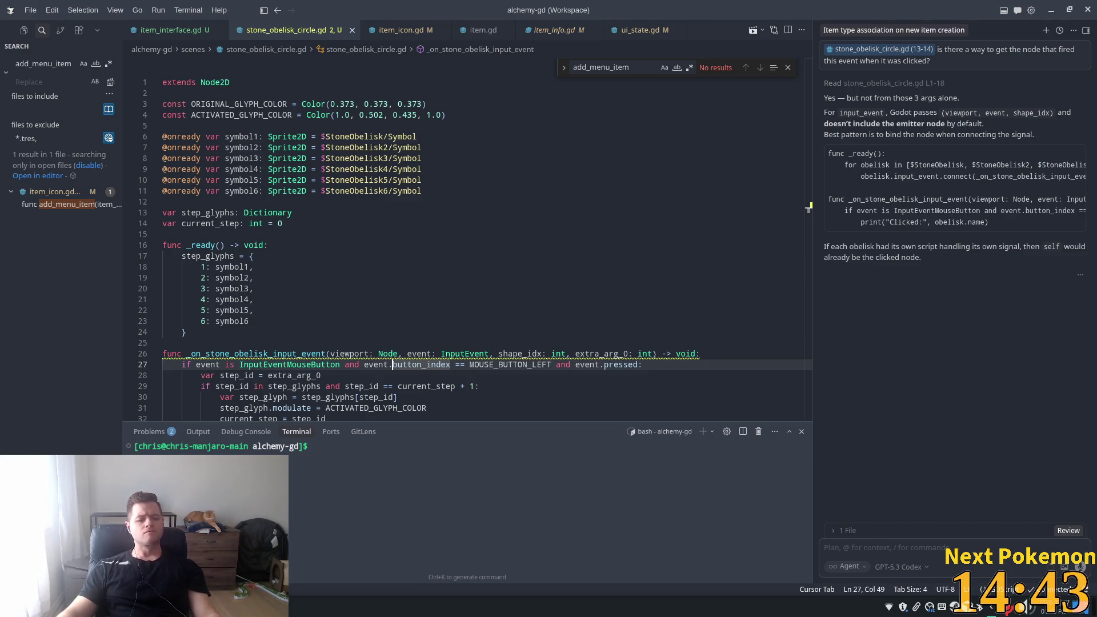
key(alt+Tab)
click(955, 25)
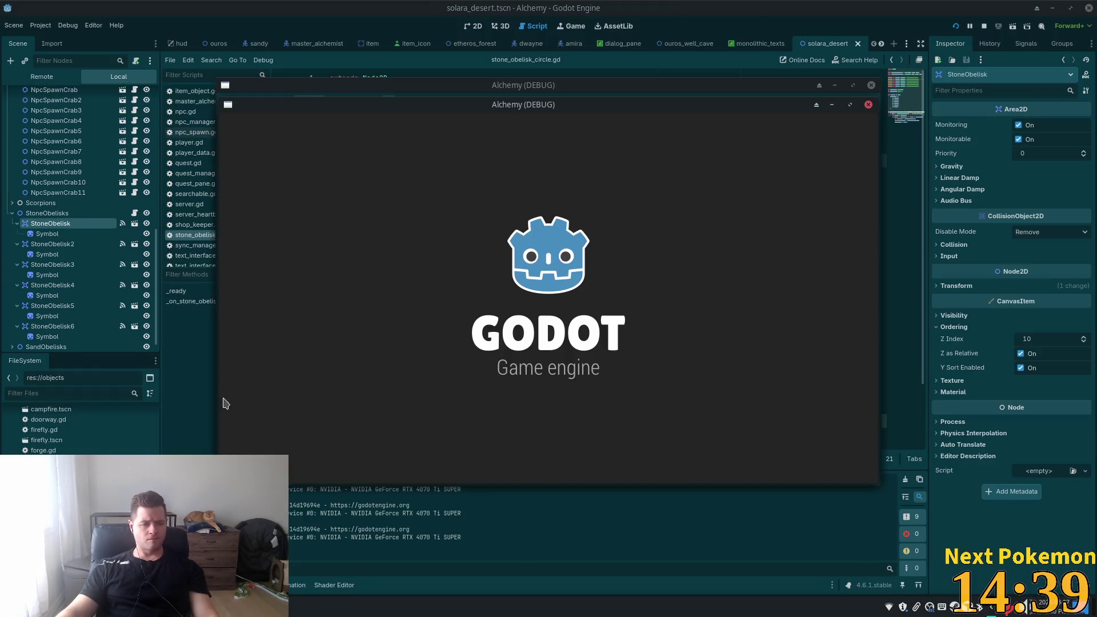
- In the 2D view, check where StoneObelisk4 and StoneObelisk5 sit, then return to Cursor
click(474, 26)
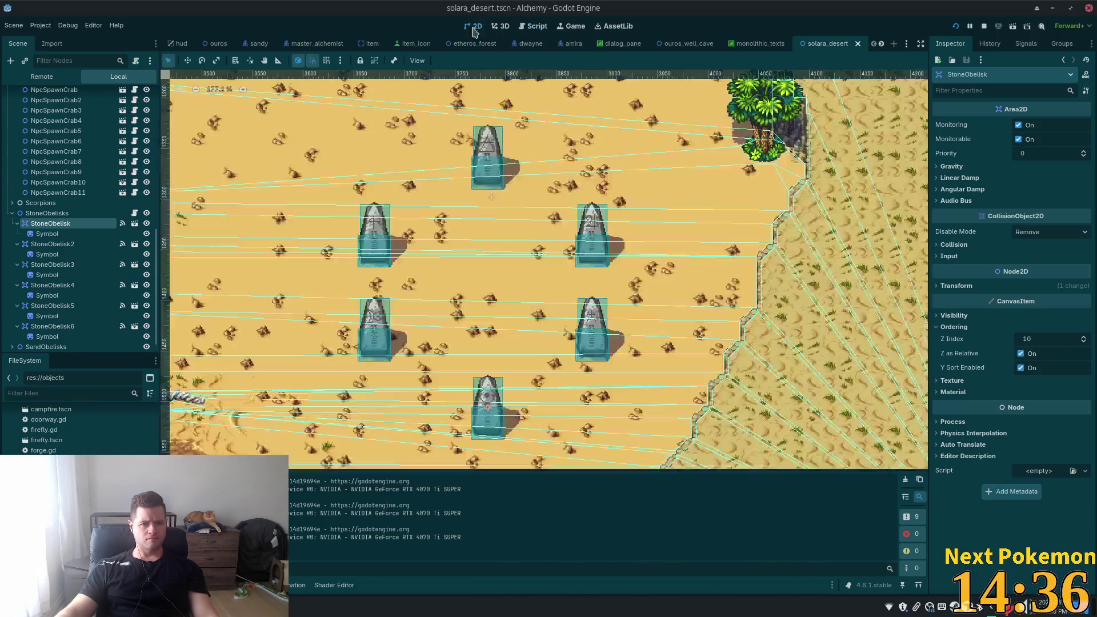
click(76, 256)
click(57, 285)
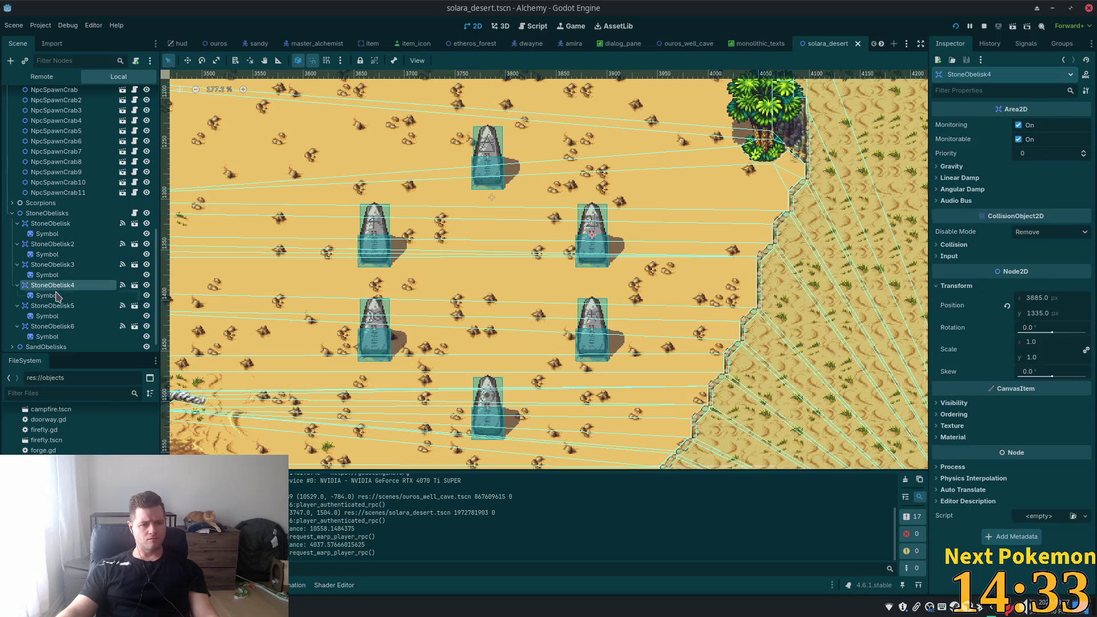
click(56, 308)
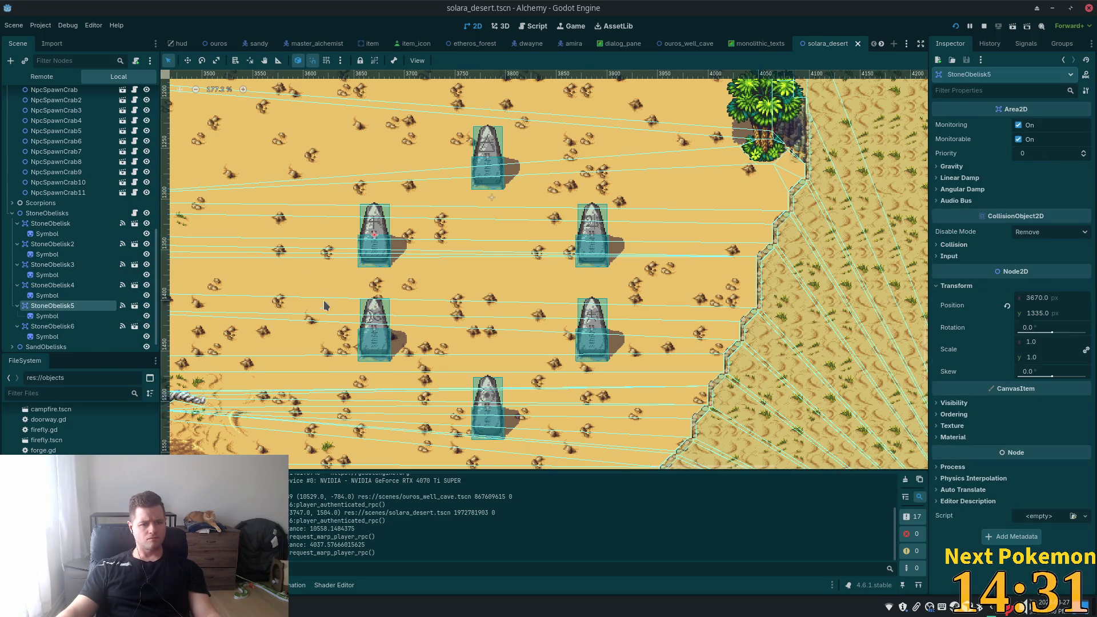
key(alt+Tab)
key(alt+Tab)
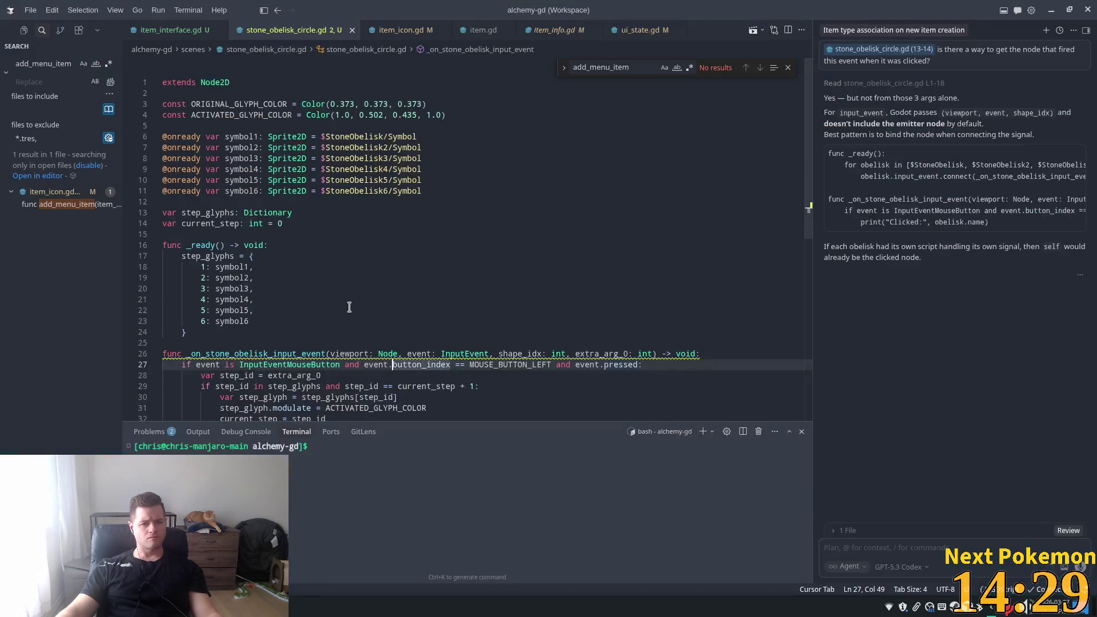
- Change line 7's $StoneObelisk2/Symbol to $StoneObelisk5/Symbol in stone_obelisk_circle.gd
click(258, 147)
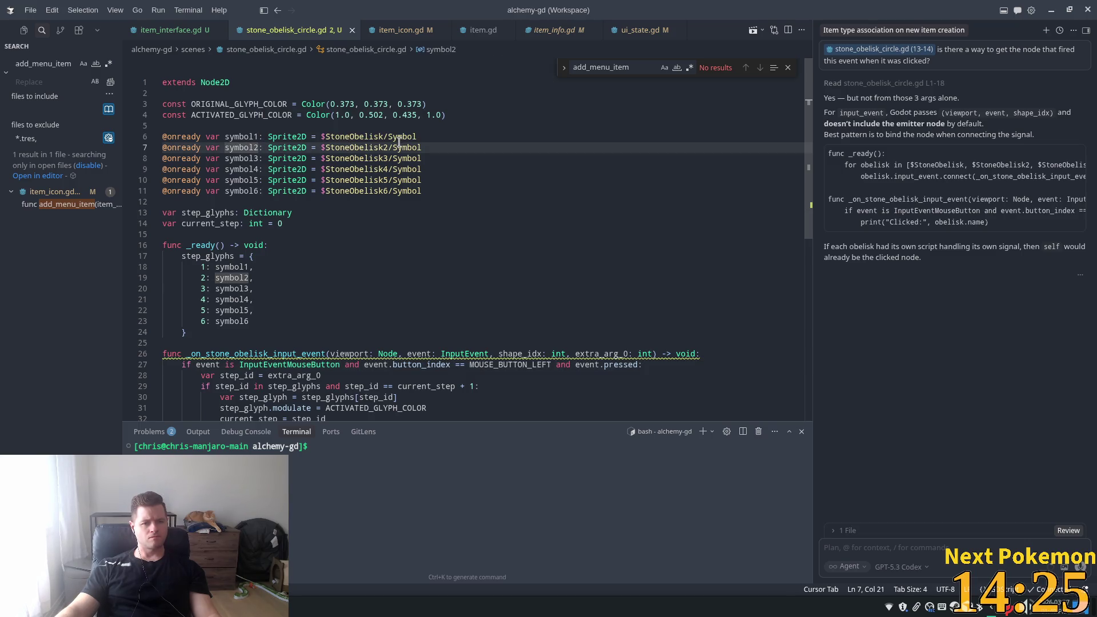
drag(389, 147, 384, 148)
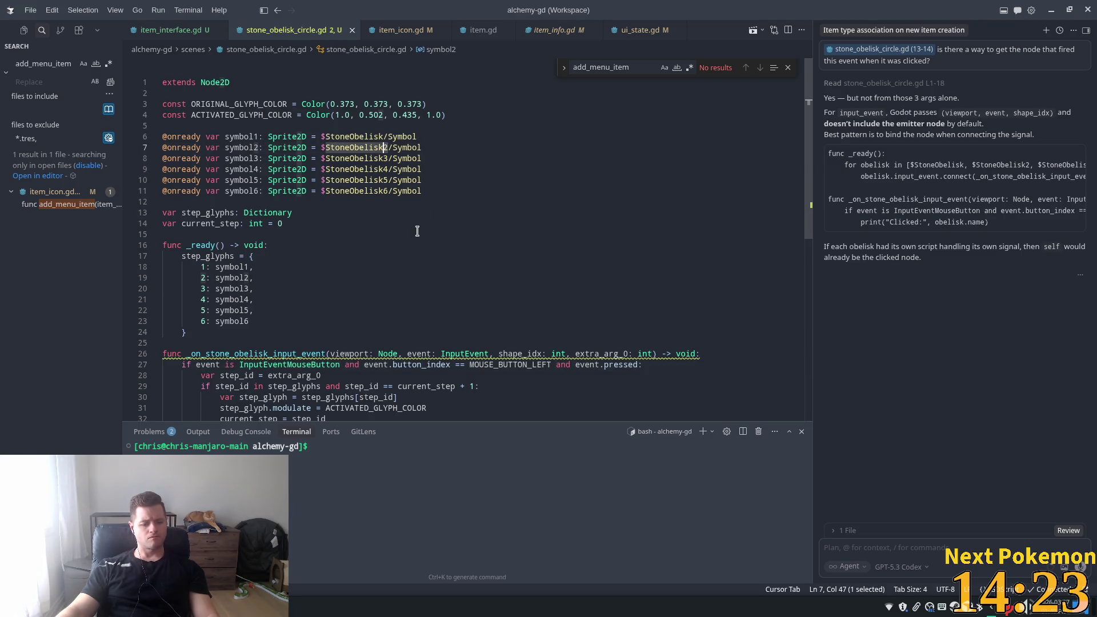
text(5)
click(378, 160)
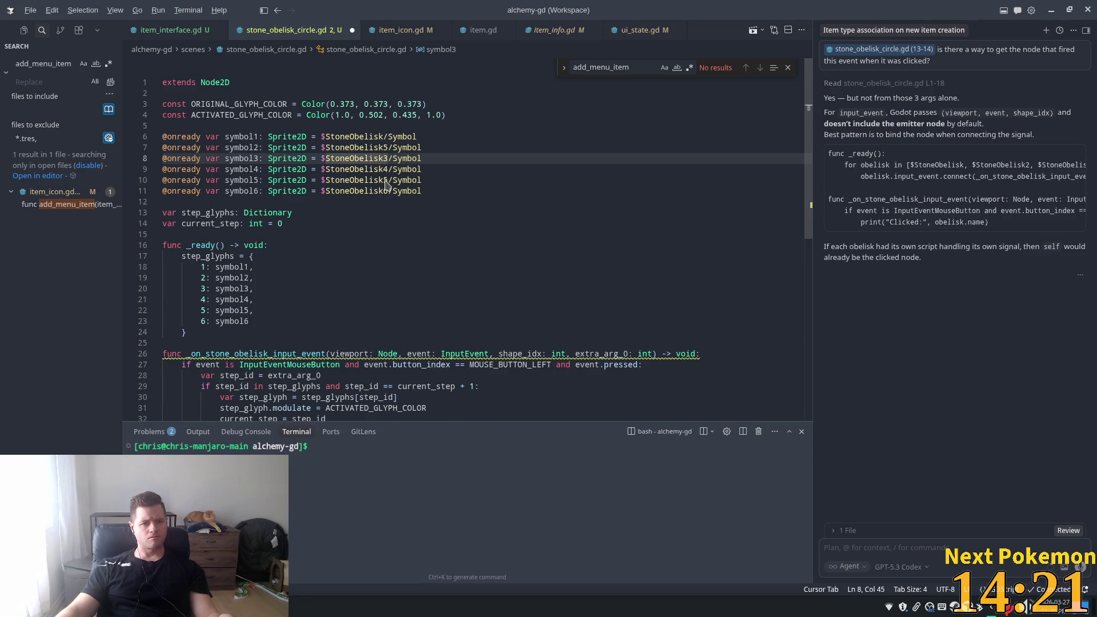
key(alt+Tab)
key(alt+Tab)
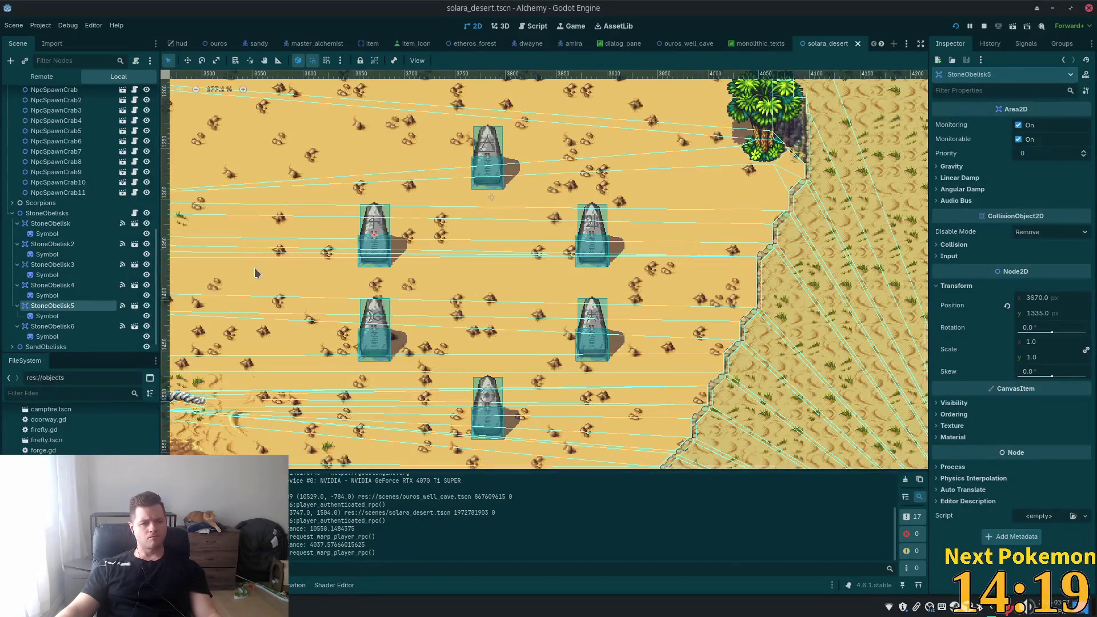
- Compare the desert positions of StoneObelisk2, StoneObelisk, StoneObelisk4 and StoneObelisk3 before returning to Cursor
click(57, 245)
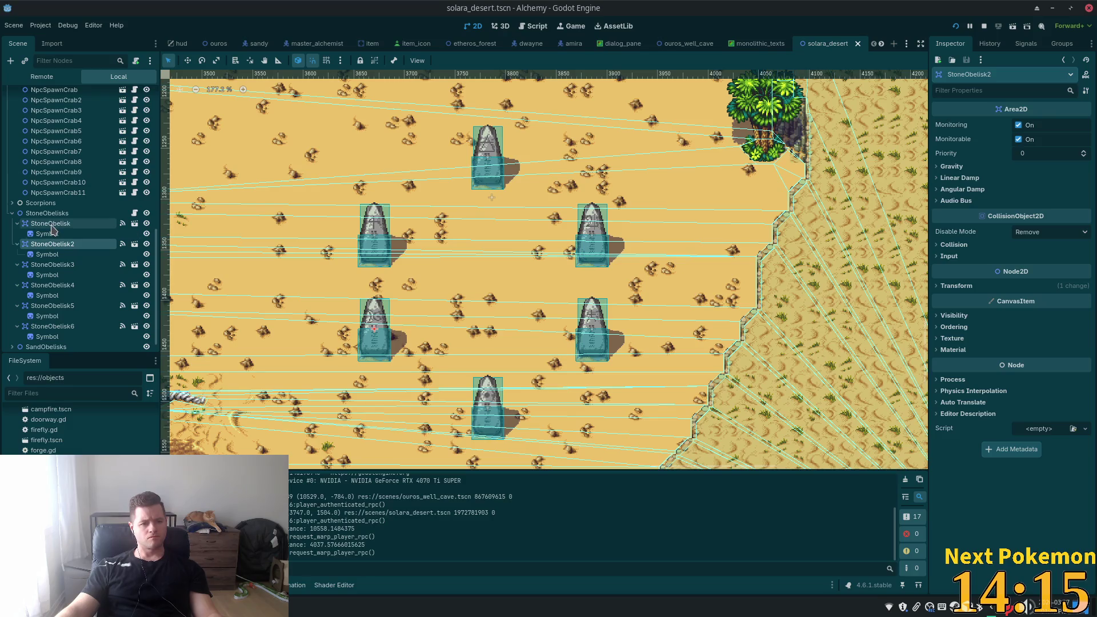
click(51, 225)
click(56, 286)
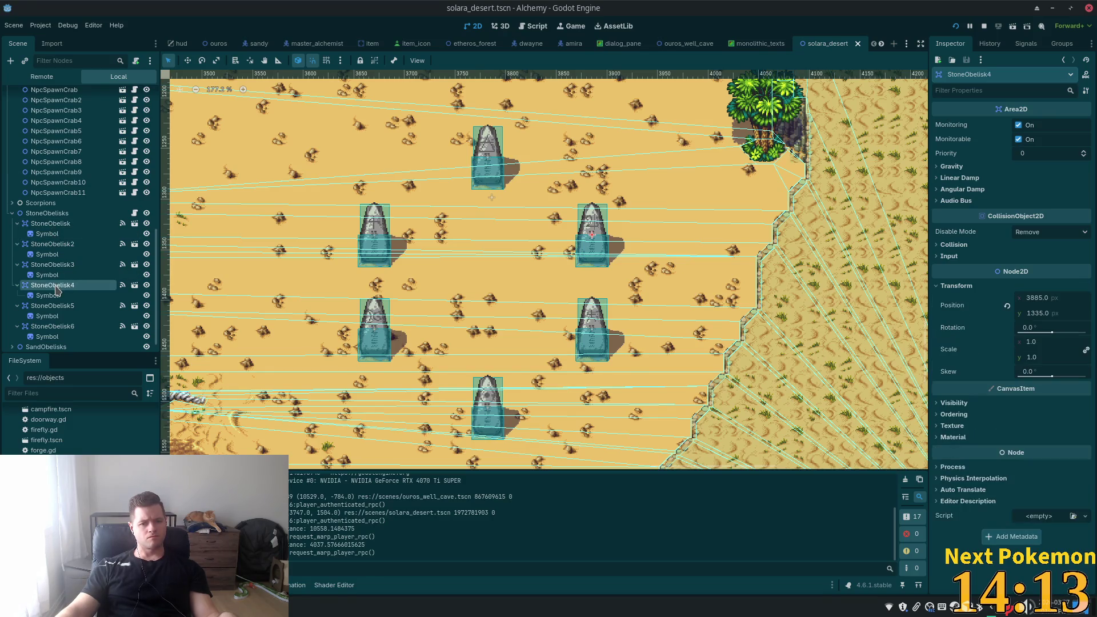
click(52, 248)
click(51, 224)
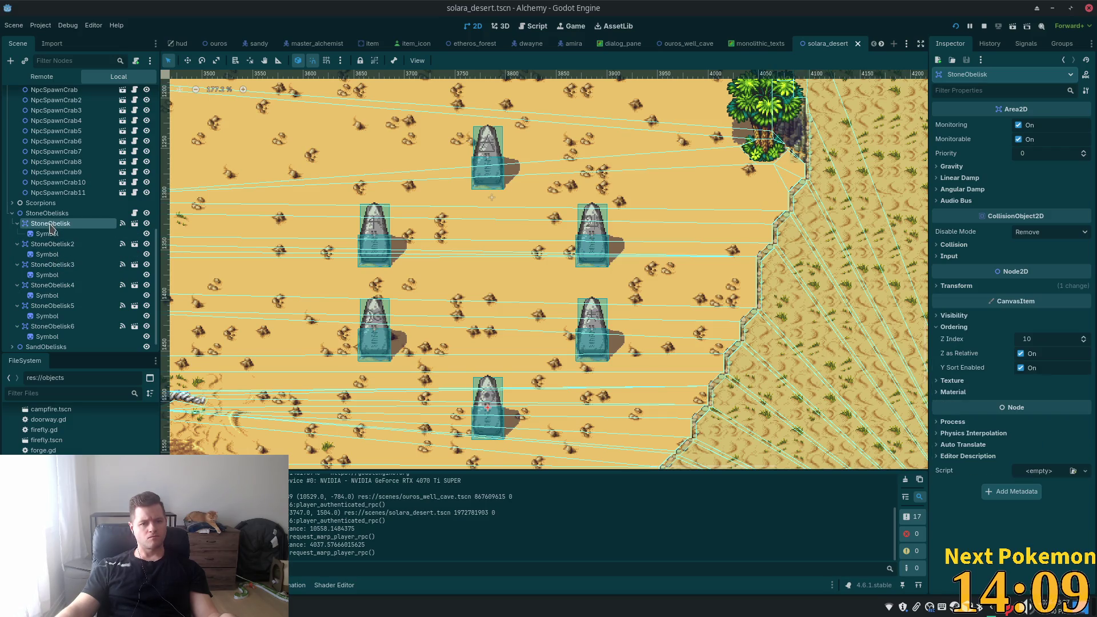
click(55, 267)
key(alt+Tab)
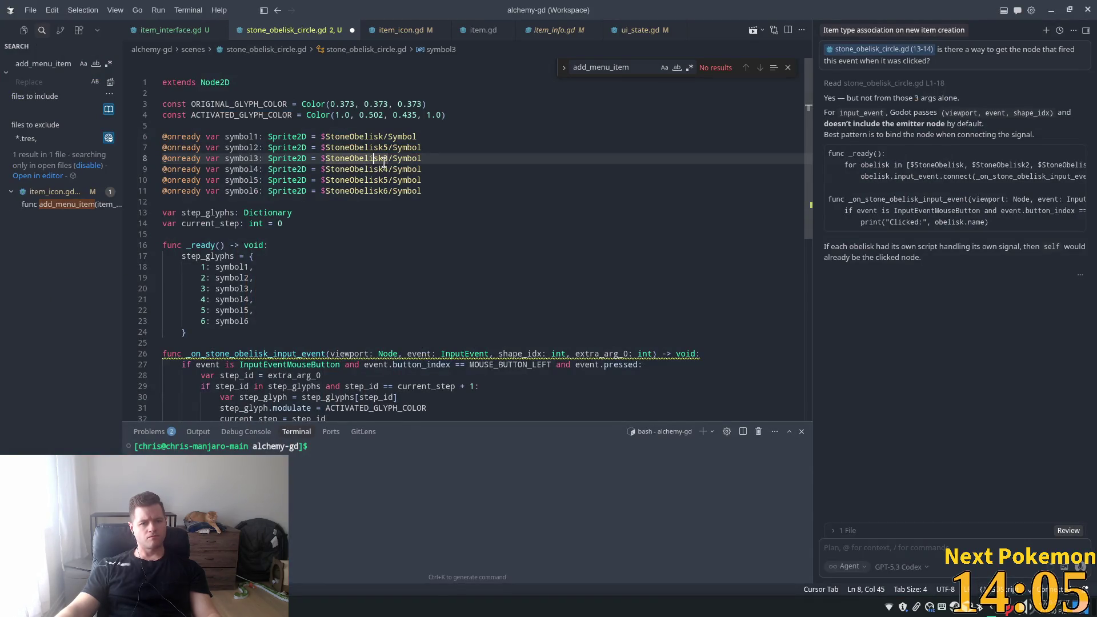
- Place the cursor at the StoneObelisk3 number on line 8, then return to Godot
click(383, 161)
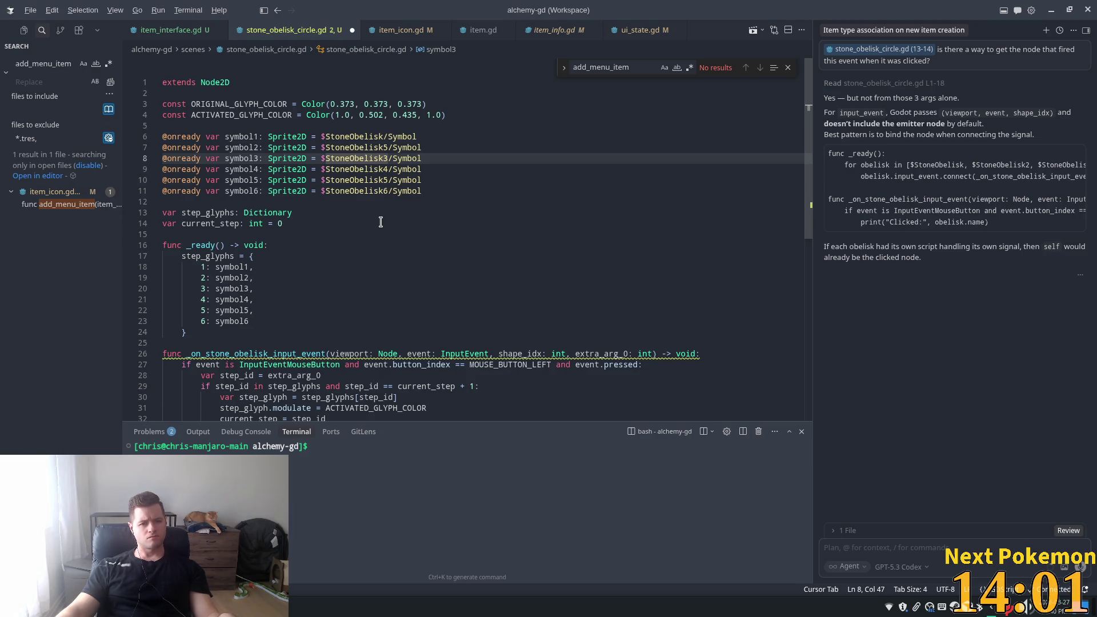
key(alt+Tab)
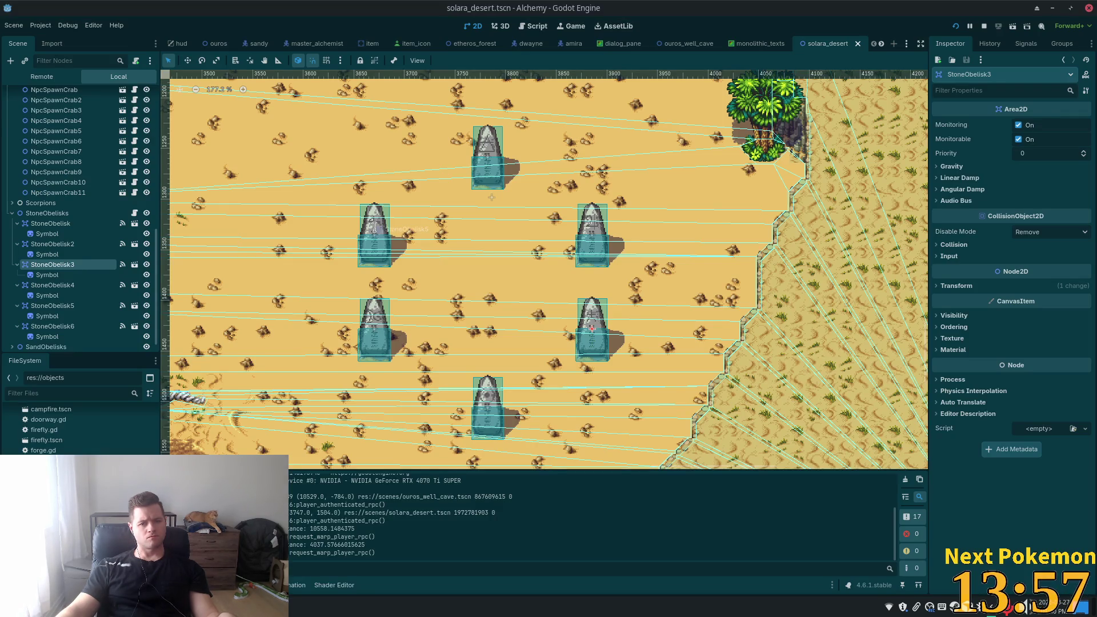
- After checking StoneObelisk4's position, point symbol3 at $StoneObelisk4/Symbol
key(alt+Tab)
key(alt+Tab)
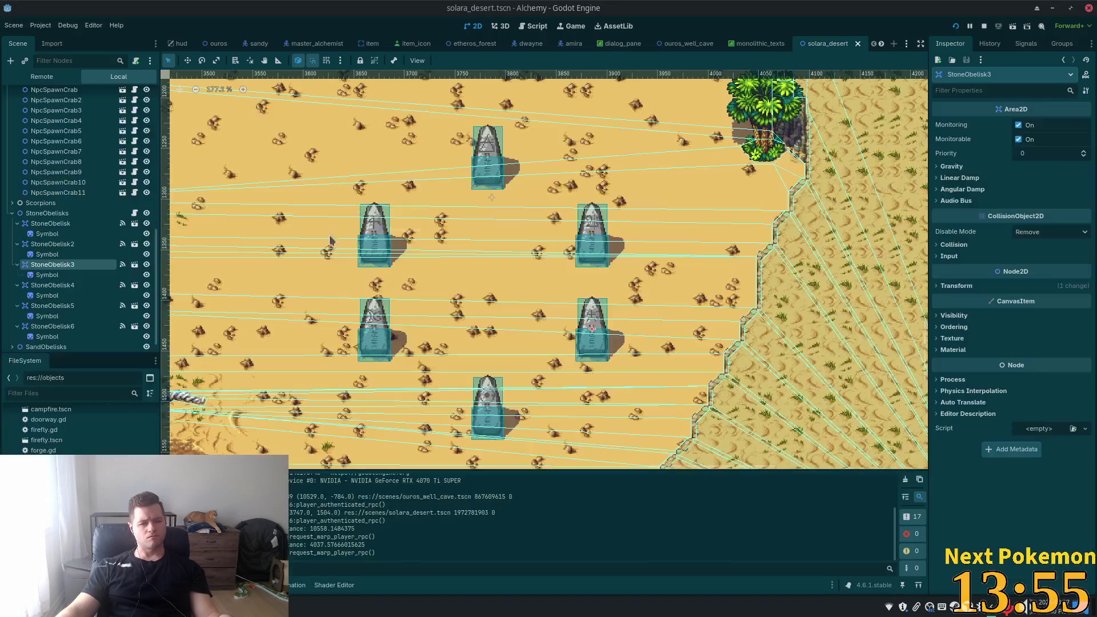
click(72, 291)
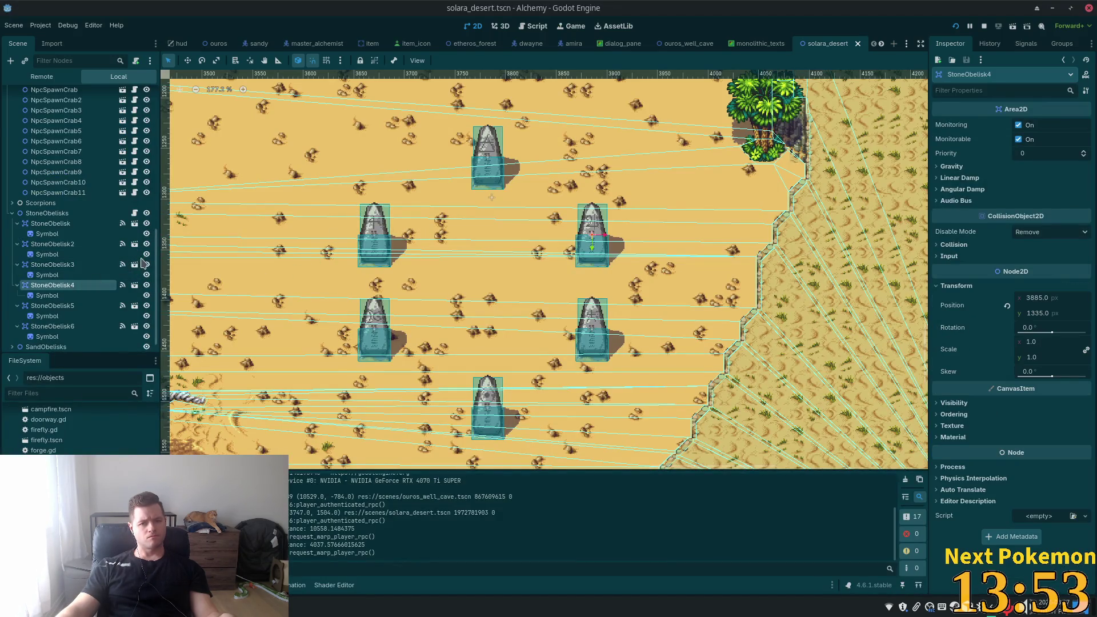
key(alt+Tab)
click(391, 158)
key(BackSpace)
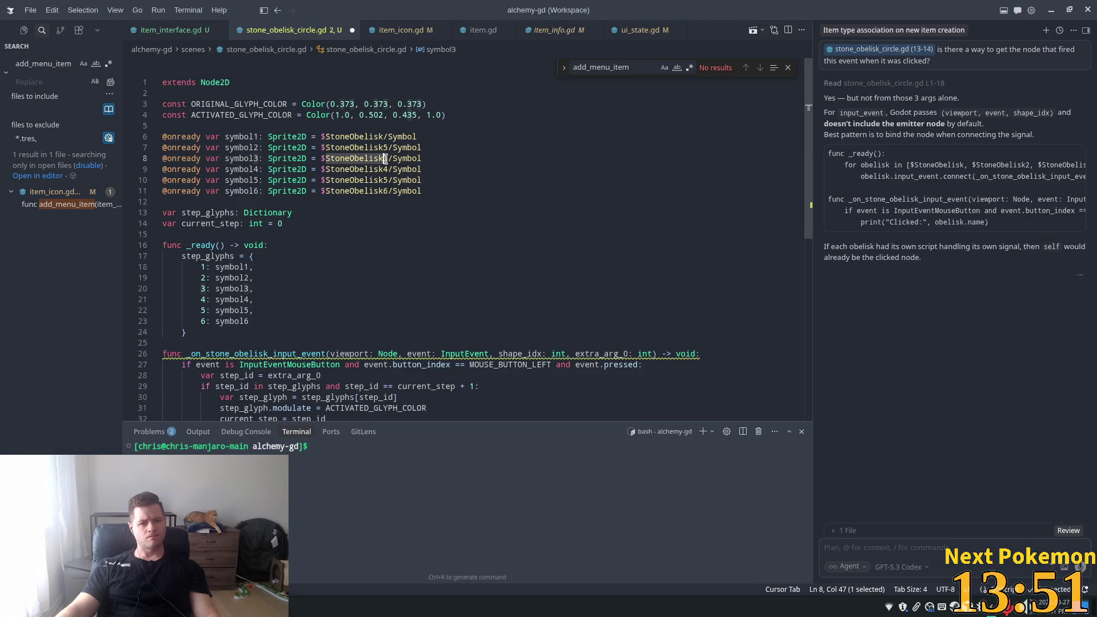
text(4)
click(320, 167)
- Compare StoneObelisk3 and StoneObelisk2, then point symbol4 at $StoneObelisk2/Symbol
key(alt+Tab)
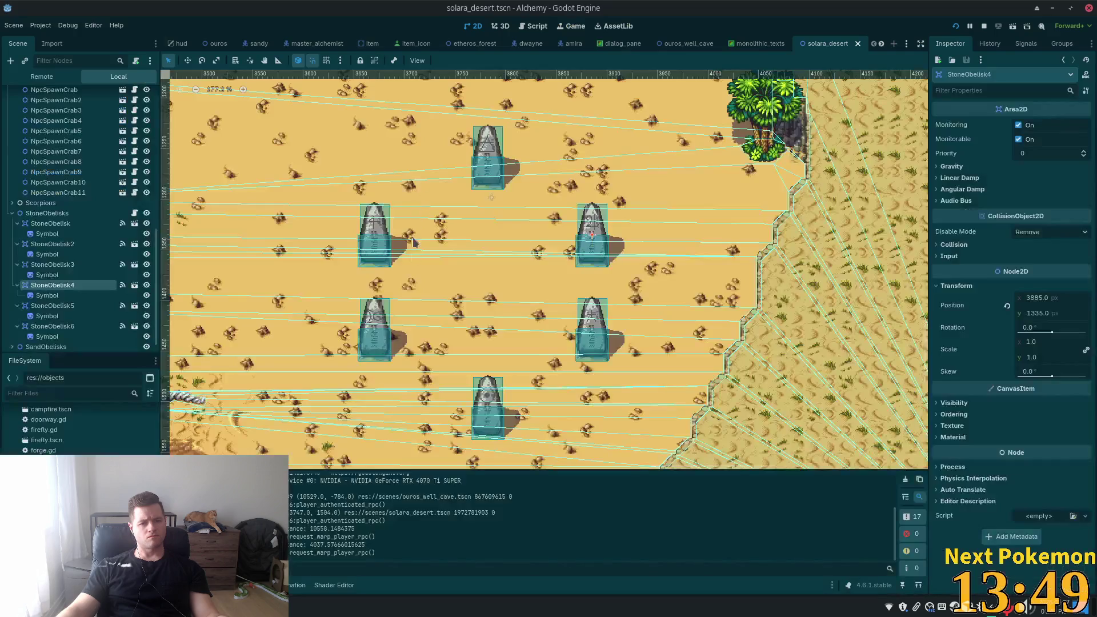
click(52, 265)
click(52, 245)
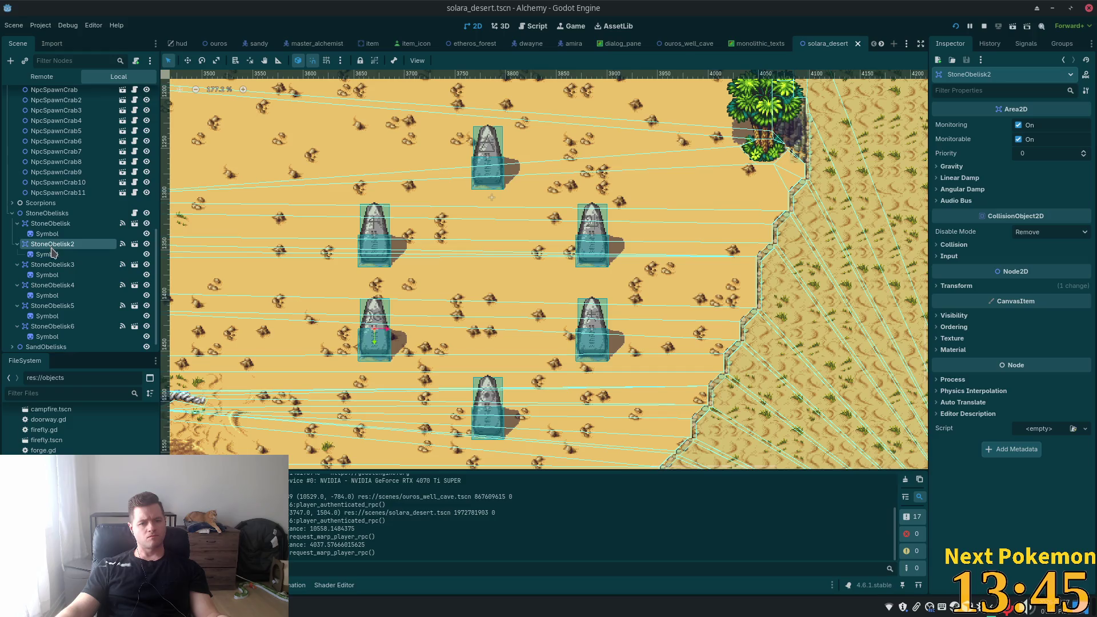
key(alt+Tab)
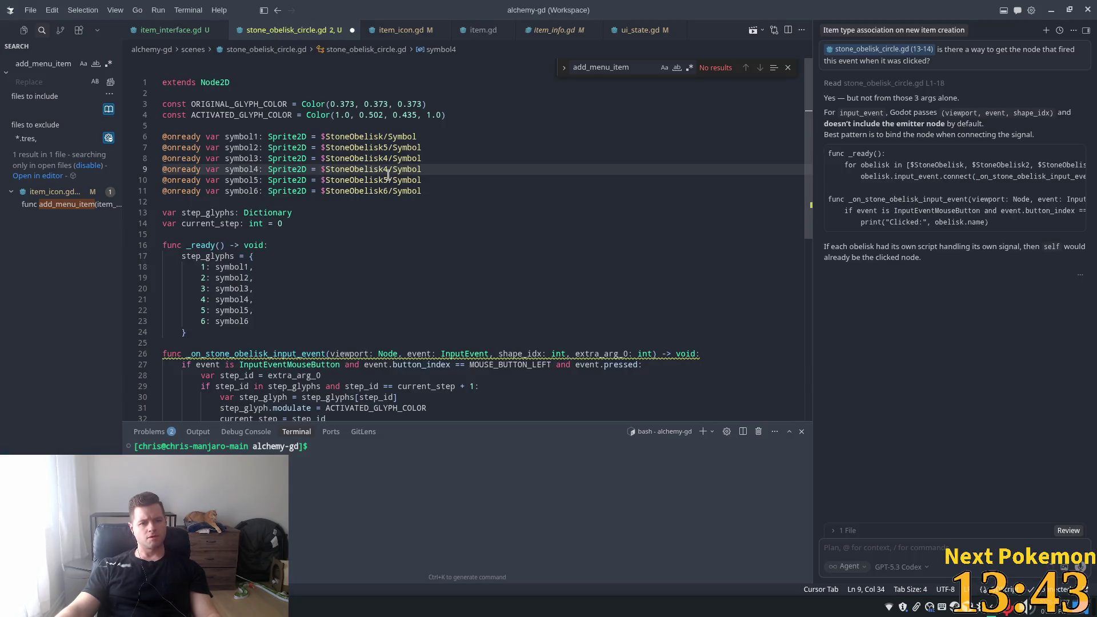
click(388, 175)
key(BackSpace)
text(2)
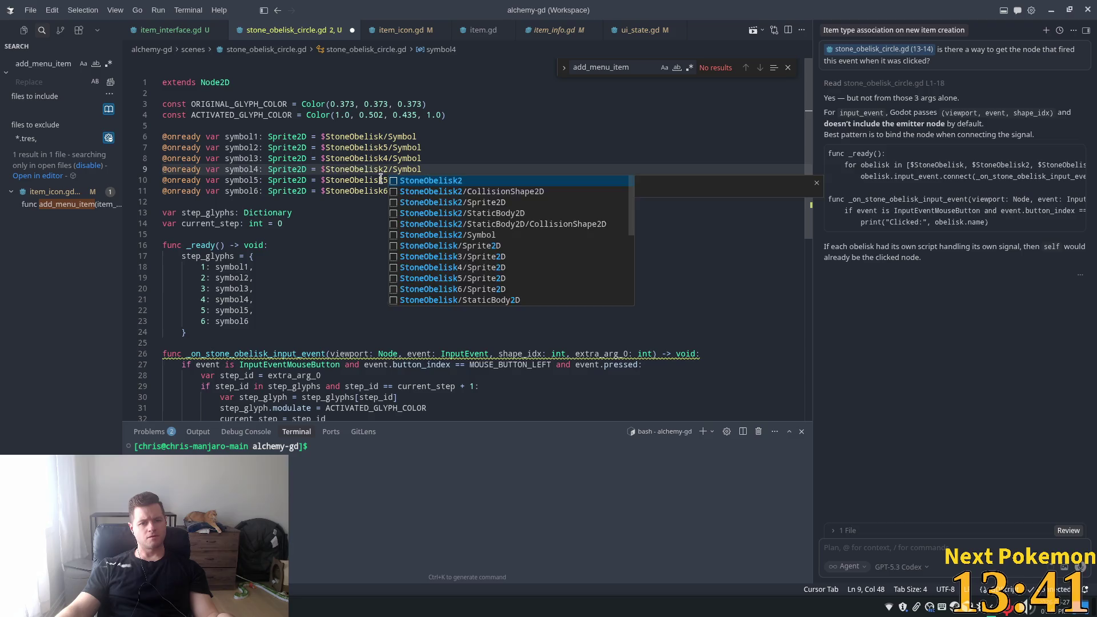
click(382, 180)
- Point symbol5 at $StoneObelisk3/Symbol, save the script, and focus the first obelisk's Symbol
key(alt+Tab)
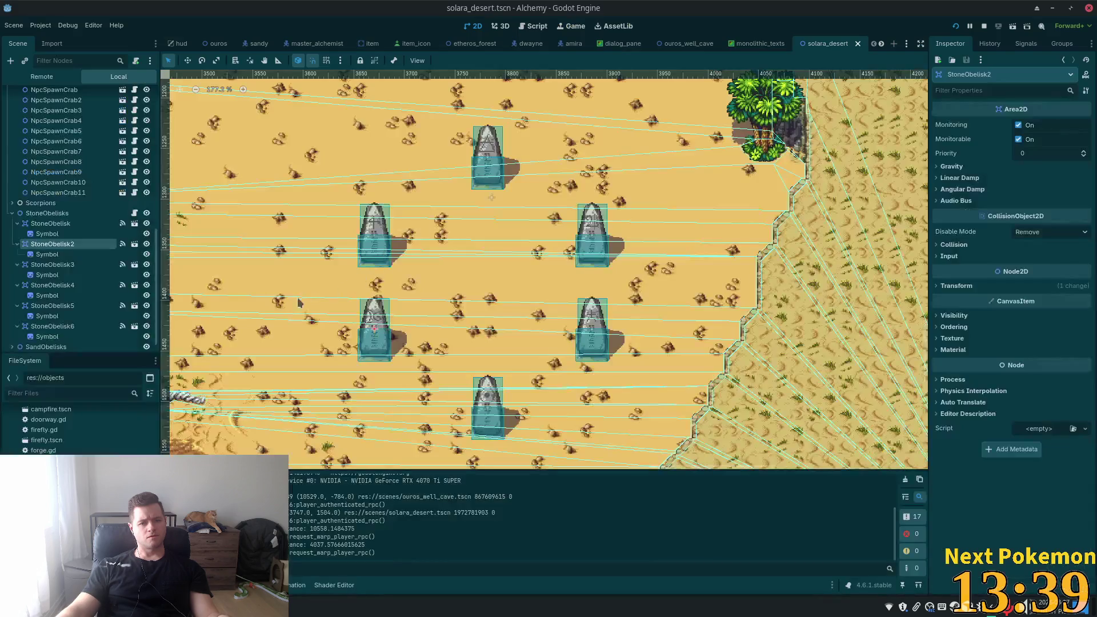
click(91, 286)
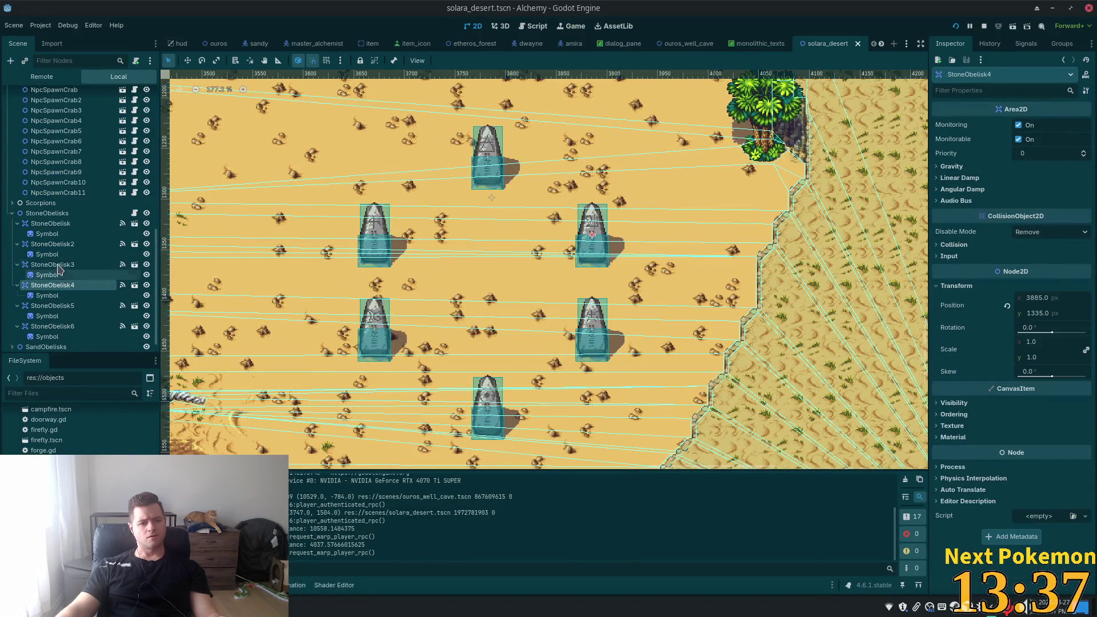
click(59, 265)
key(alt+Tab)
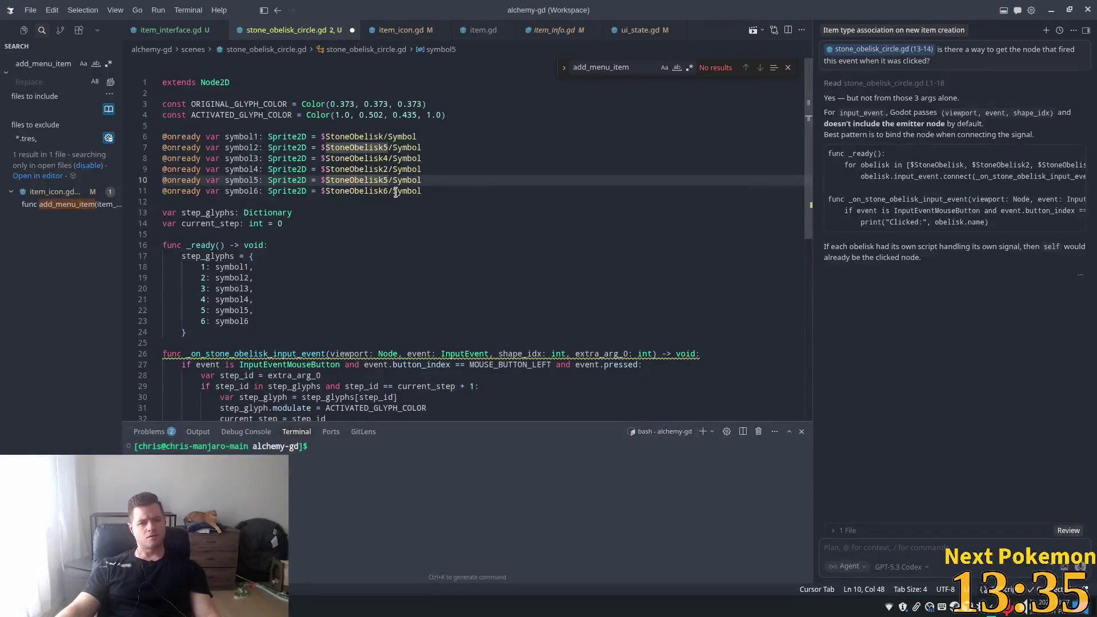
key(BackSpace)
text(3)
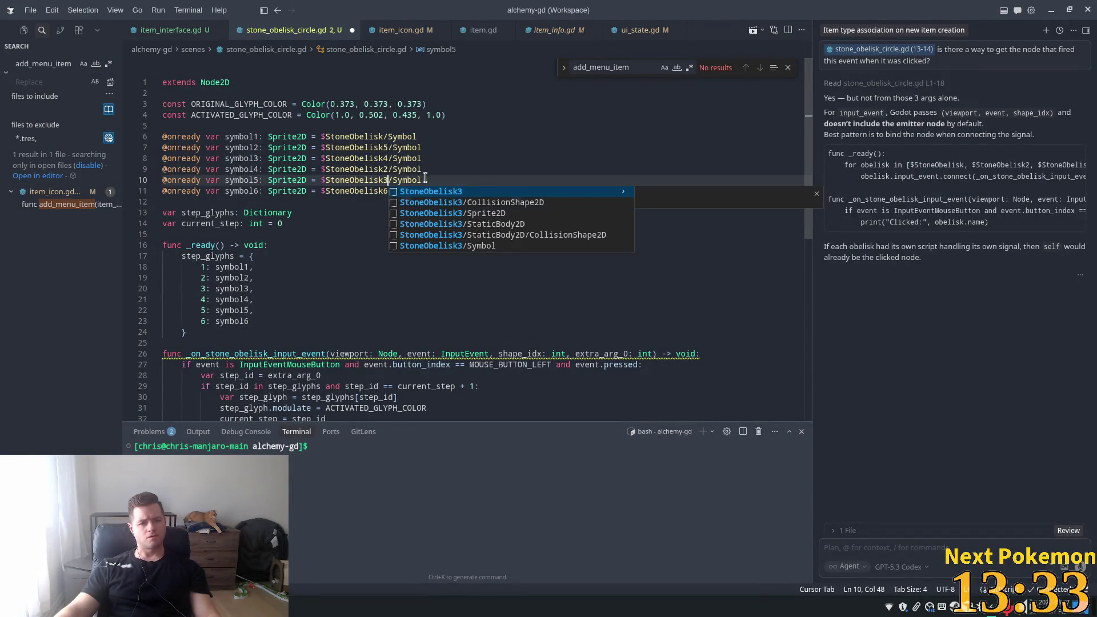
click(394, 149)
key(ctrl+s)
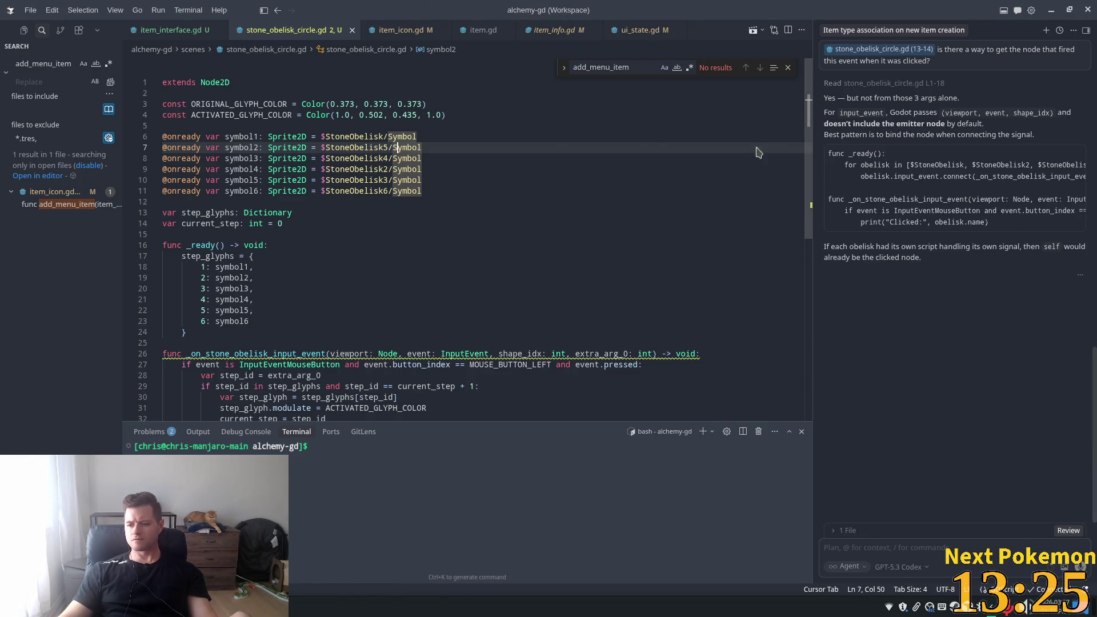
key(alt+Tab)
double_click(47, 234)
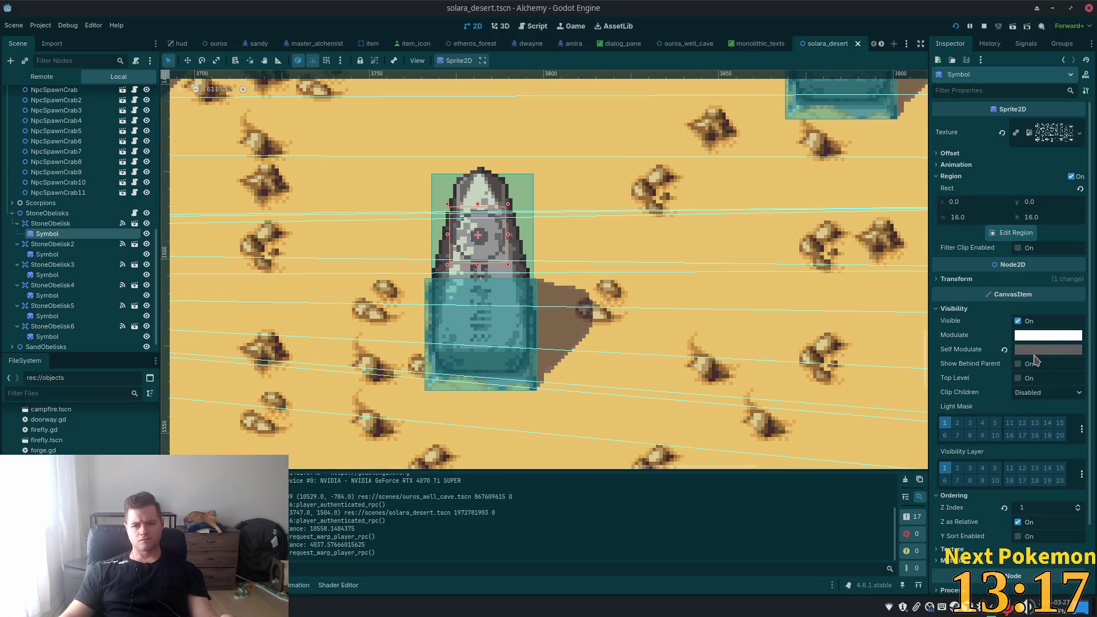
- Reset the first Symbol's Self Modulate to white and set its Modulate to 5f5f5f
mouse_move(1035, 357)
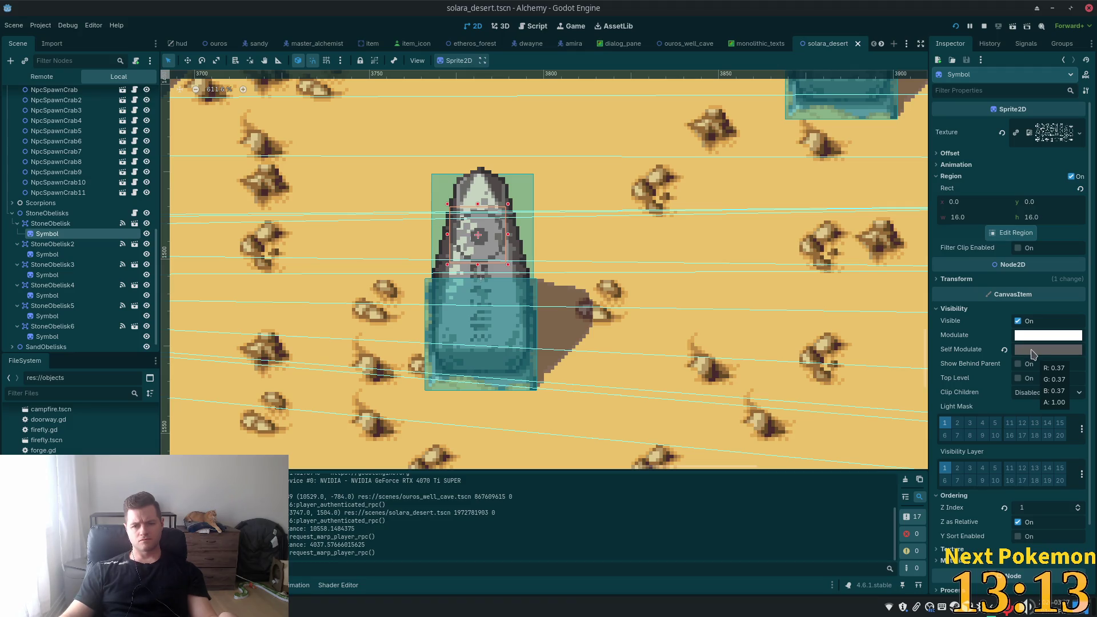
click(1034, 355)
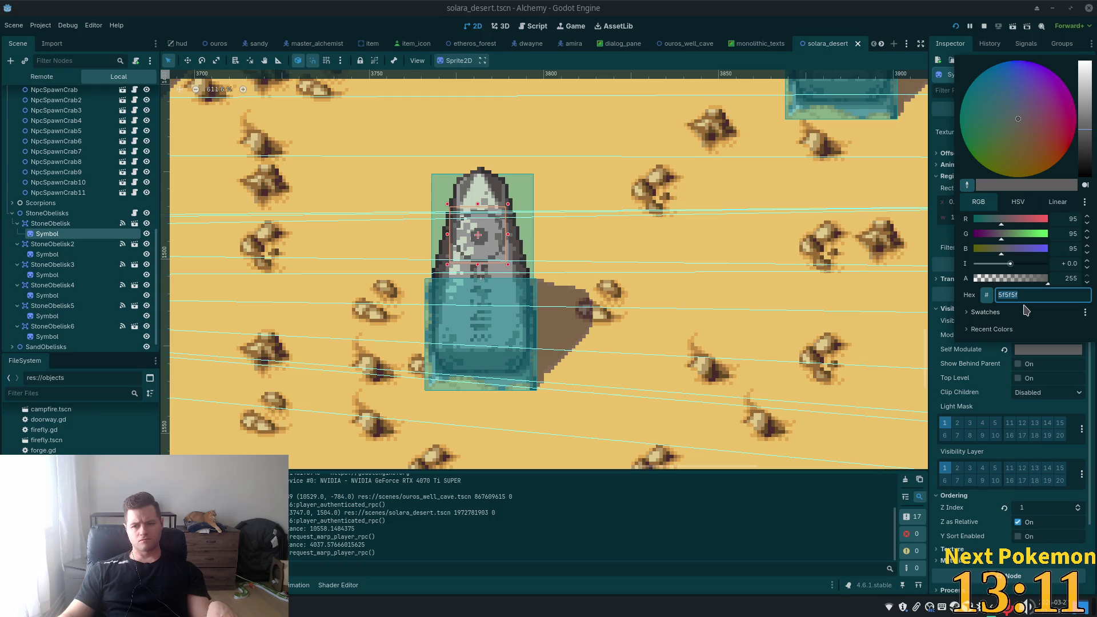
click(1005, 350)
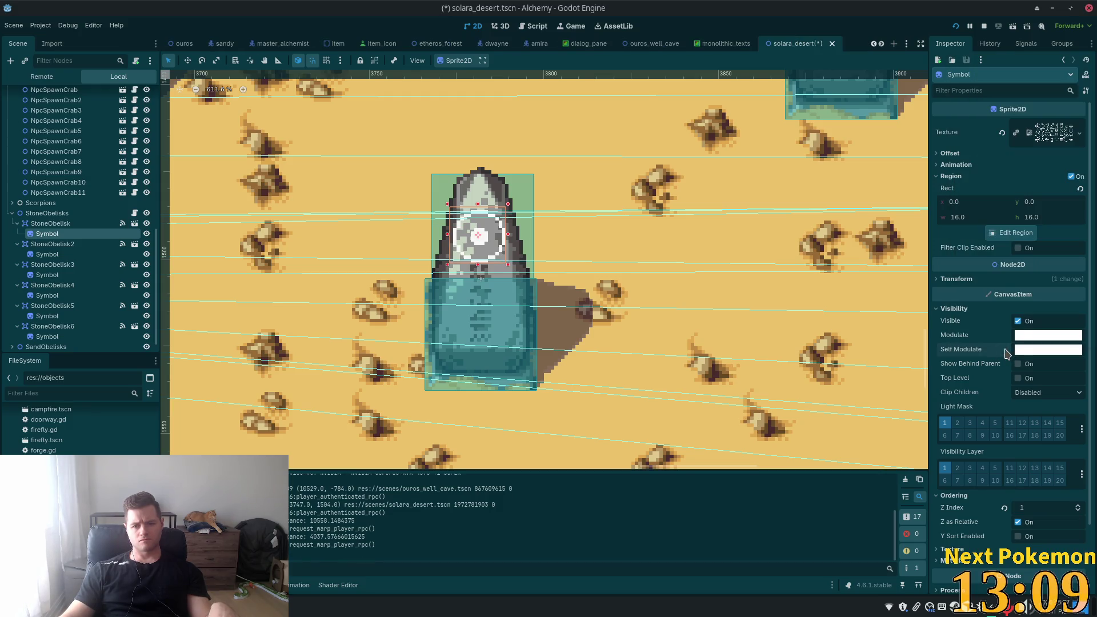
click(1019, 337)
text(5f5f5f)
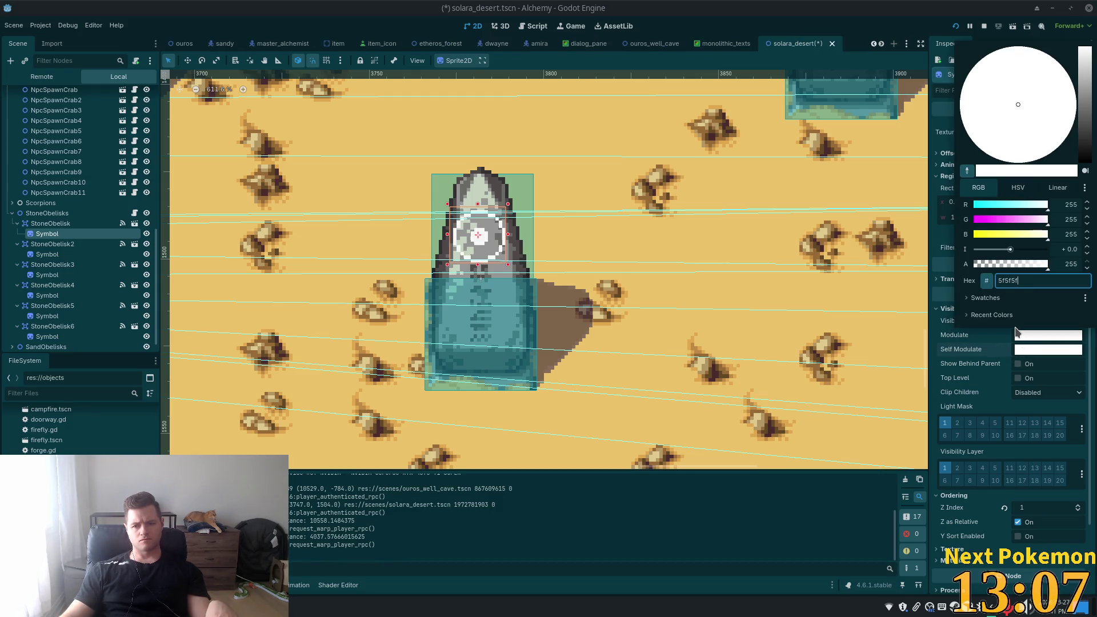
key(Return)
click(654, 262)
- Give the Symbol sprites of StoneObelisk2 through StoneObelisk6 a Modulate of 5f5f5f
scroll(654, 251, down, 3)
drag(654, 245, 651, 336)
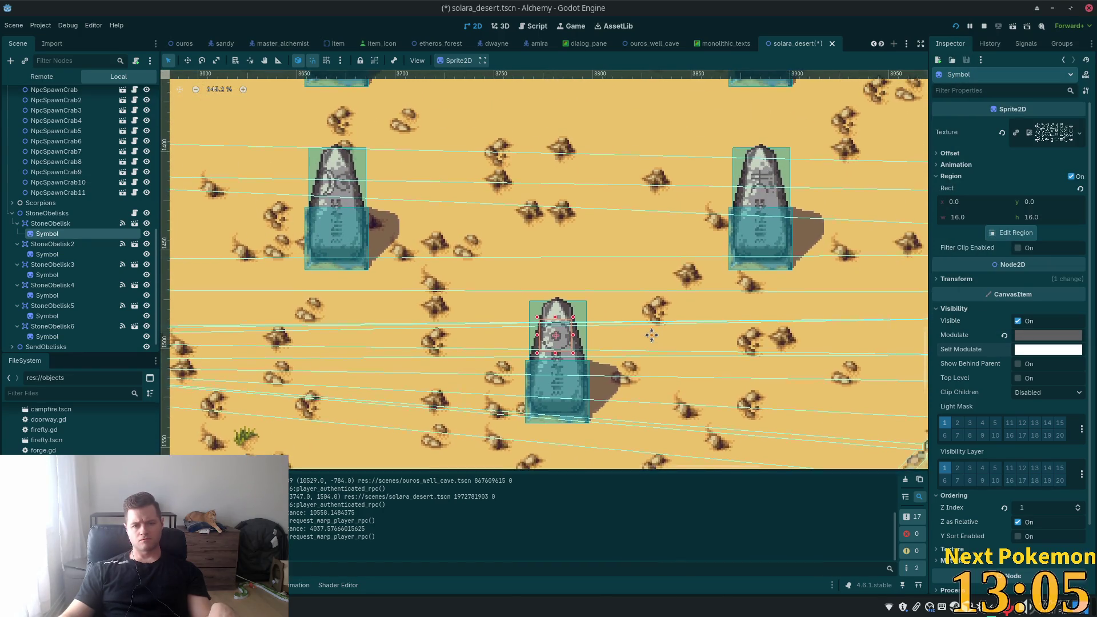
click(53, 255)
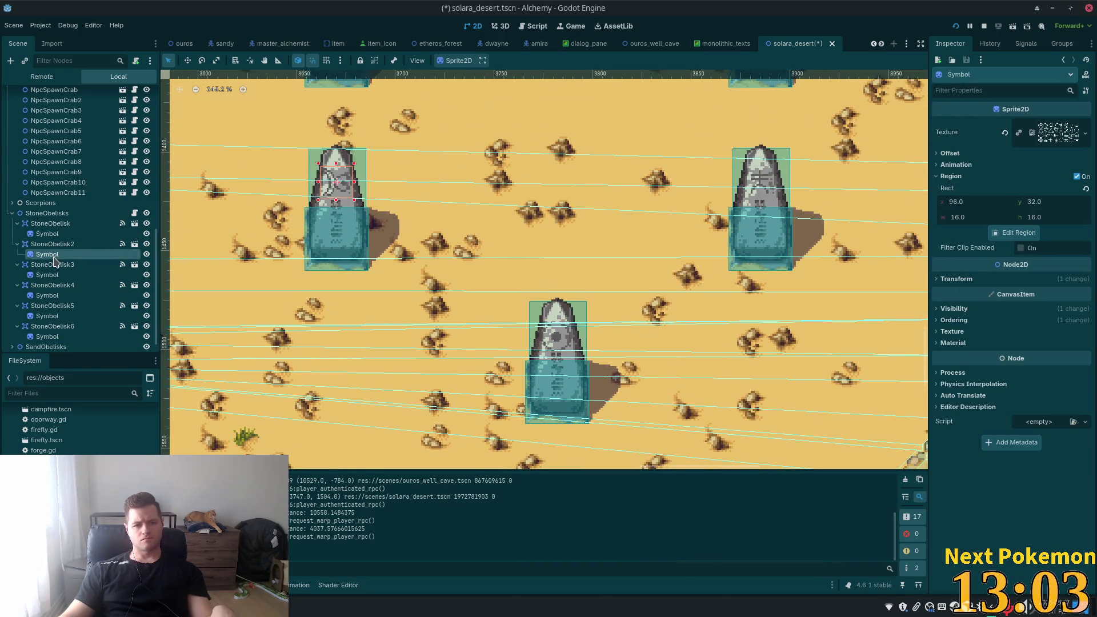
ctrl+click(47, 275)
ctrl+click(47, 295)
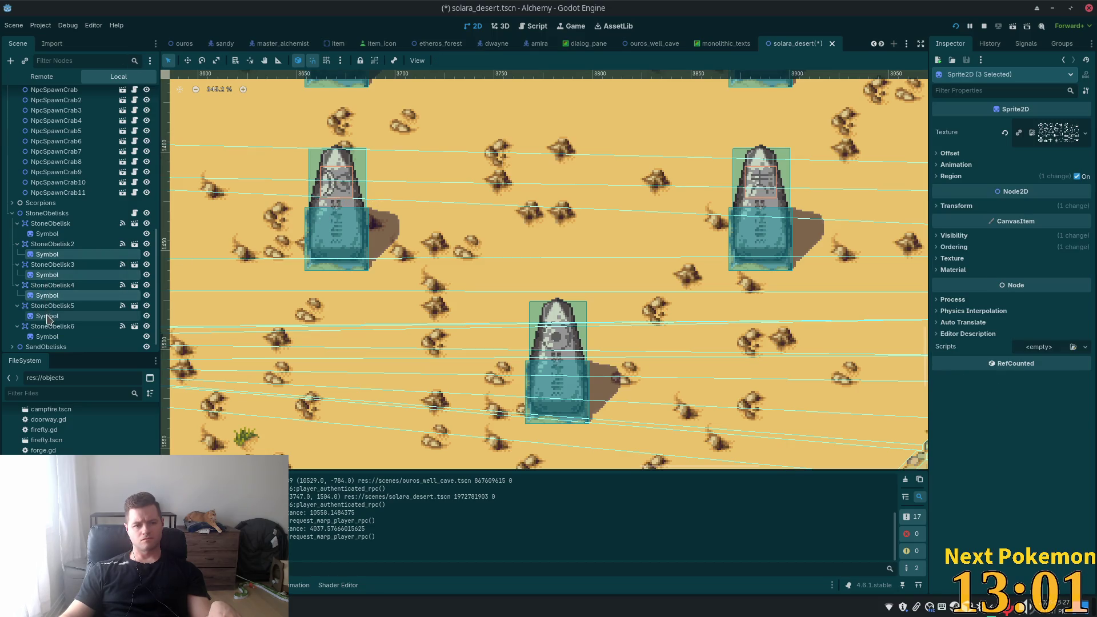
ctrl+click(48, 316)
ctrl+click(47, 337)
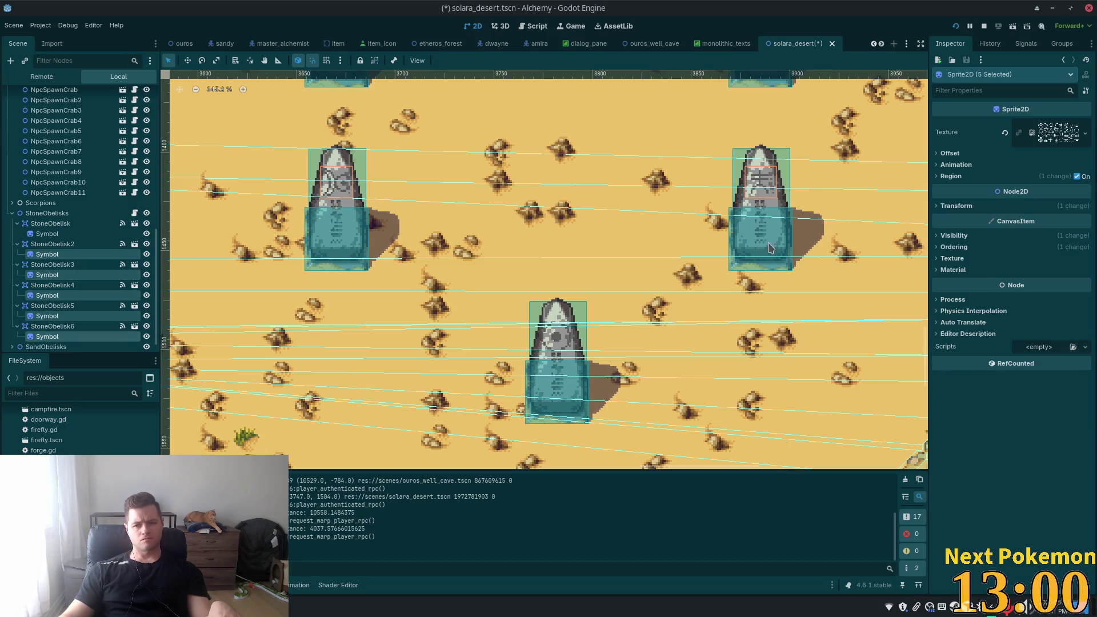
click(951, 238)
click(1023, 277)
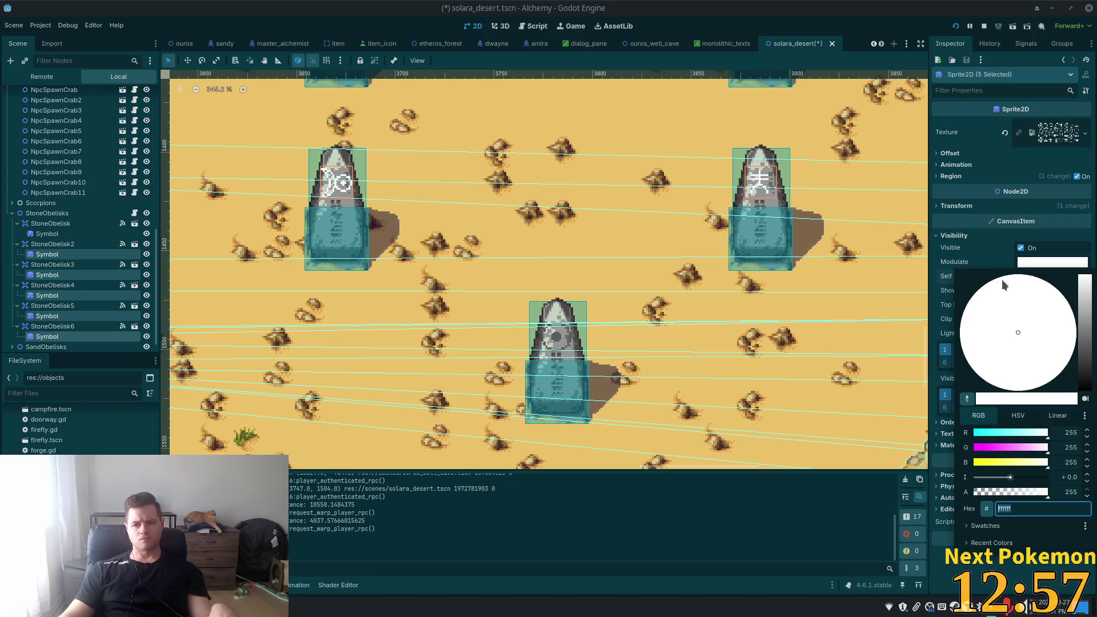
key(Tab)
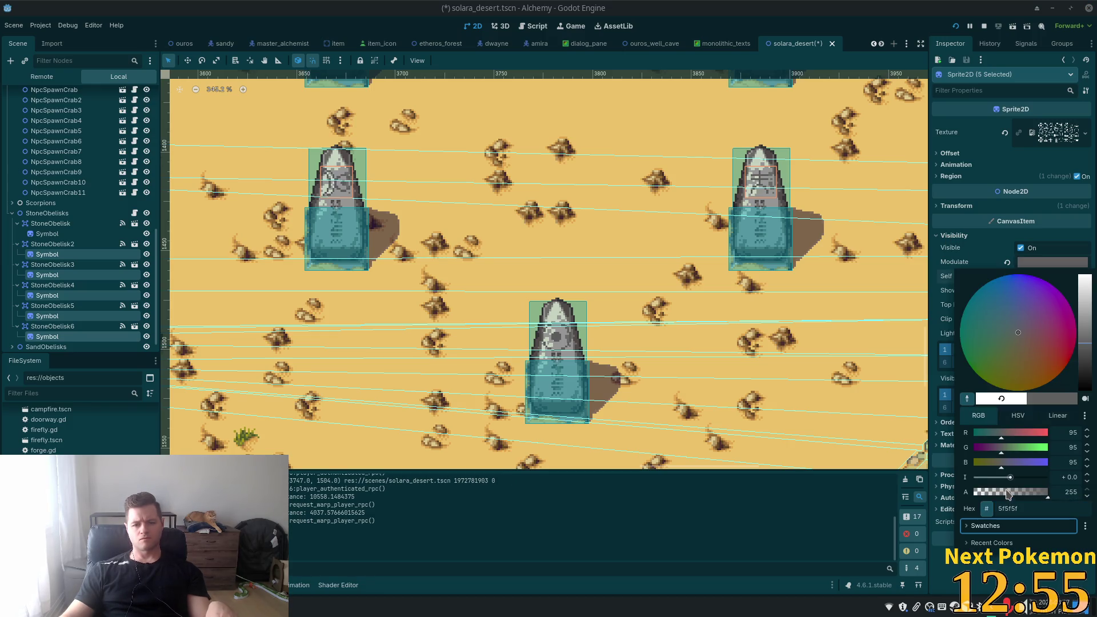
click(629, 303)
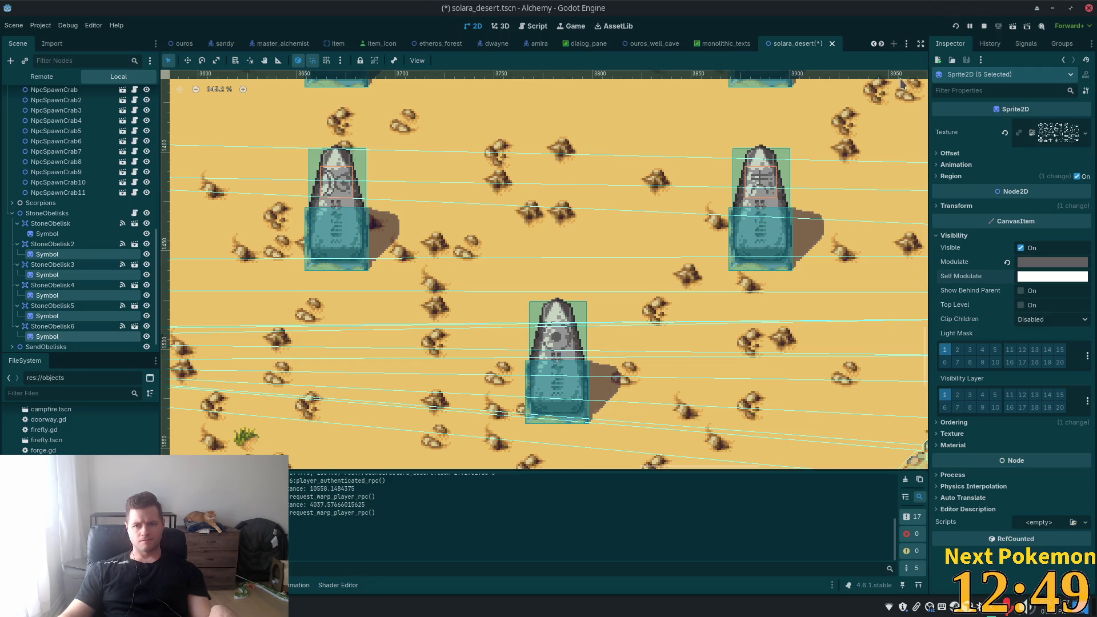
key(F5)
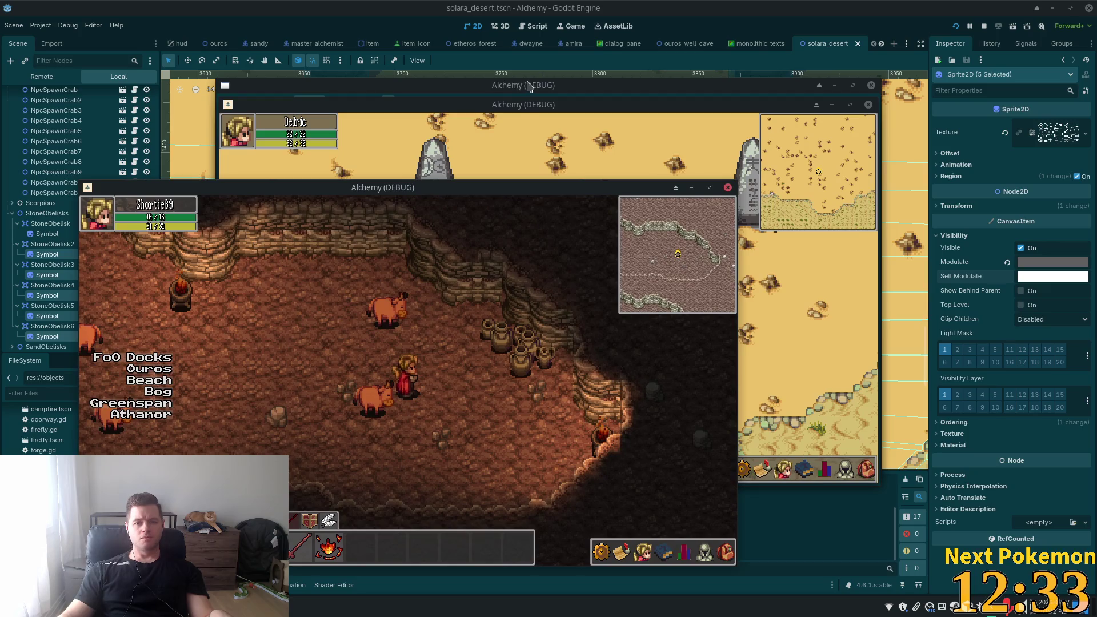
- Walk the character with WASD among the desert obelisks to check the dimmed glyphs
click(518, 117)
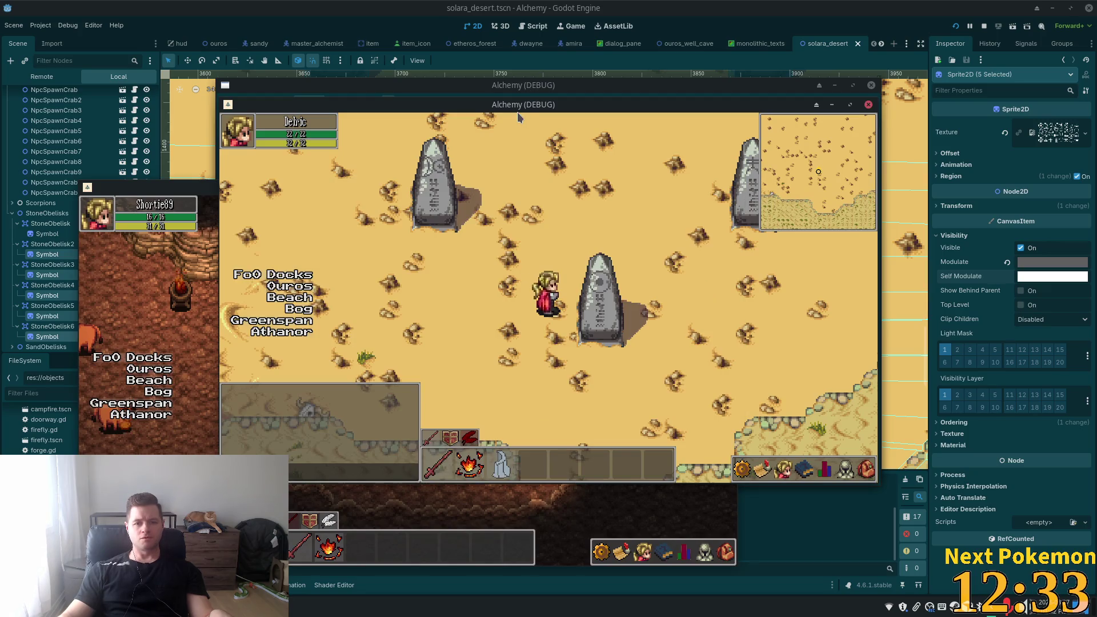
key(w)
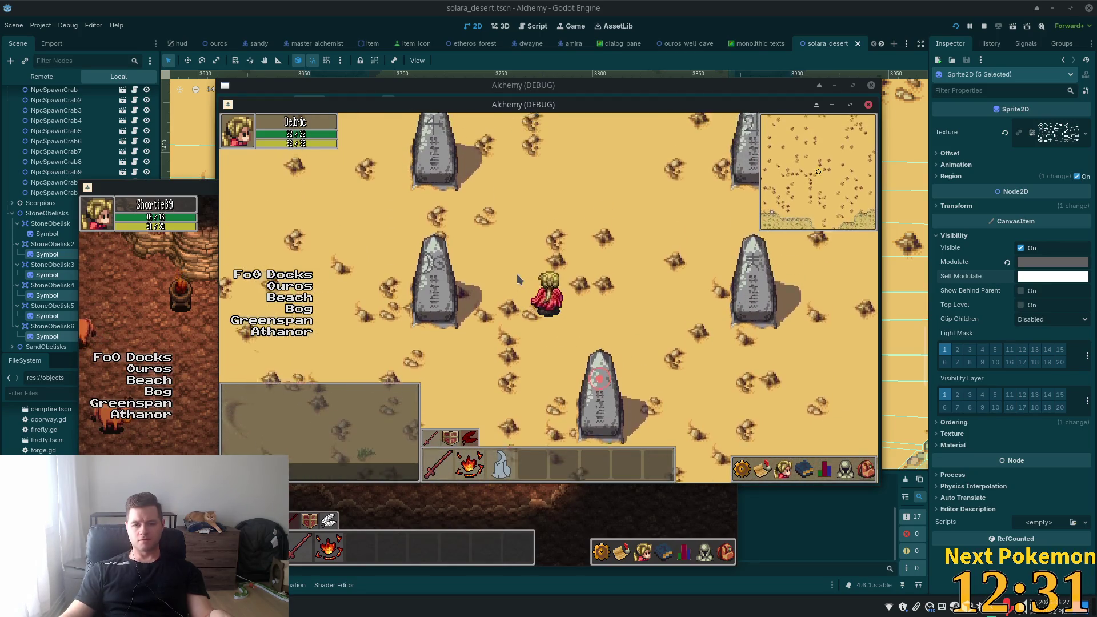
key(a)
key(d)
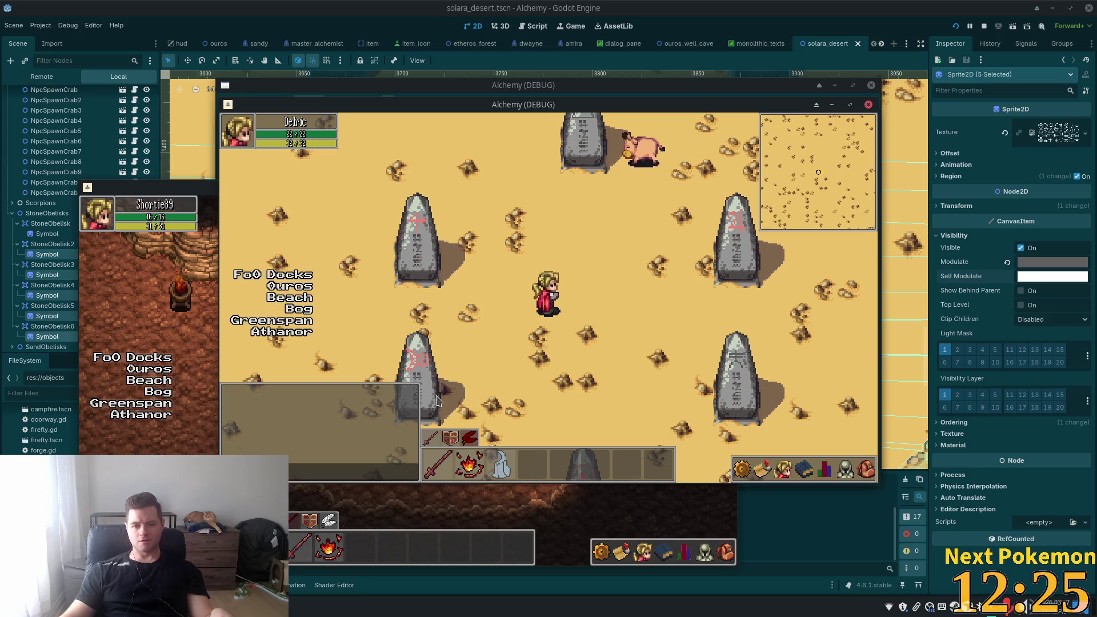
key(w)
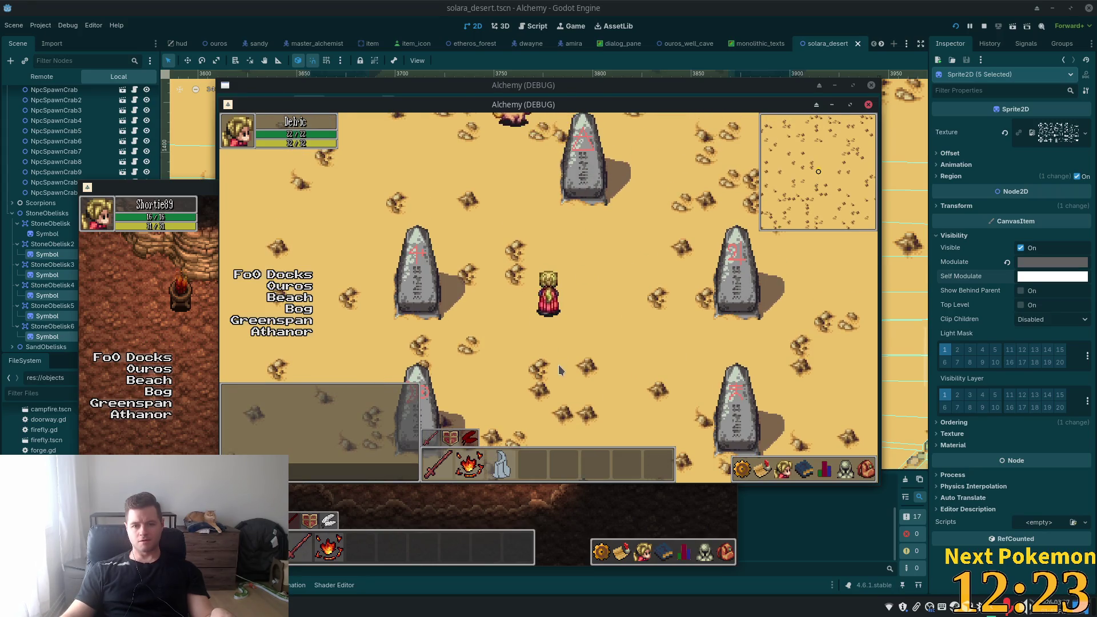
key(d)
key(s)
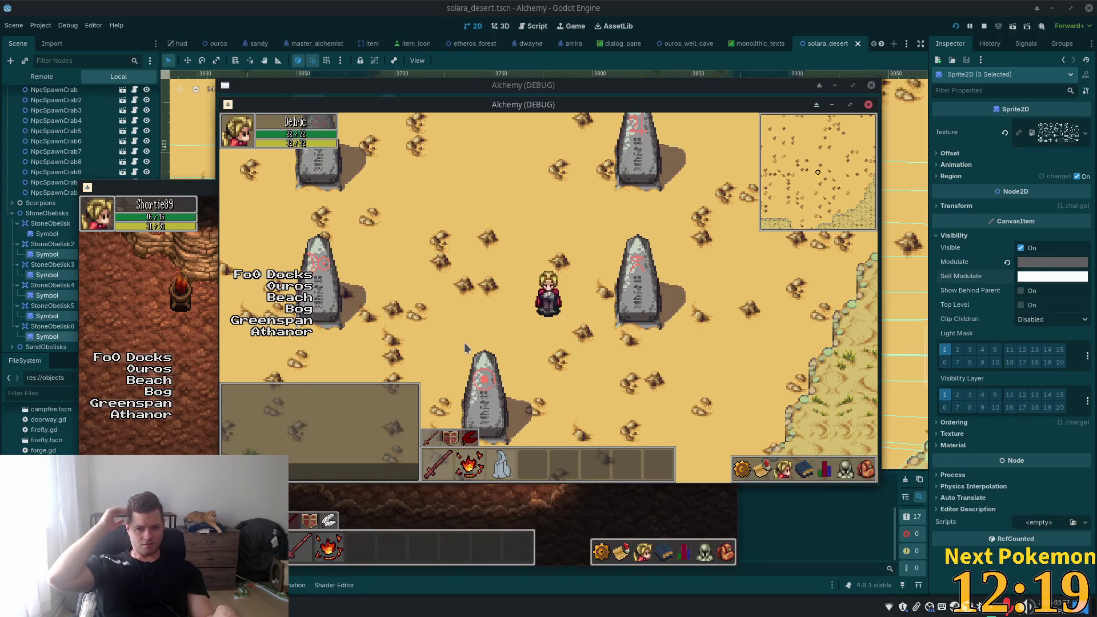
key(alt+Tab)
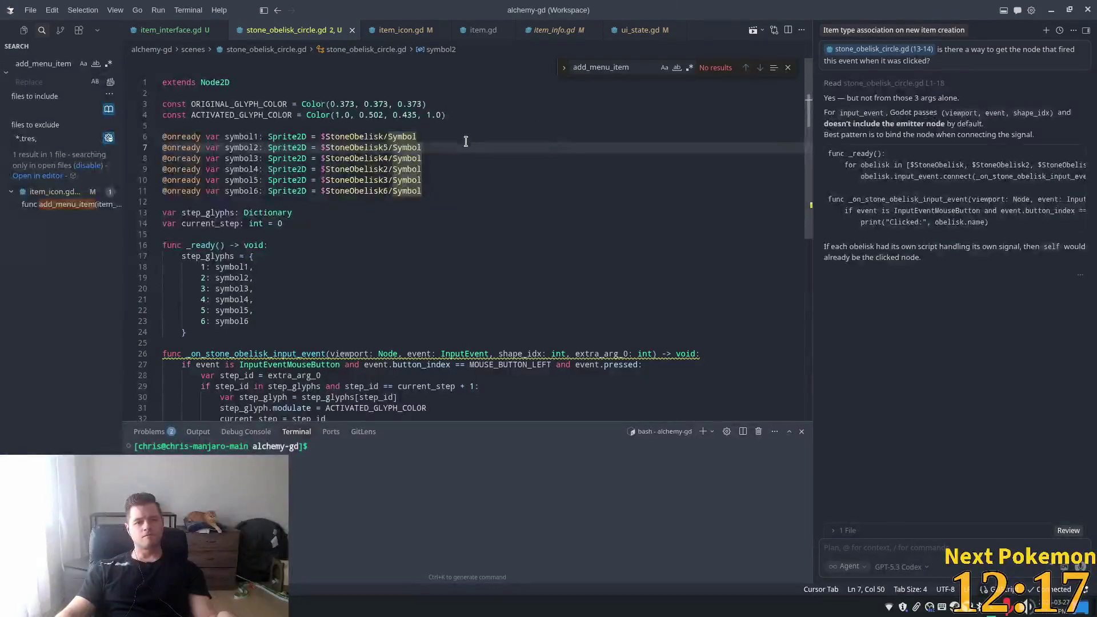
- Review the symbol5 line of the obelisk script and the top of ui_state.gd
click(261, 180)
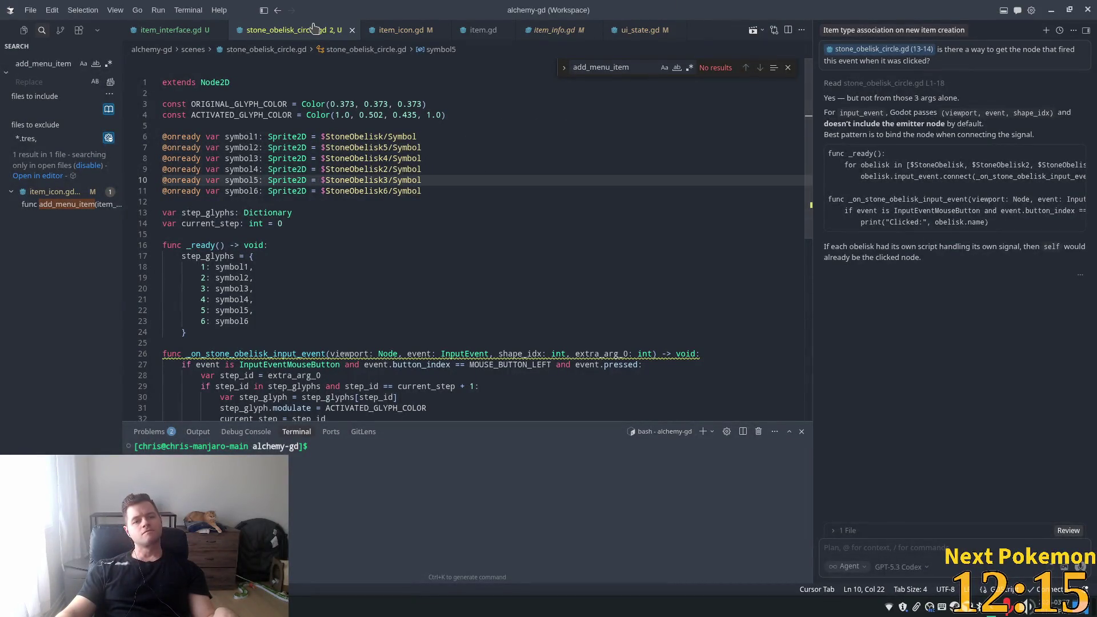
click(638, 28)
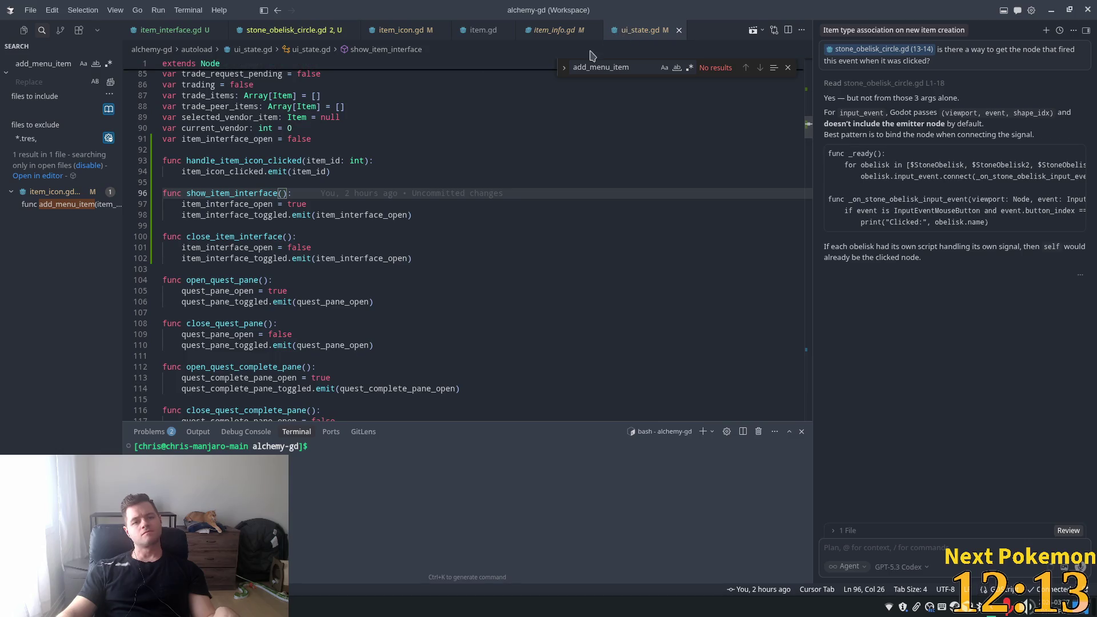
key(alt+Tab)
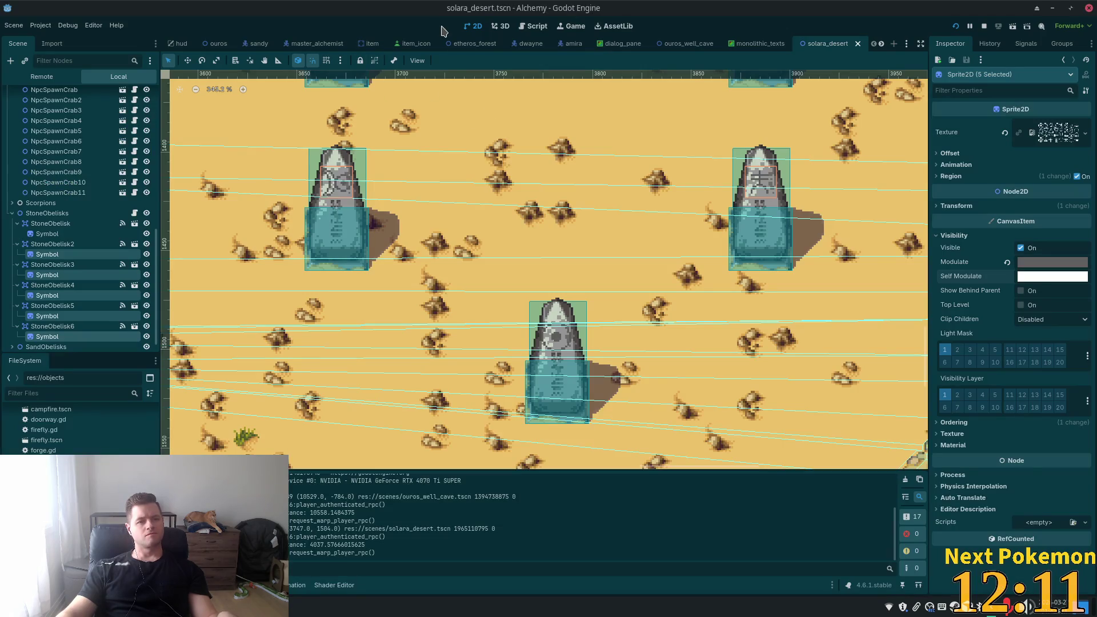
key(alt+Tab)
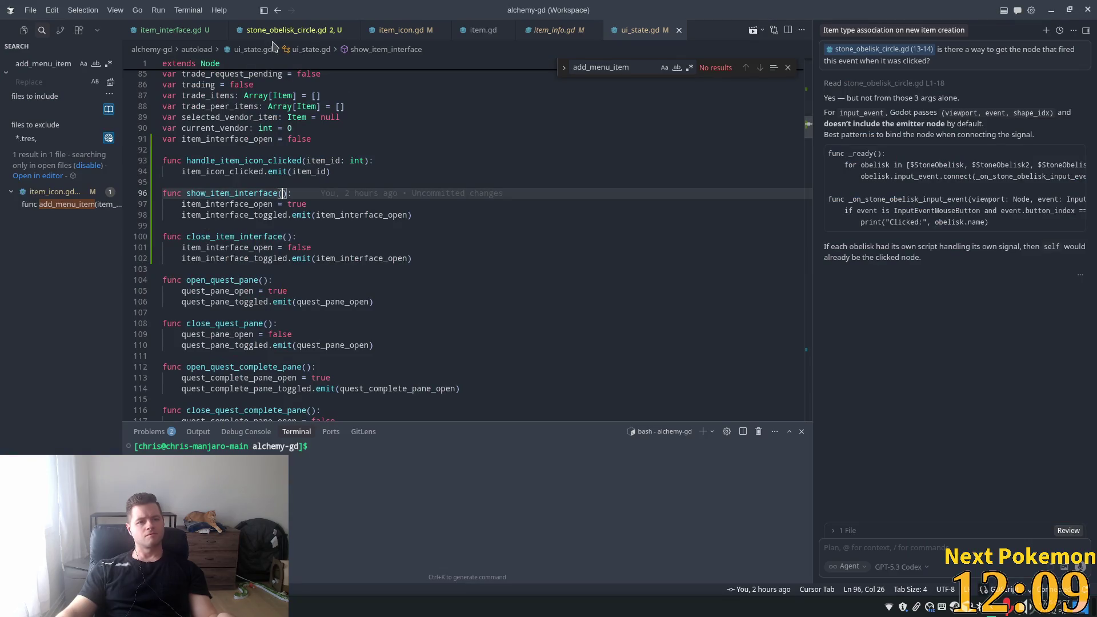
scroll(292, 141, up, 2)
scroll(292, 141, up, 7)
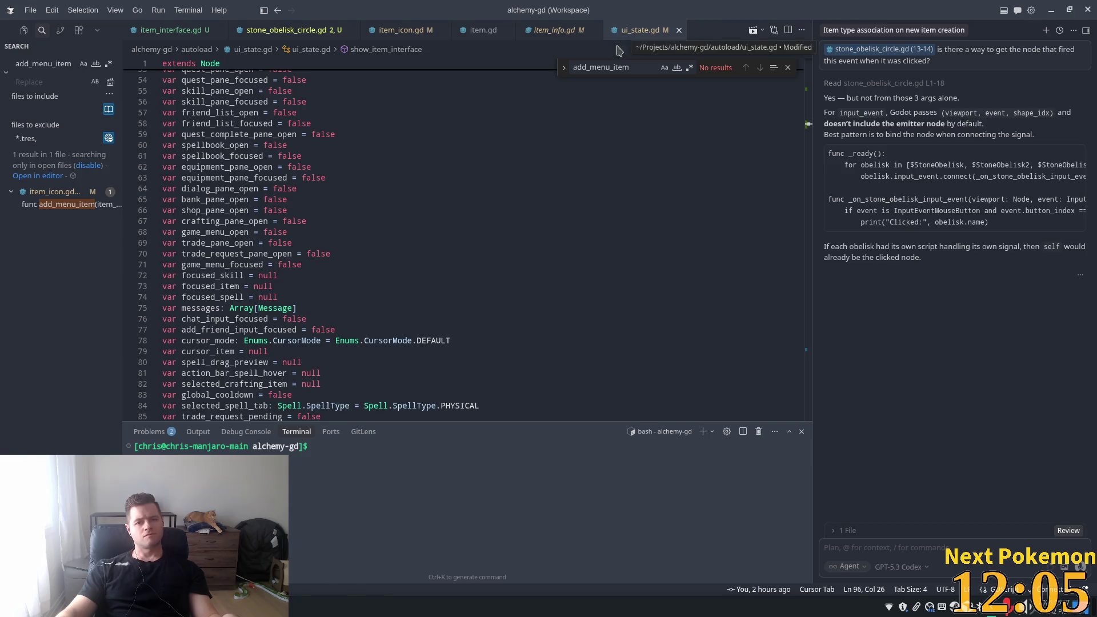
- Back in Godot, select StoneObelisk2 and open its attached script
key(alt+Tab)
click(52, 244)
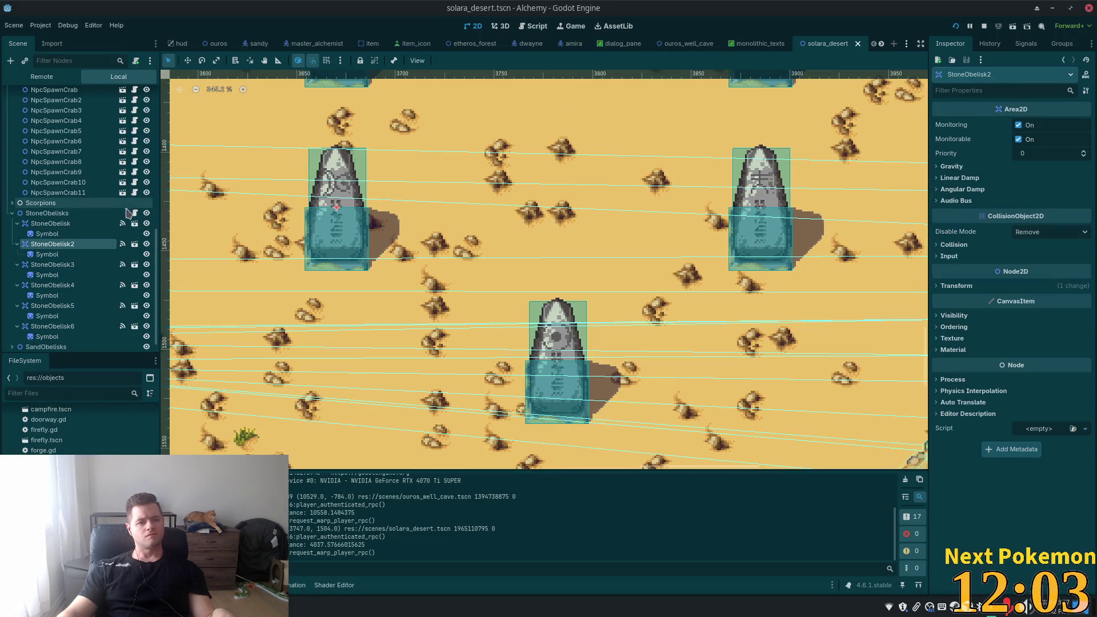
click(134, 214)
- Set ACTIVATED_GLYPH_COLOR to bright red Color(0.909, 0.002, 0.0, 1.0), save the script and relaunch the game
click(460, 118)
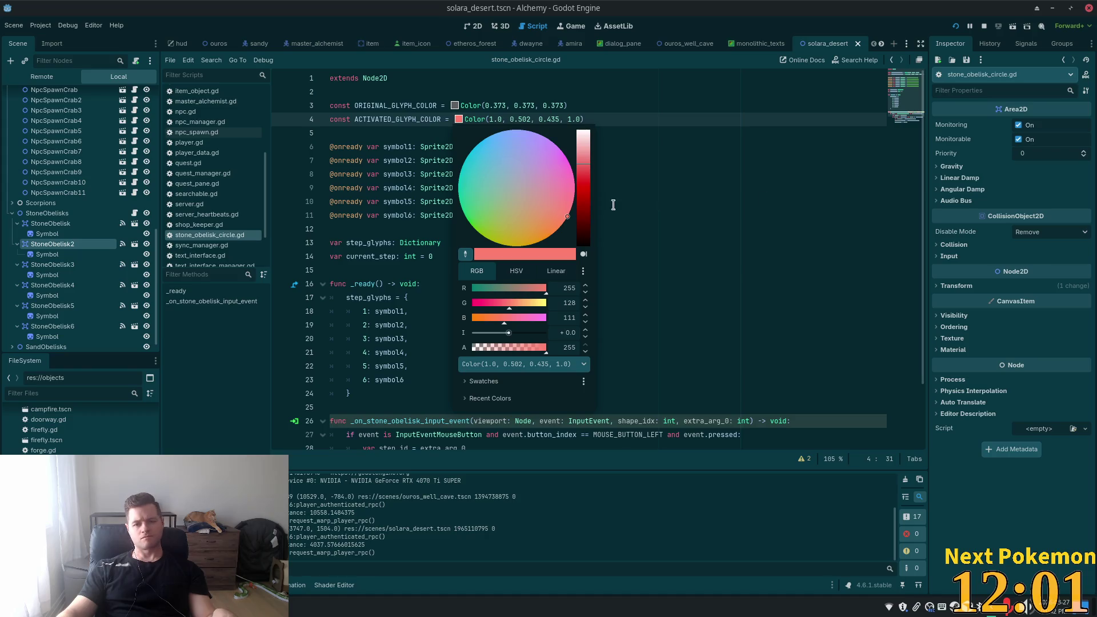
drag(583, 164, 583, 185)
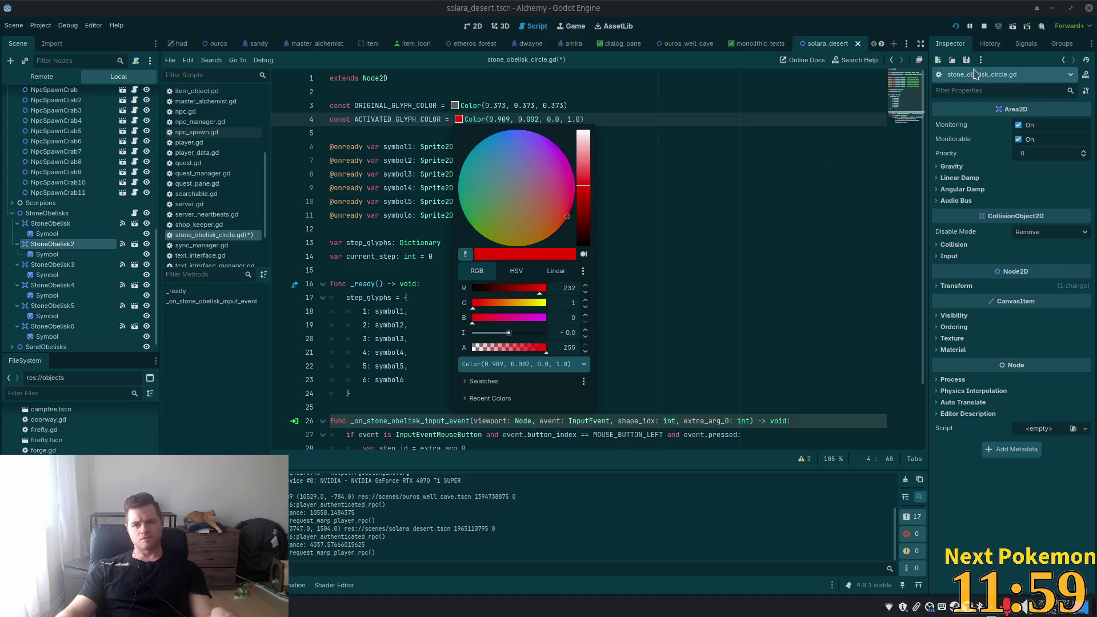
click(956, 26)
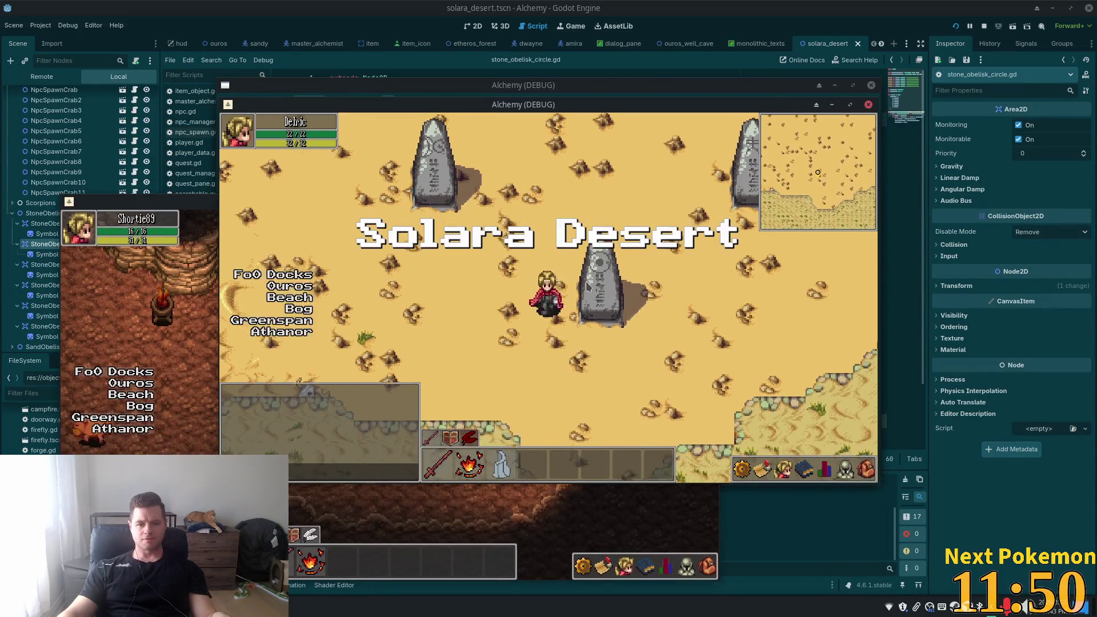
- Light the nearby obelisk's glyph red, then walk the character north into the obelisk field
click(587, 286)
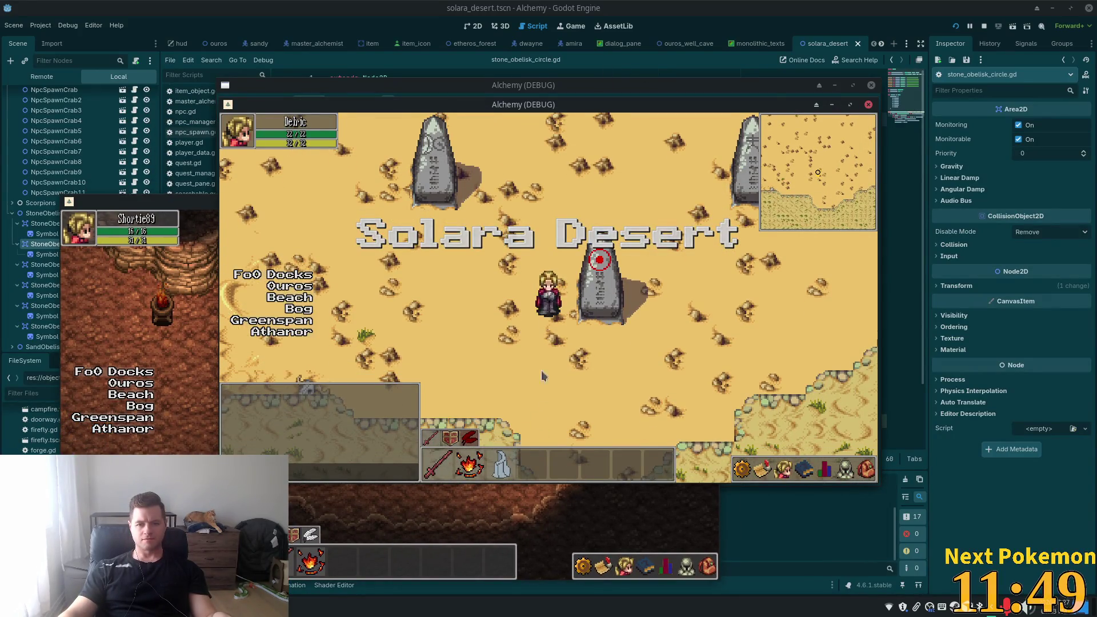
key(w)
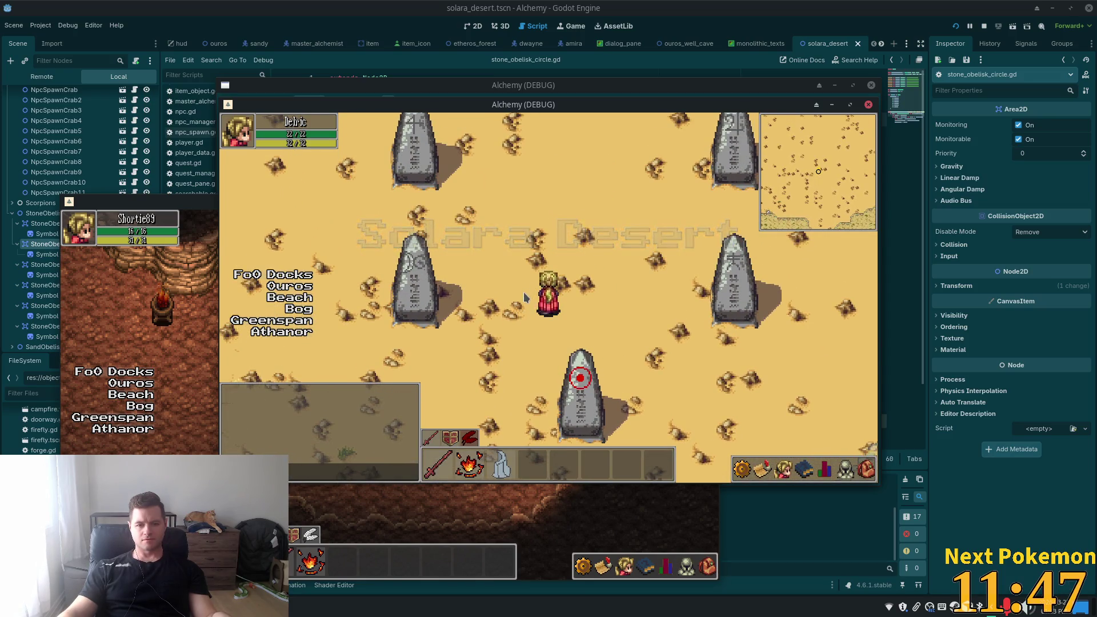
key(d)
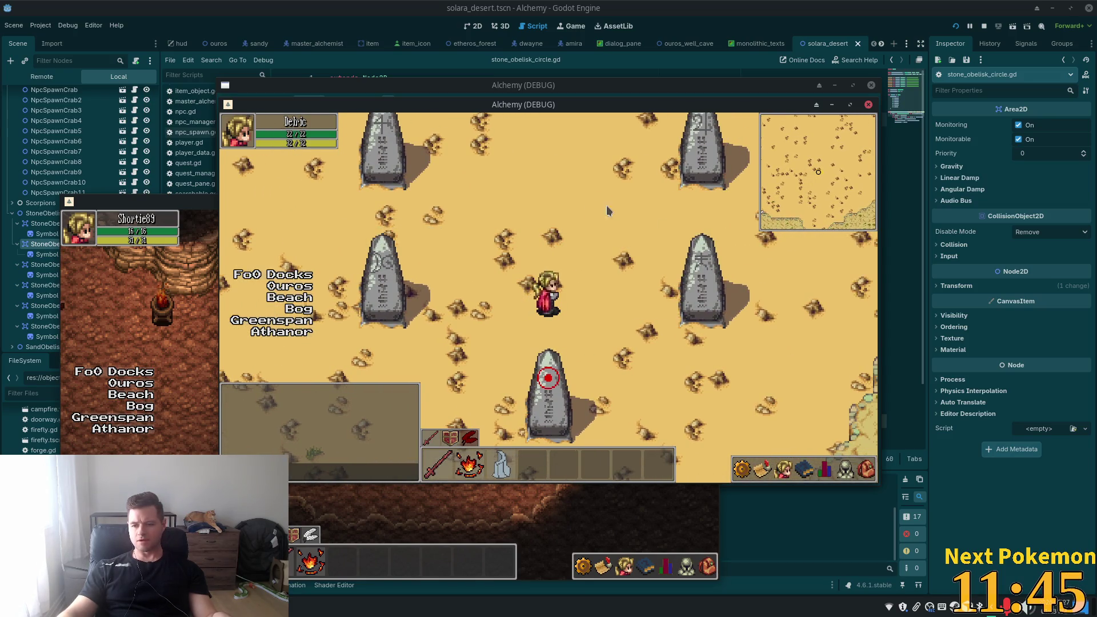
key(w)
key(a)
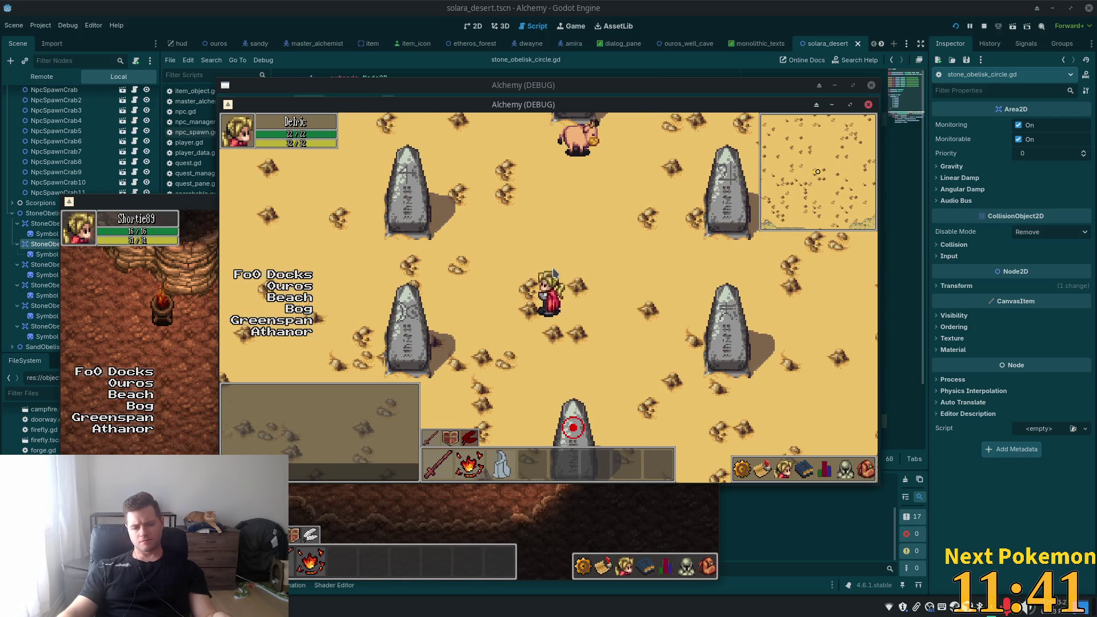
key(w)
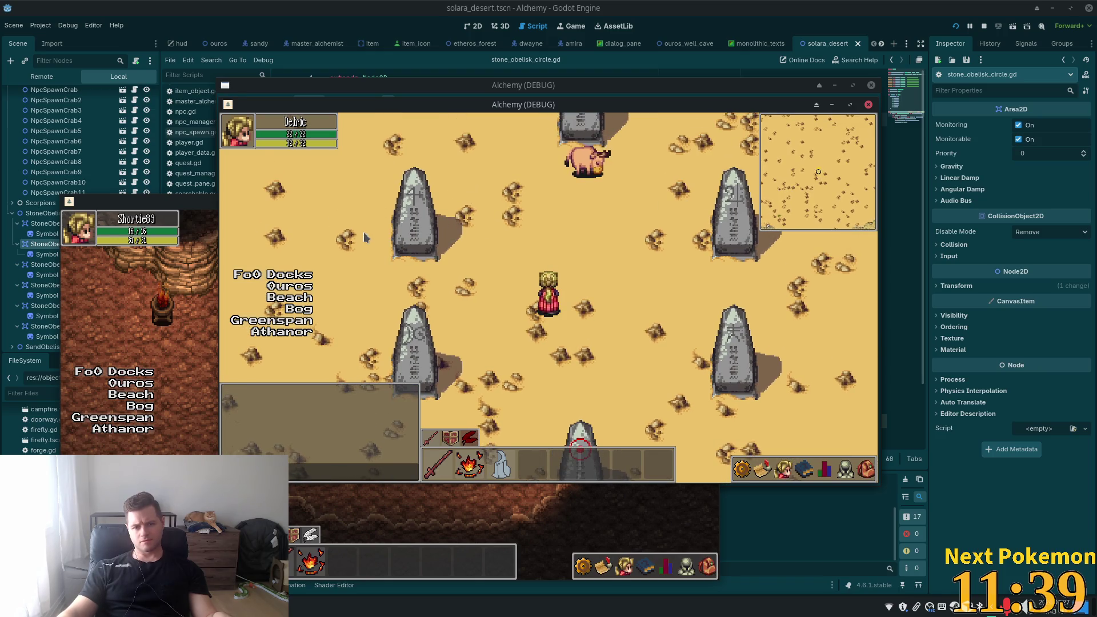
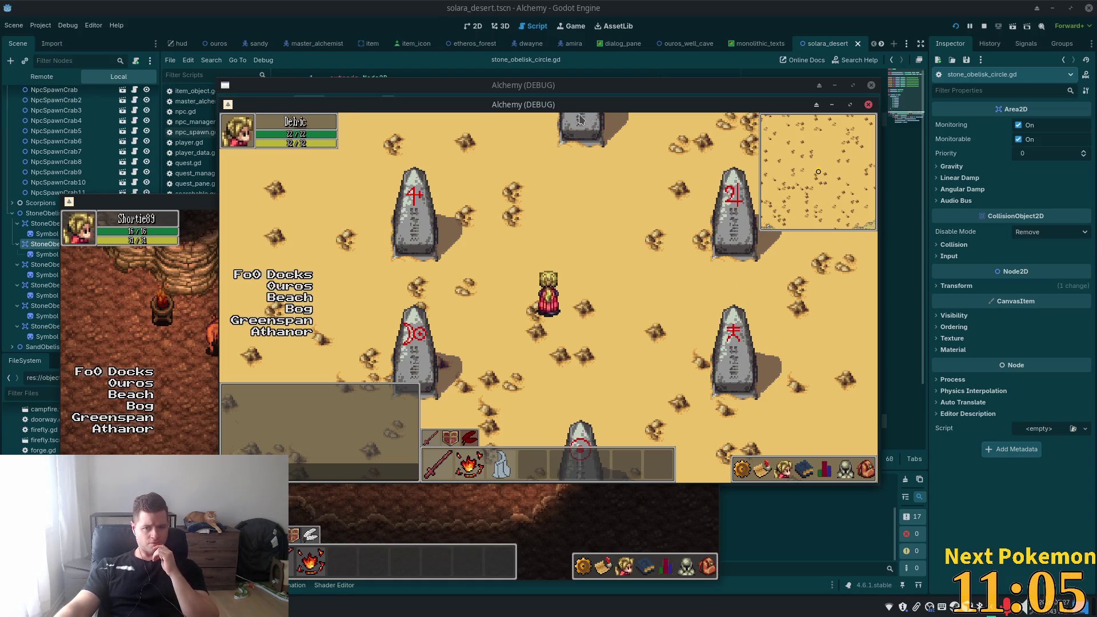
- Walk the character around the obelisks and over to another ring in the running game
key(w)
key(d)
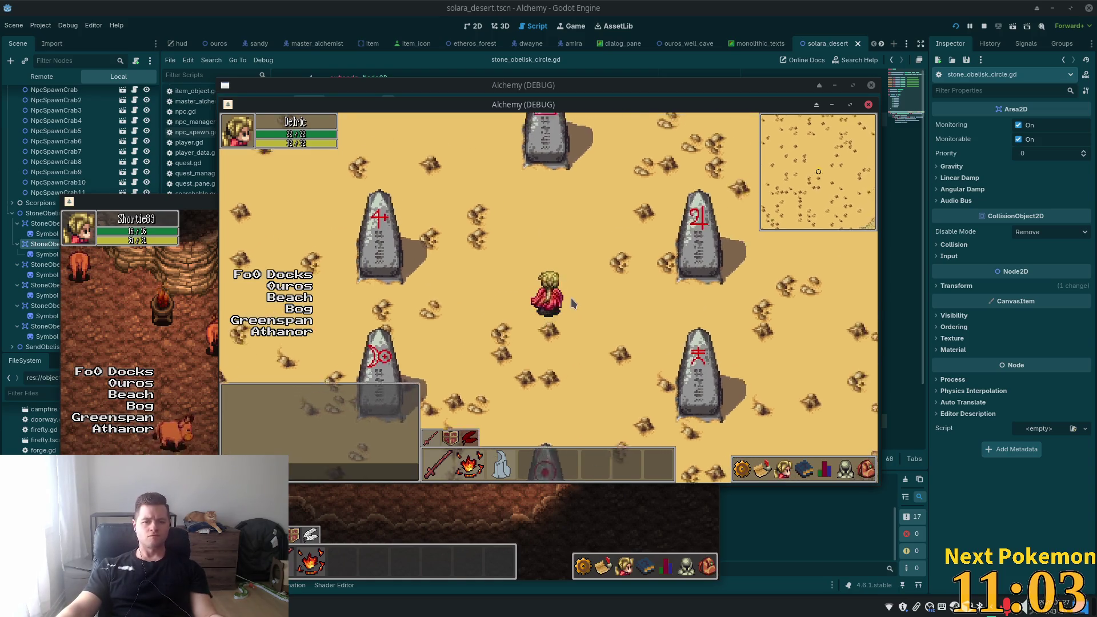
key(a)
key(s)
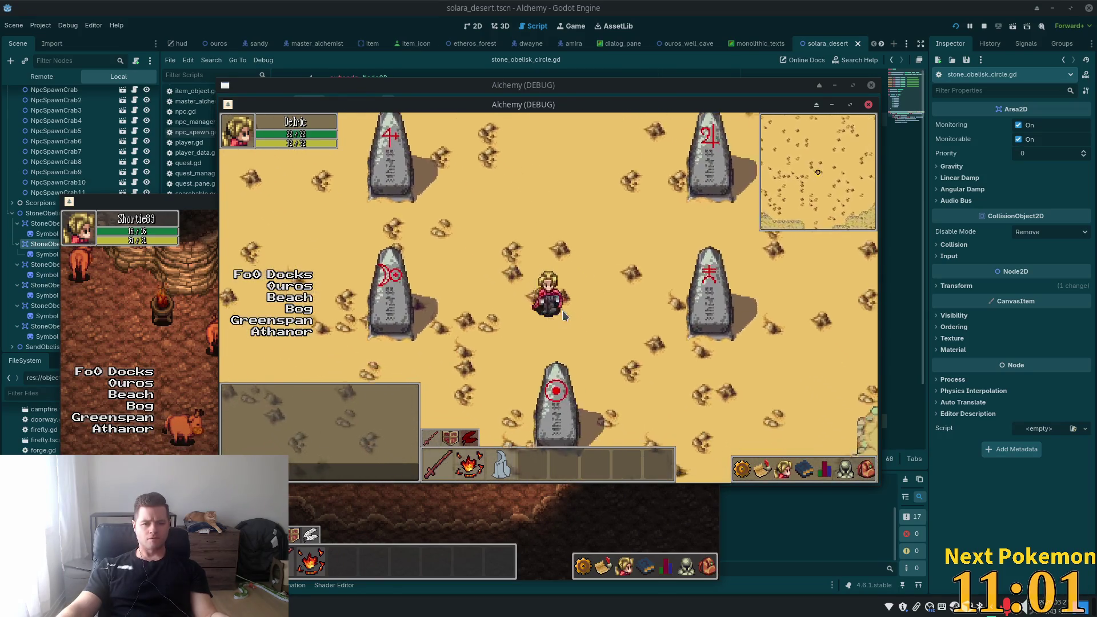
key(s)
key(a)
key(w)
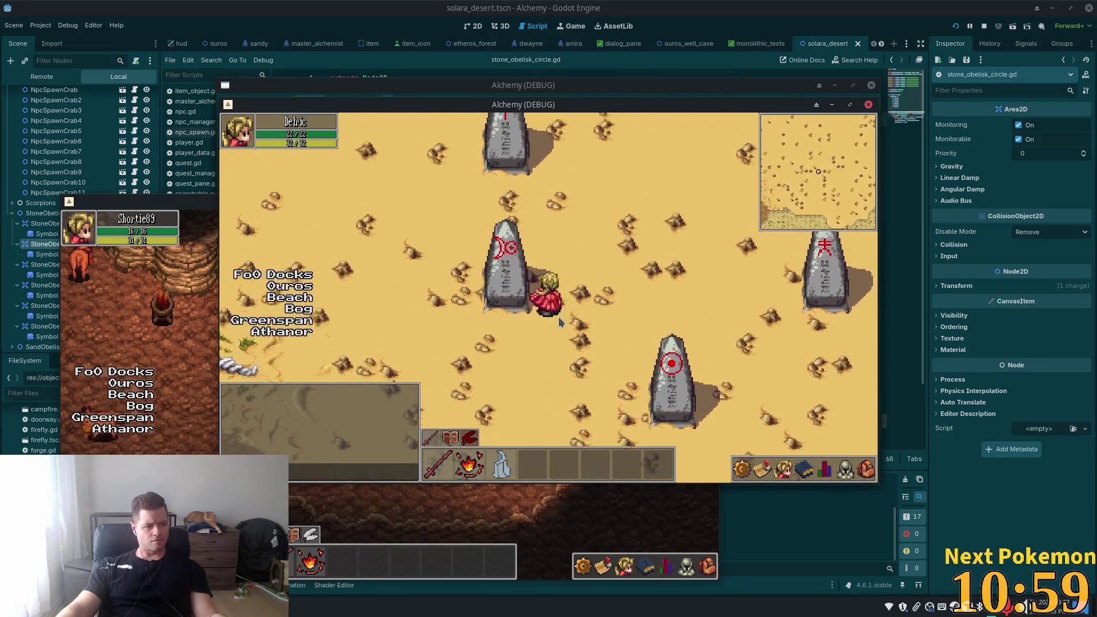
key(w)
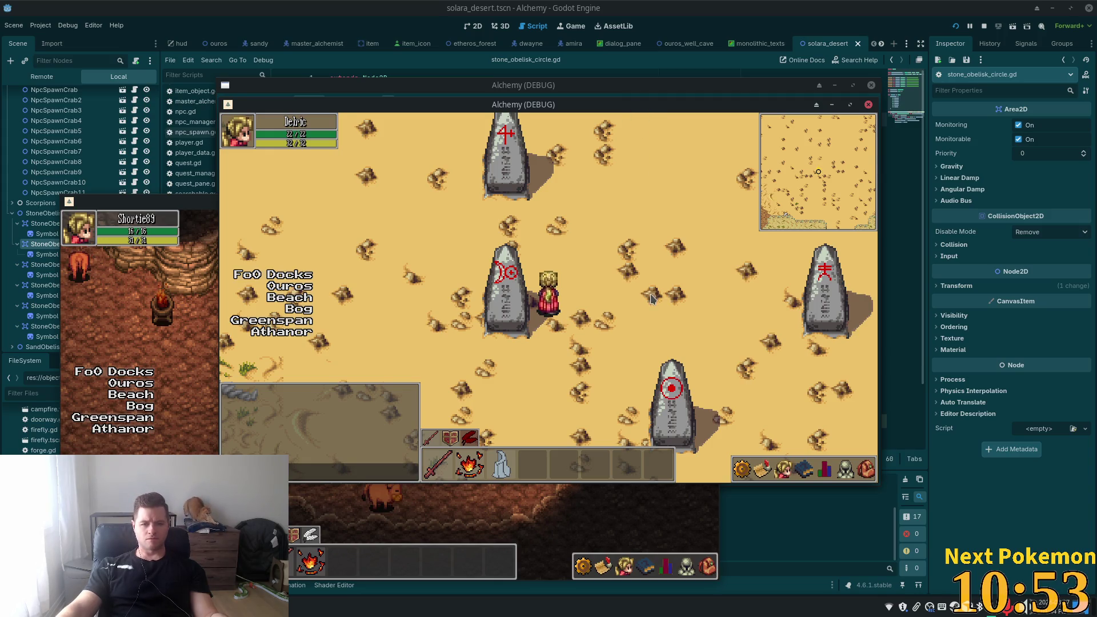
key(Down)
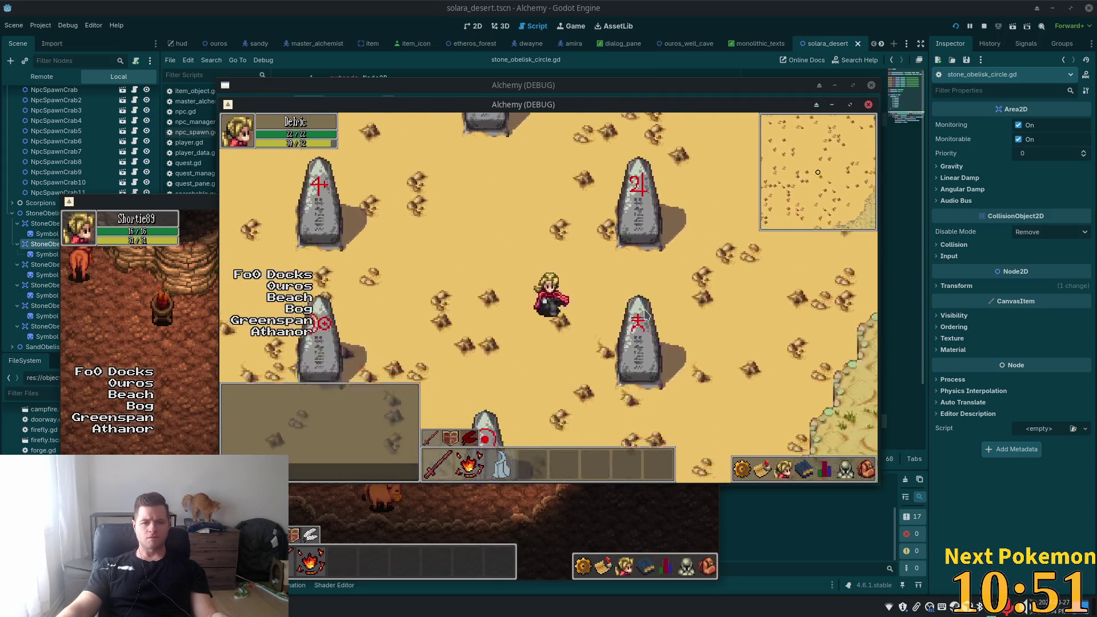
- Close the Alchemy (DEBUG) game windows and scroll down the script editor
click(672, 8)
scroll(460, 269, down, 2)
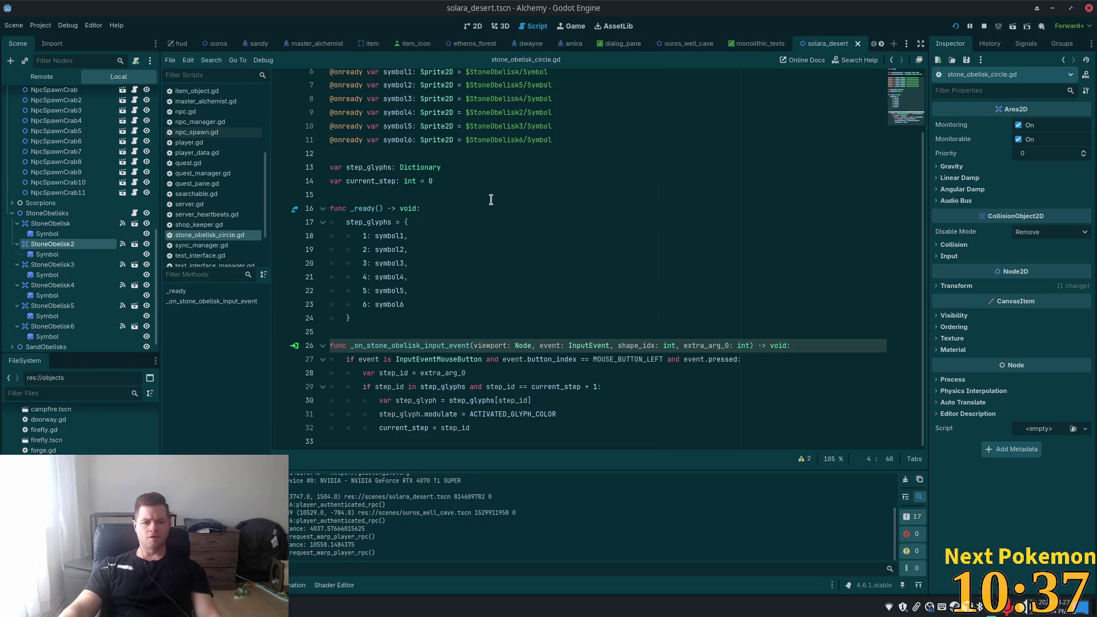
key(alt+Tab)
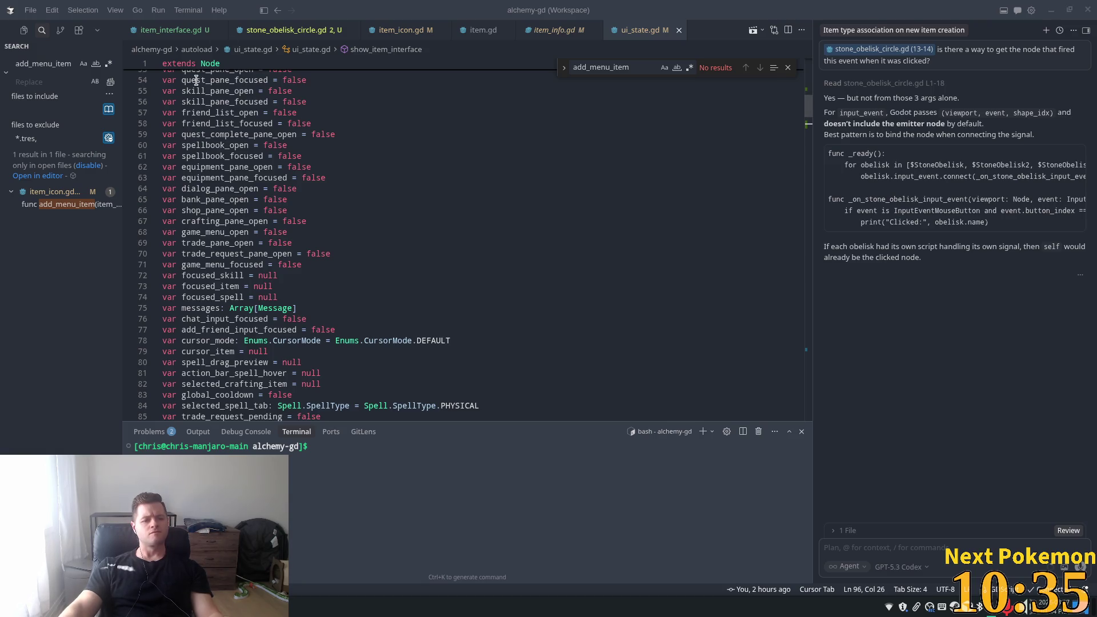
- Dismiss Godot's resource search and open stone_obelisk_circle.gd in Cursor via quick open
key(alt+Tab)
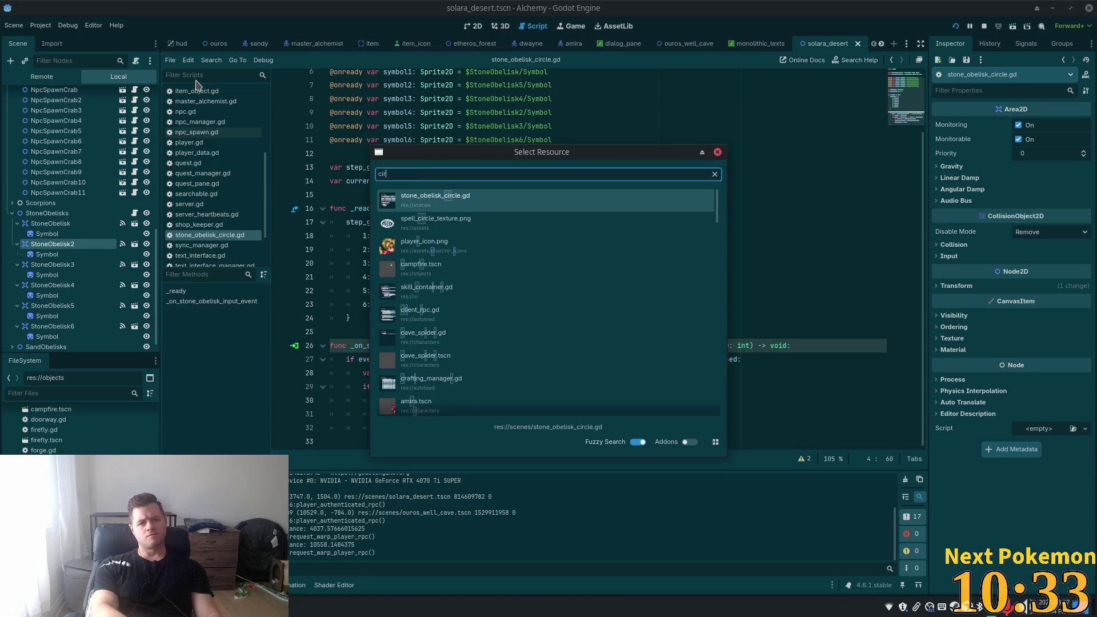
key(Escape)
key(alt+Tab)
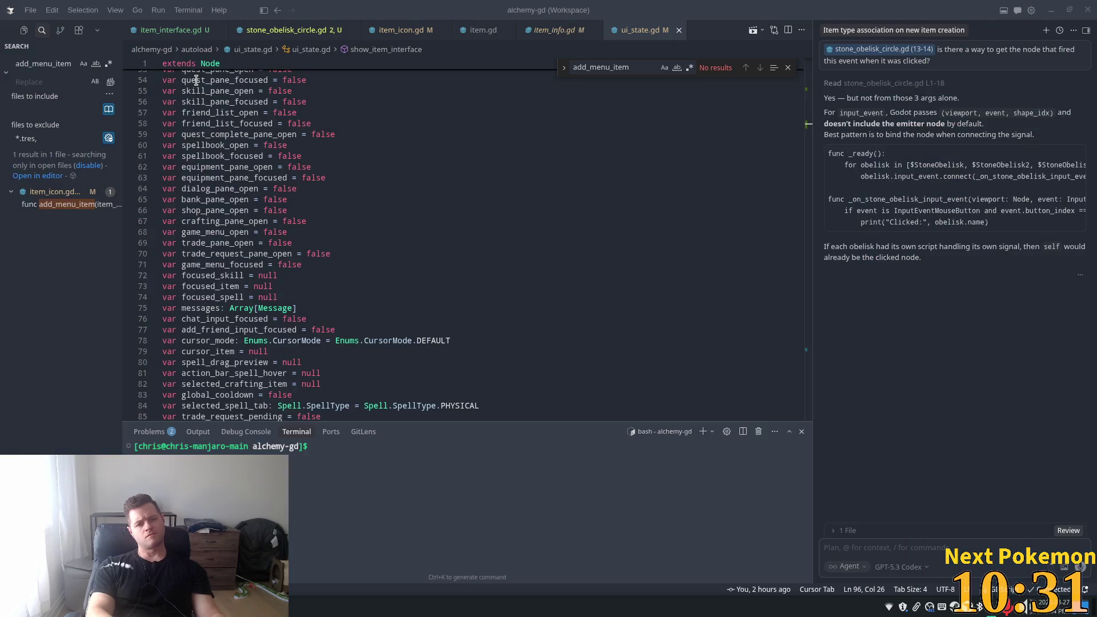
click(378, 293)
key(ctrl+p)
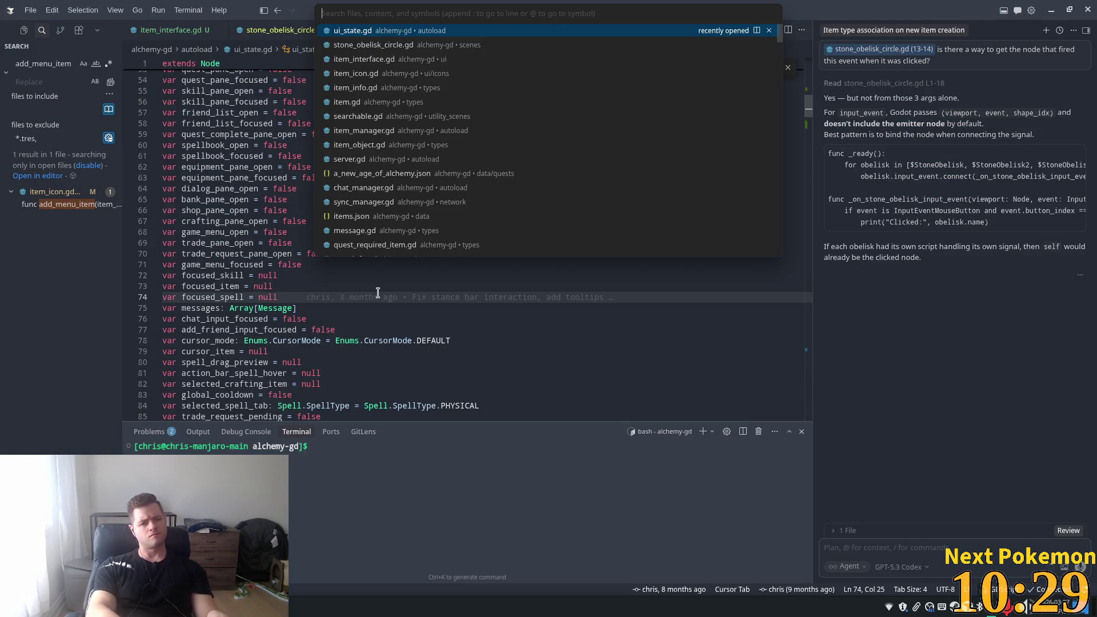
text(stone)
key(Return)
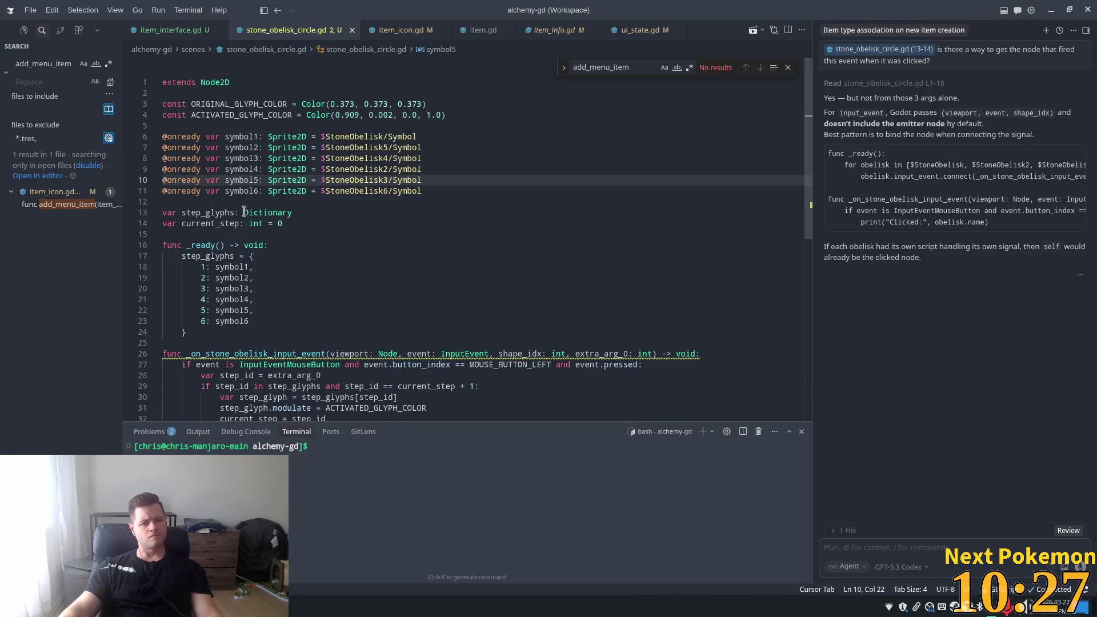
scroll(245, 212, down, 4)
- Rename the input handler's parameters to _viewport and _shape_idx and save the script
click(280, 221)
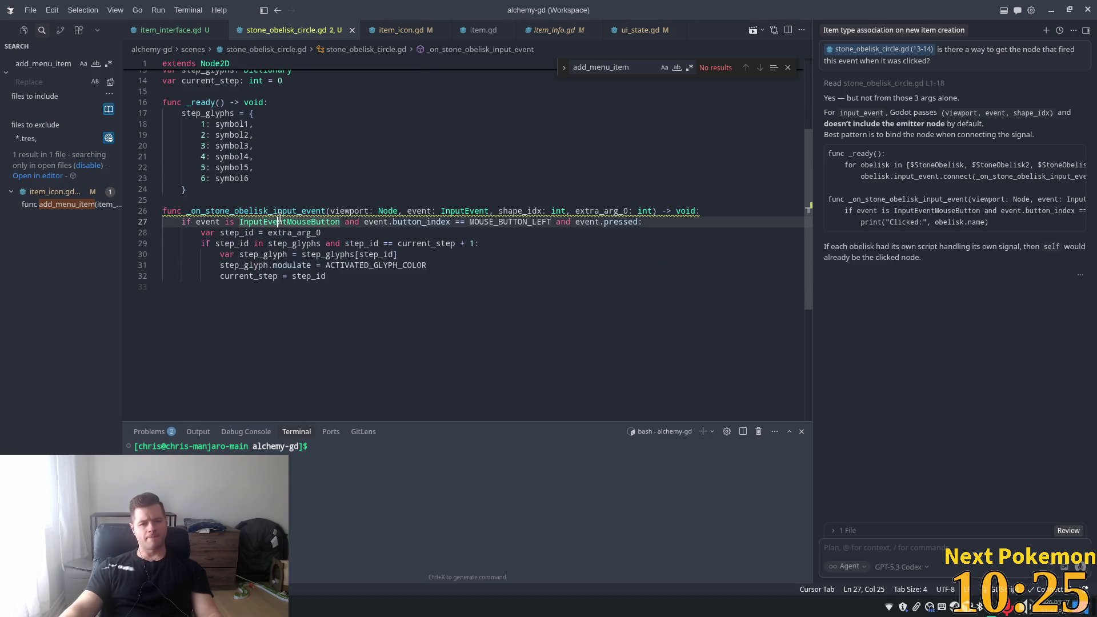
click(331, 210)
text(_)
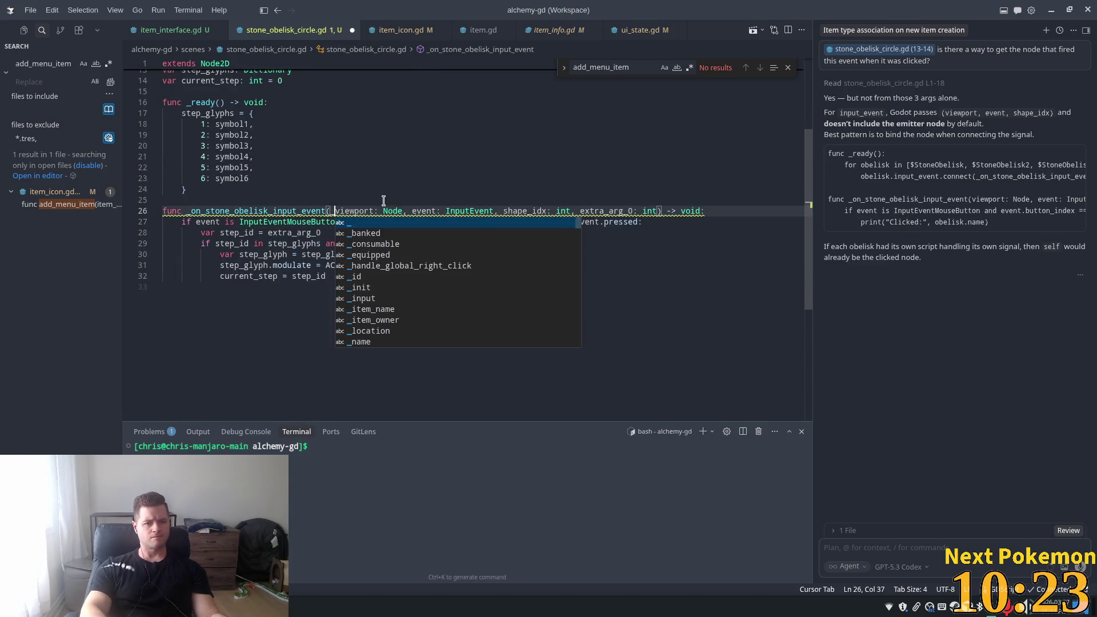
click(504, 211)
text(_)
key(ctrl+s)
- Insert a blank line above the step check in the handler
click(517, 168)
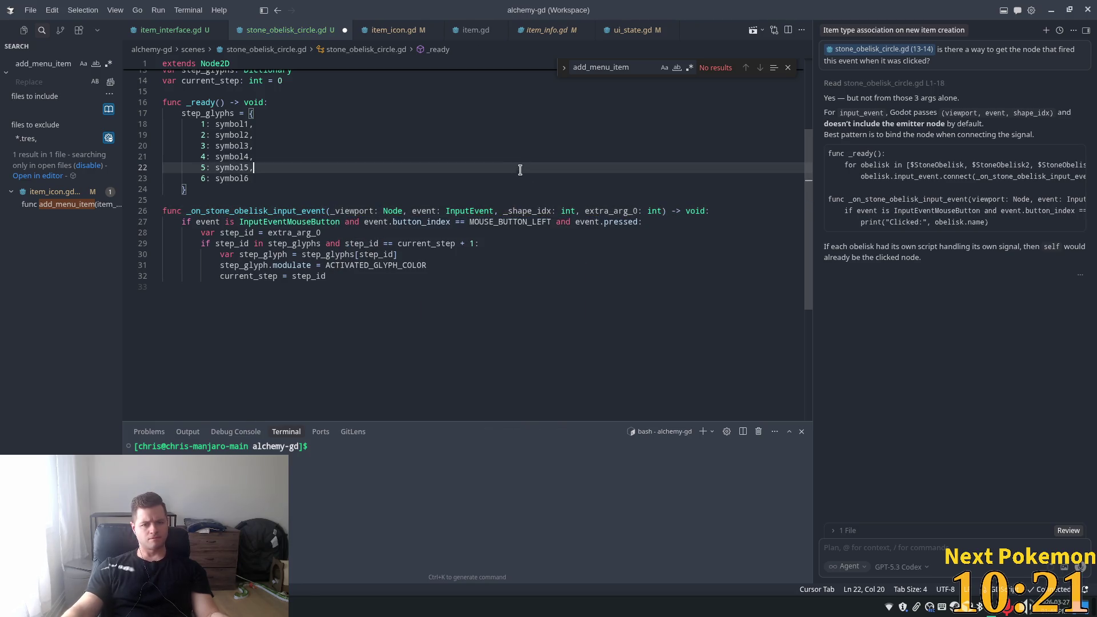
click(324, 255)
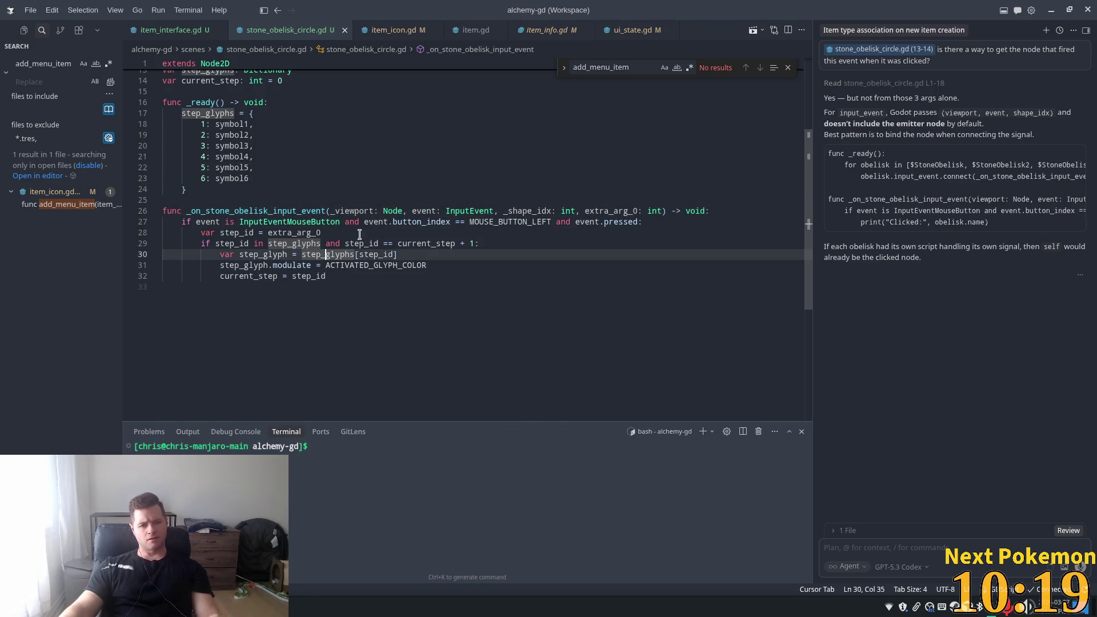
key(Up)
key(ctrl+shift+Return)
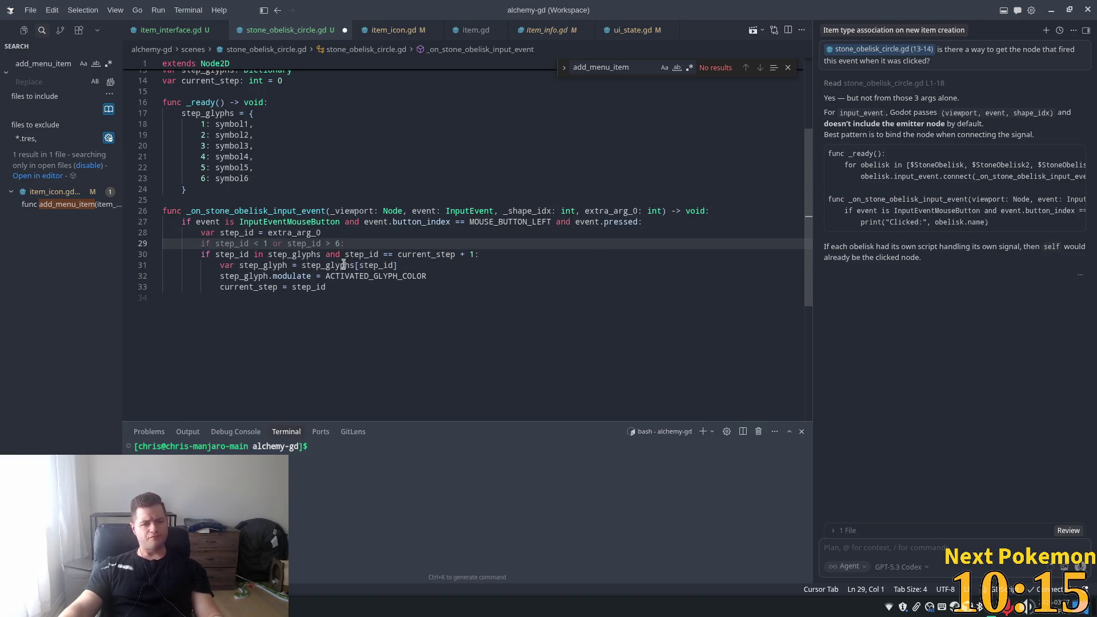
- Add a line below the glyph lookup, then undo Cursor's suggested next-glyph reset code
click(438, 254)
key(Down)
key(Return)
key(Return)
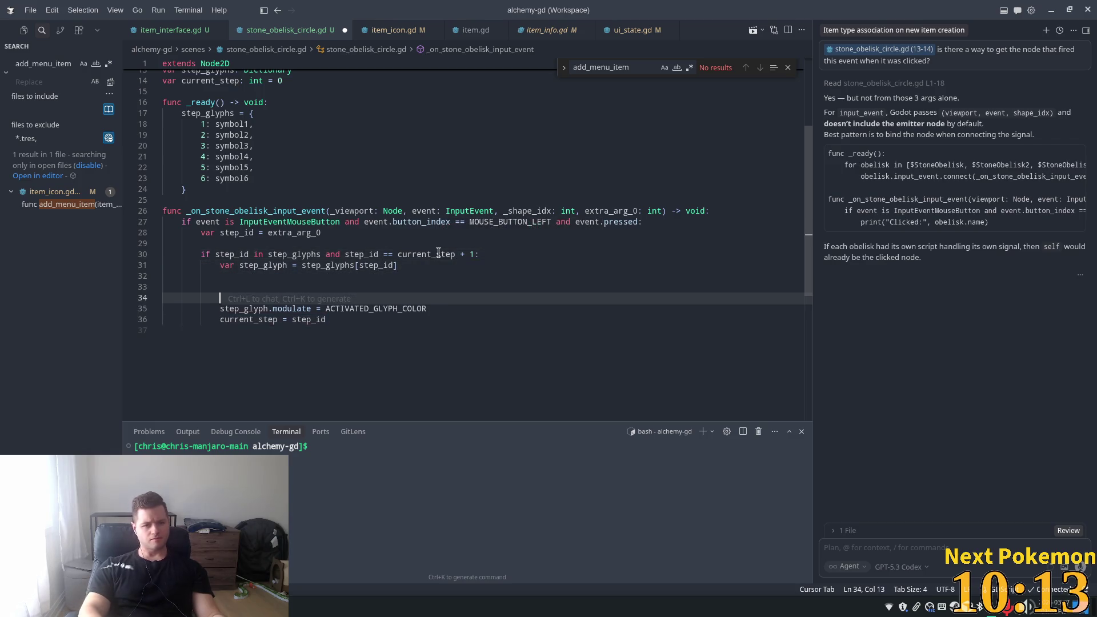
key(Home)
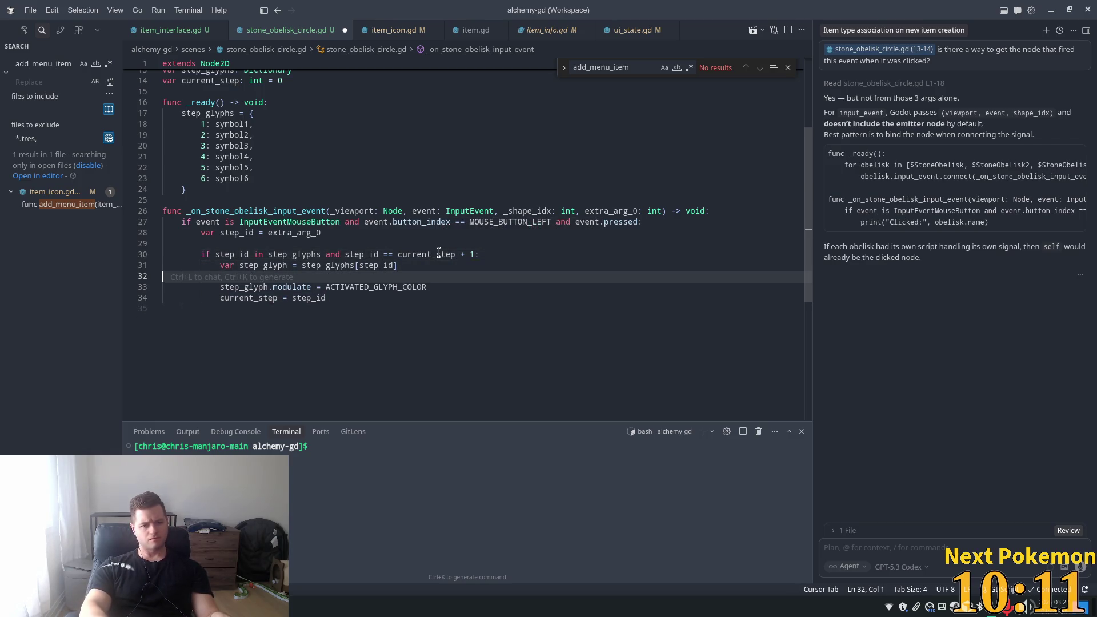
key(Tab)
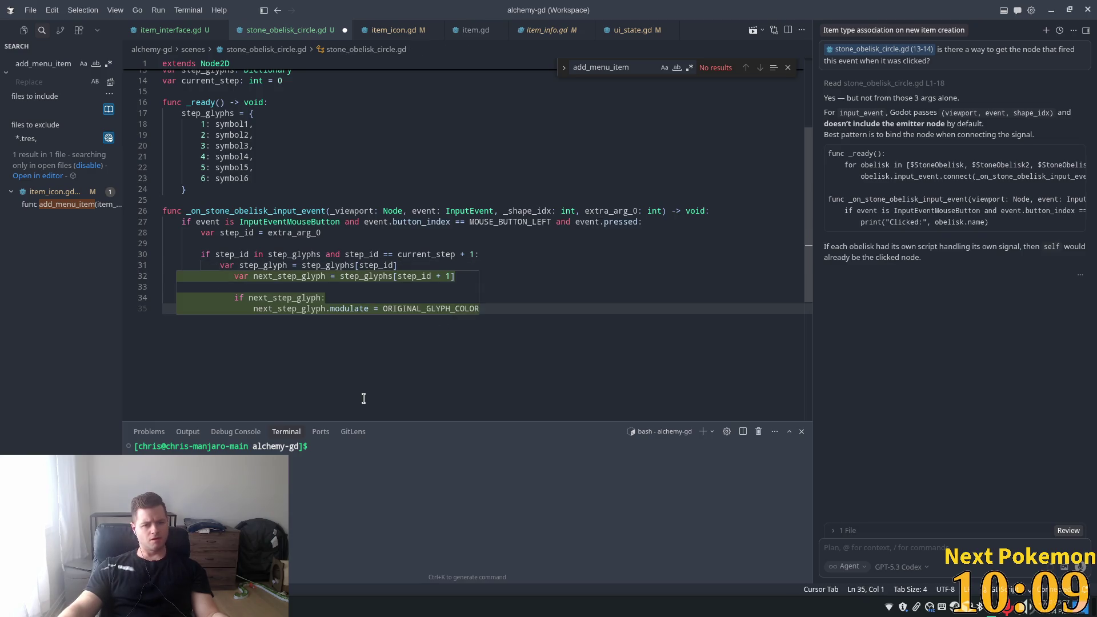
key(ctrl+z)
- Select the glyph colour assignment on line 33
click(534, 228)
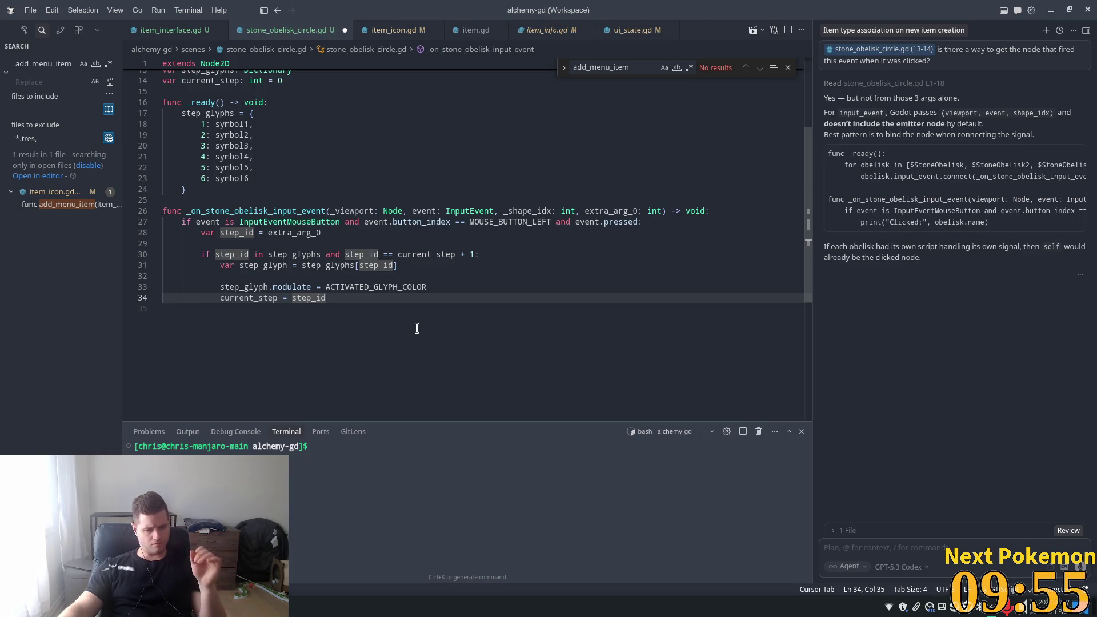
click(434, 286)
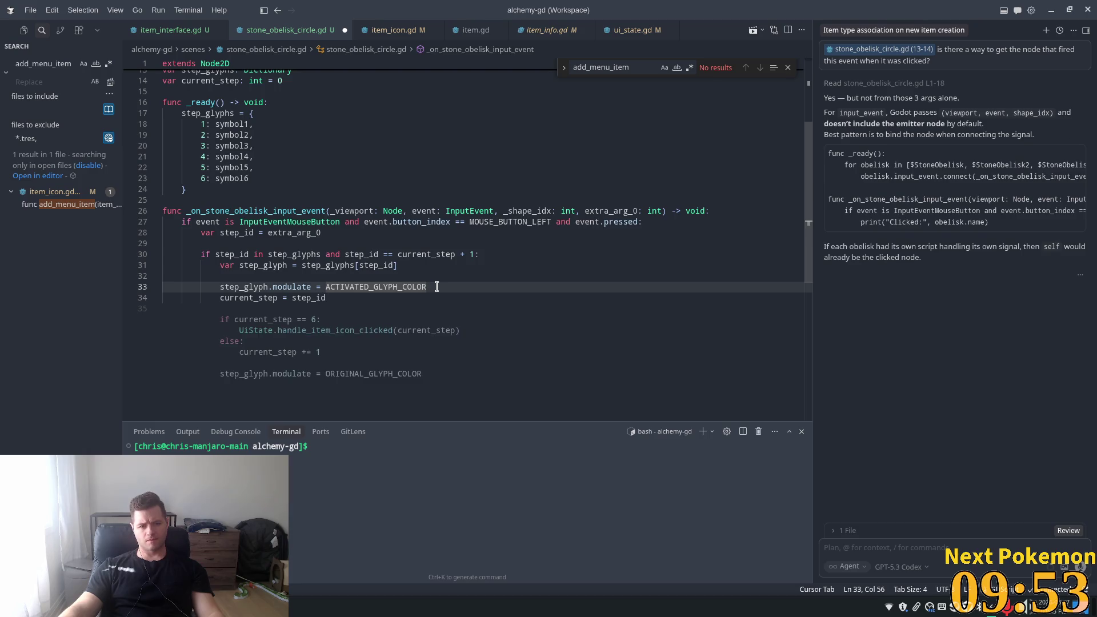
mouse_move(434, 287)
mouse_down()
mouse_move(200, 278)
mouse_move(220, 287)
mouse_up()
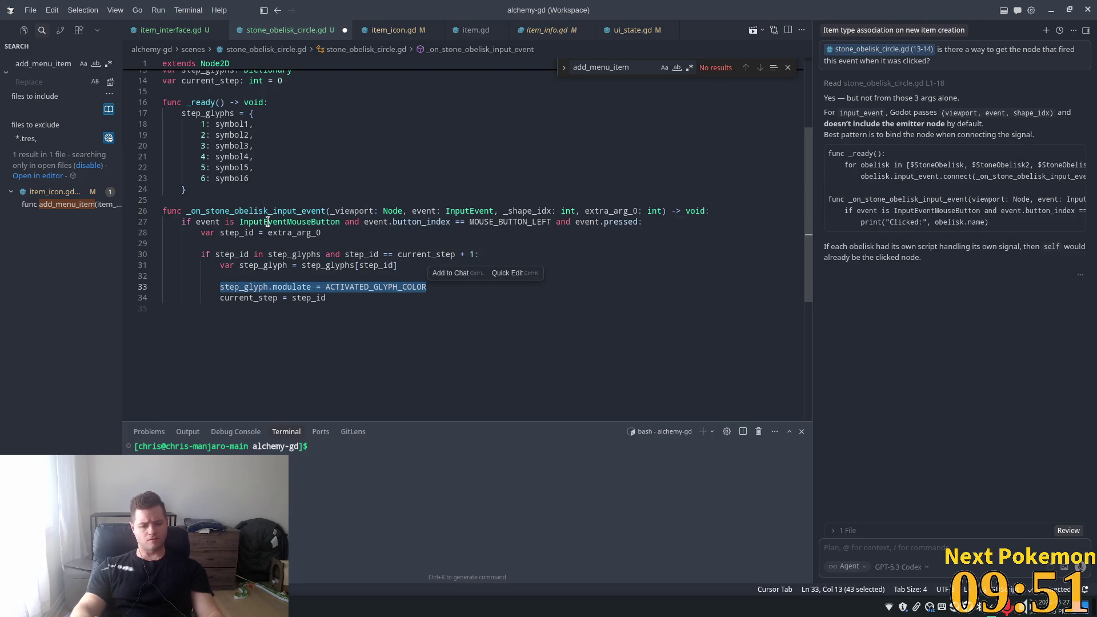
- Attach the colour line to chat and begin asking to change it instead of setting it immediately
key(ctrl+l)
text(ins)
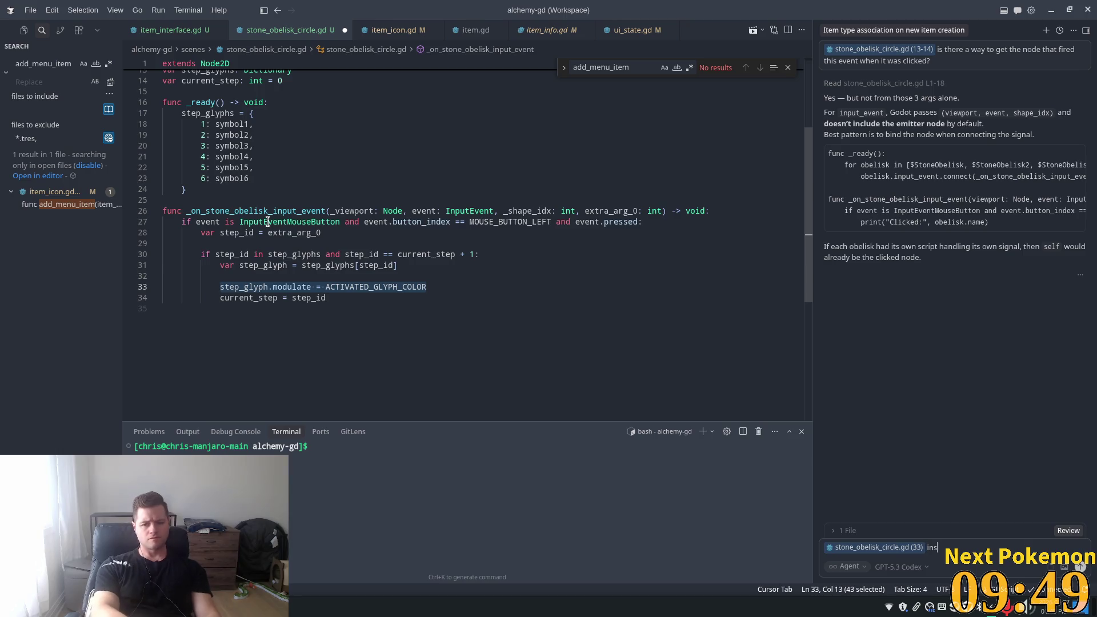
text(tead of setting this)
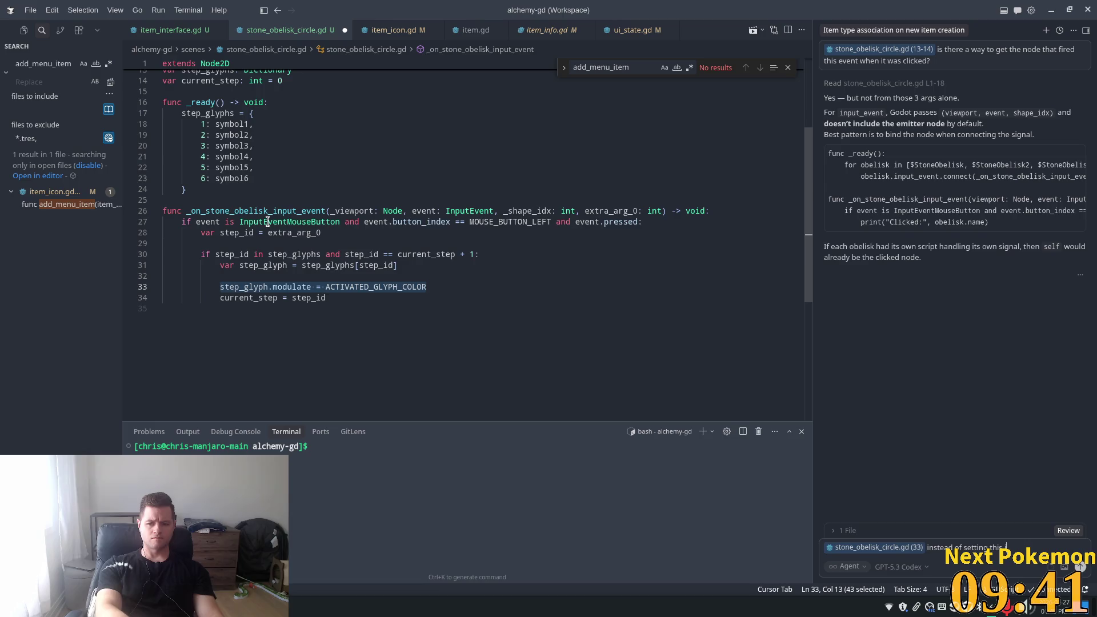
text(imee)
key(BackSpace)
key(BackSpace)
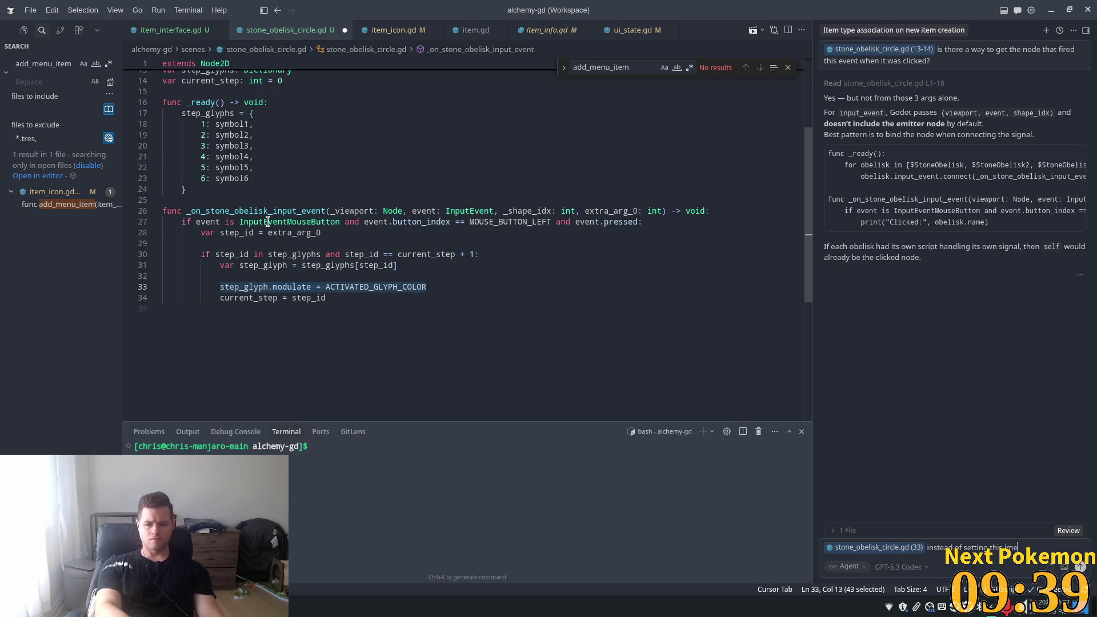
text(diately c)
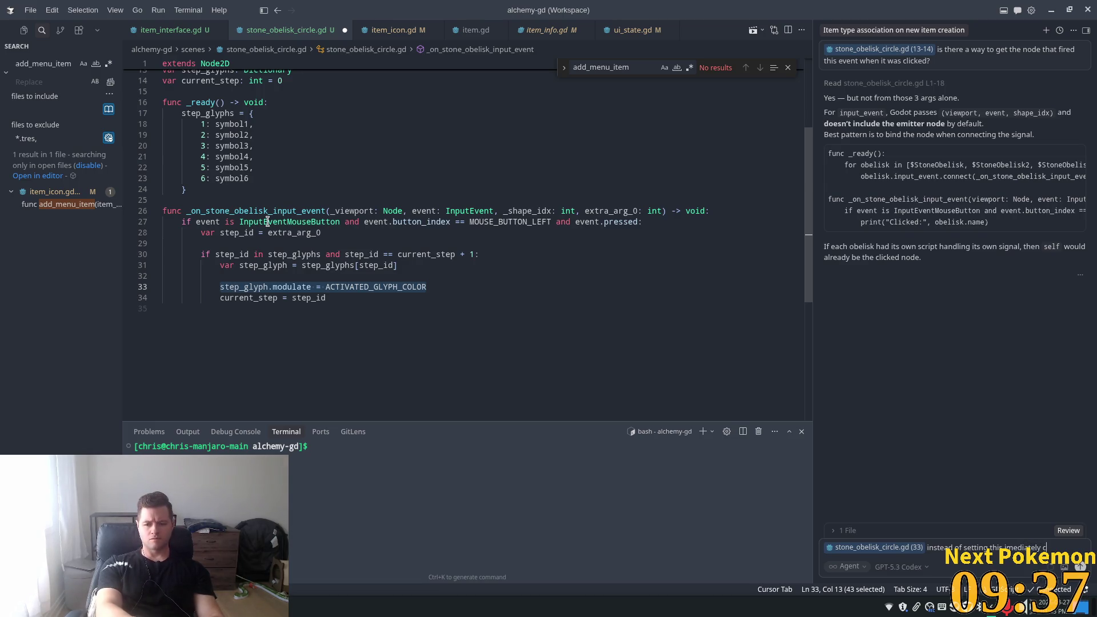
text(an we have)
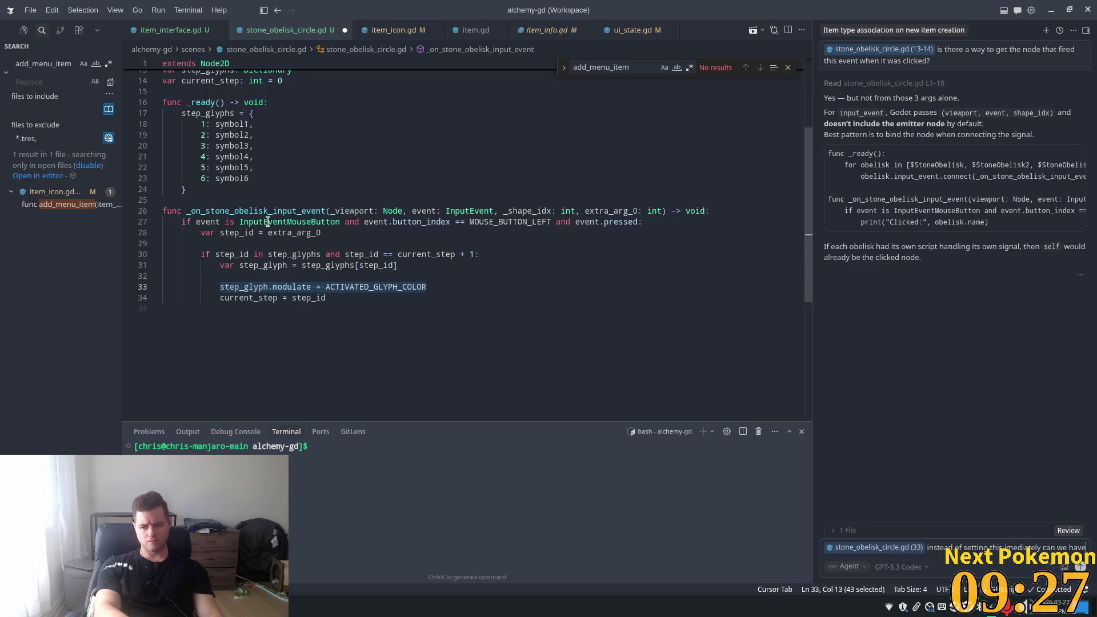
text( it)
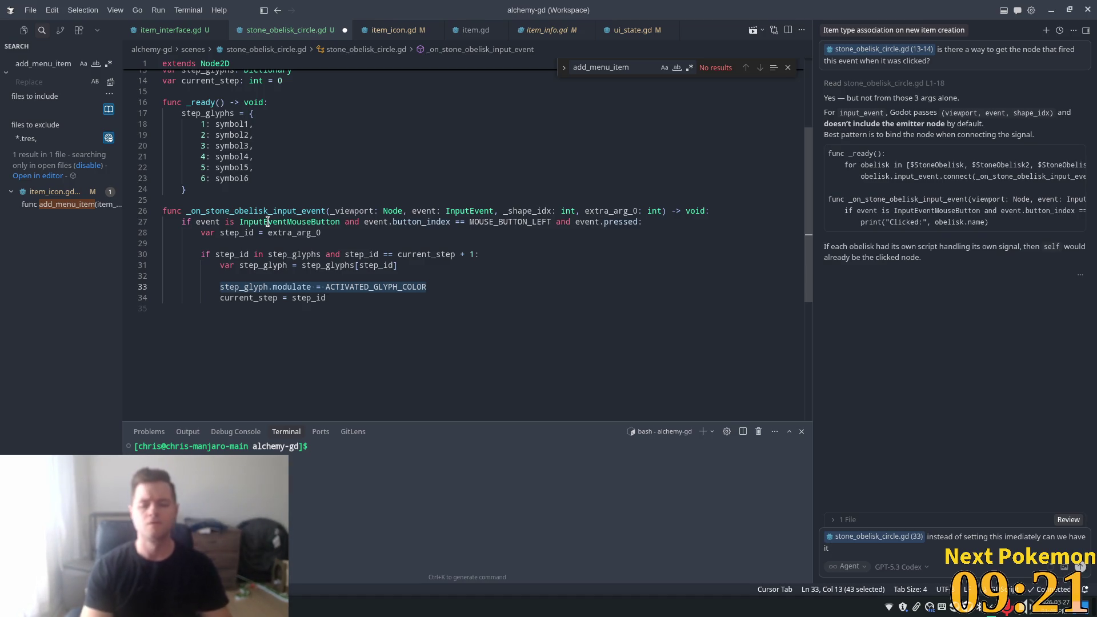
text( move)
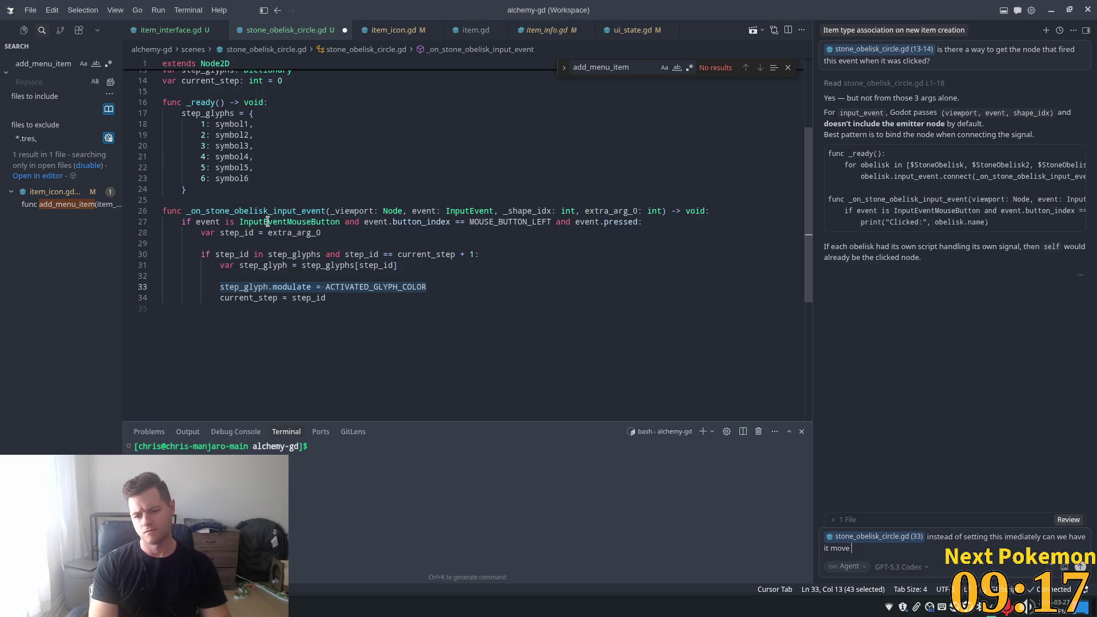
key(BackSpace)
key(BackSpace)
text(ch)
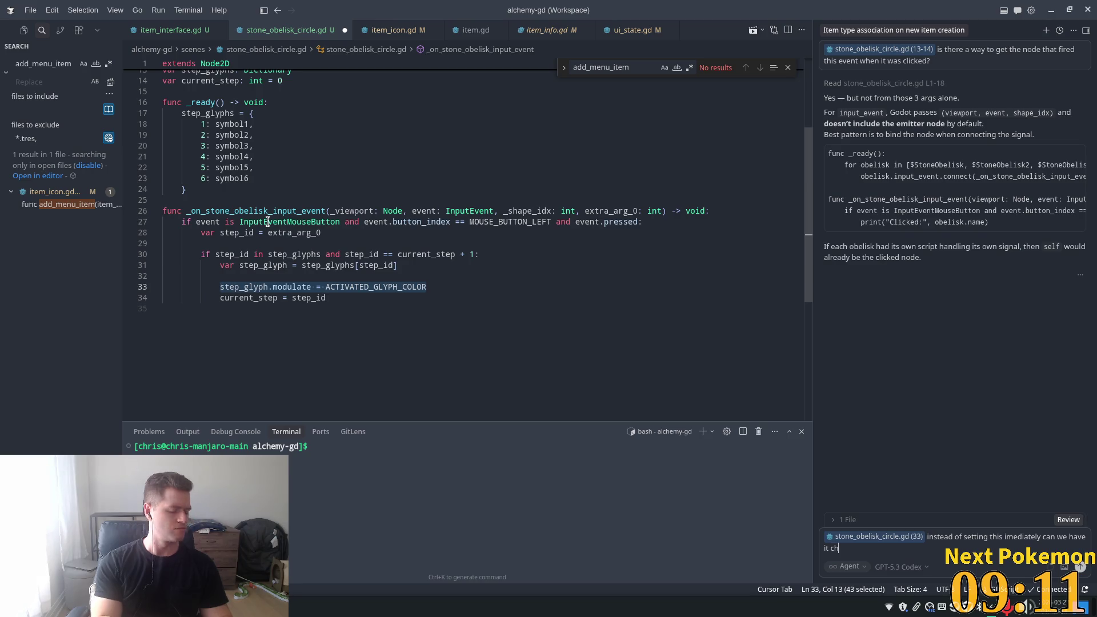
text(ange toaw)
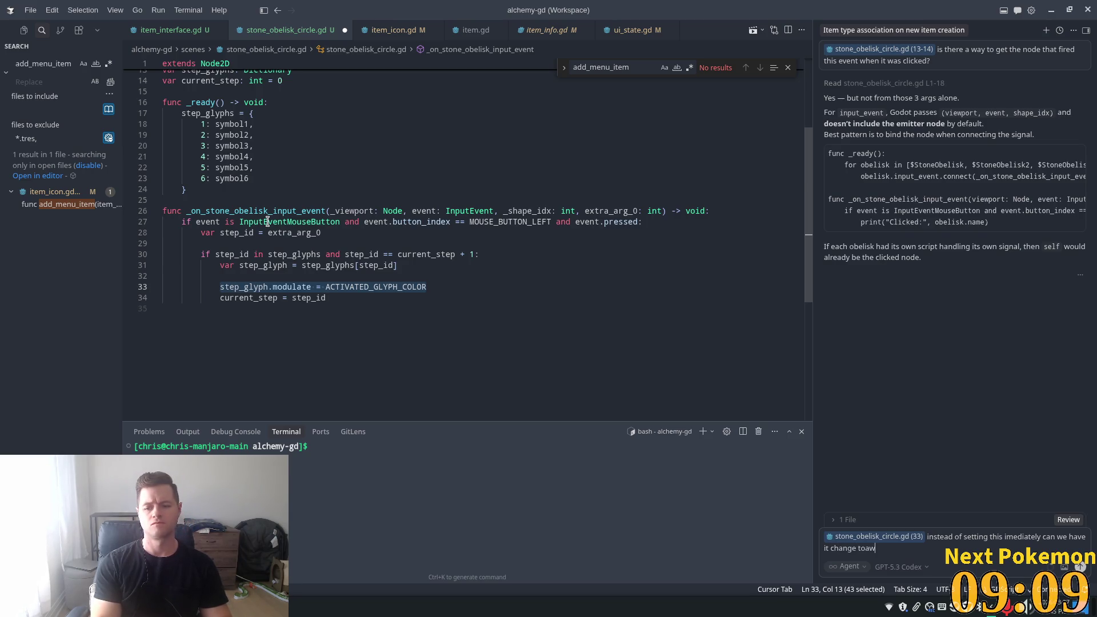
- Finish the prompt: slightly brighter, settling down to ACTIVATED_GLYPH_COLOR over 1 second
key(BackSpace)
key(BackSpace)
text(ward that c)
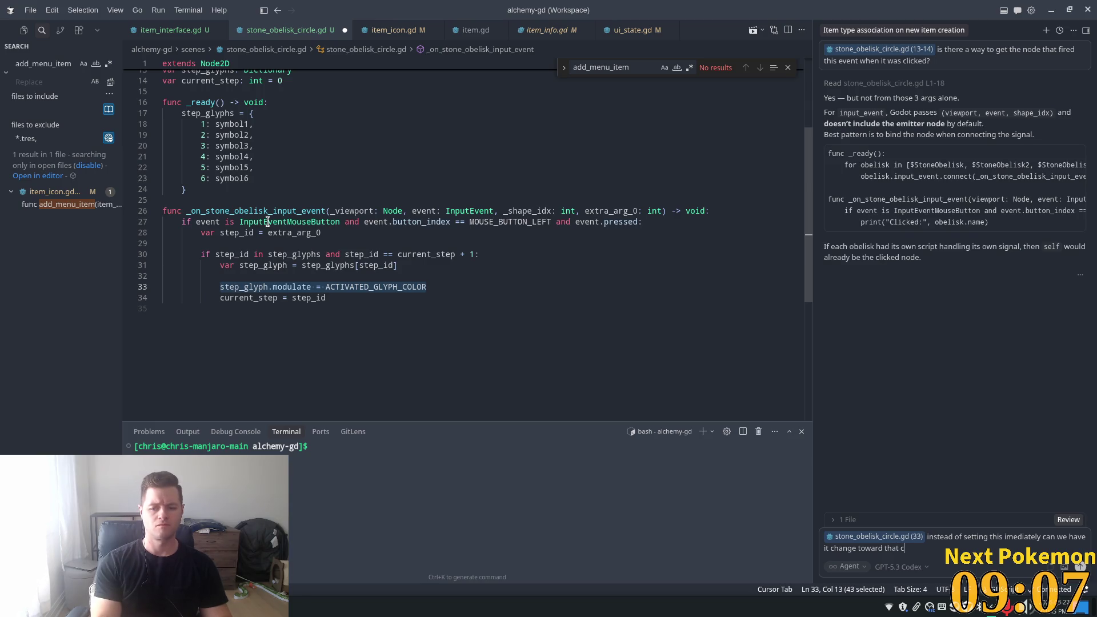
text(olor)
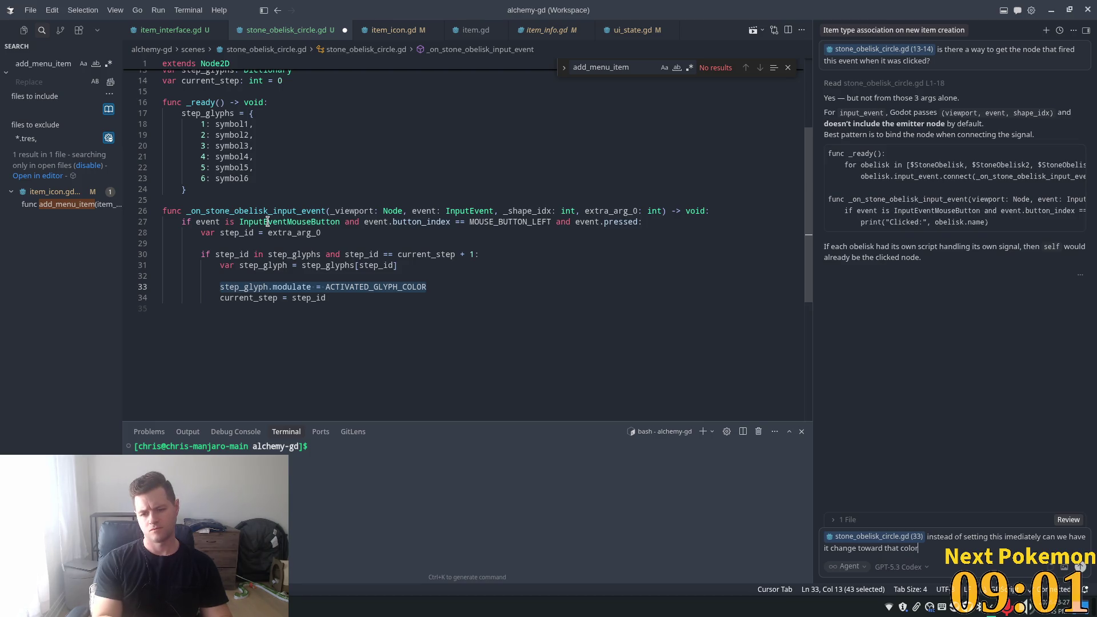
key(BackSpace)
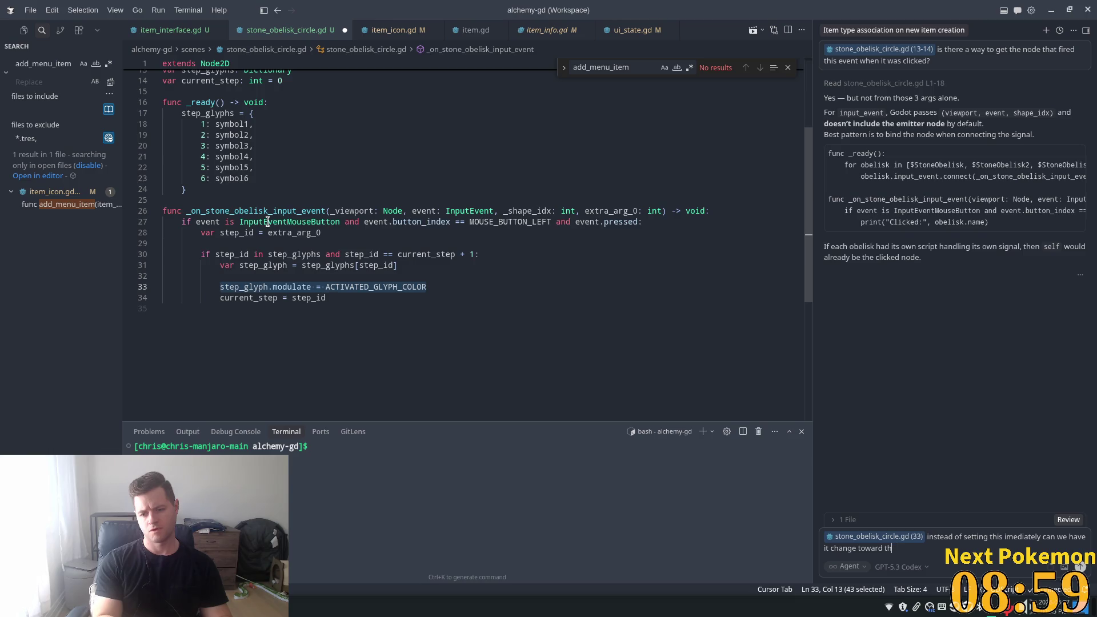
key(BackSpace)
key(BackSpace)
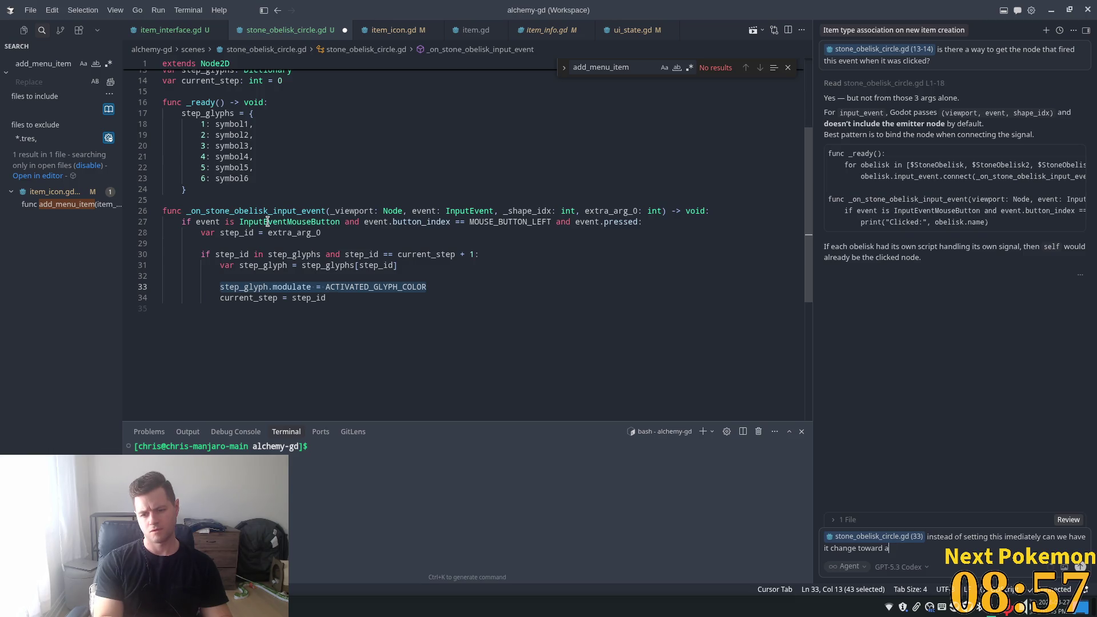
text( slight)
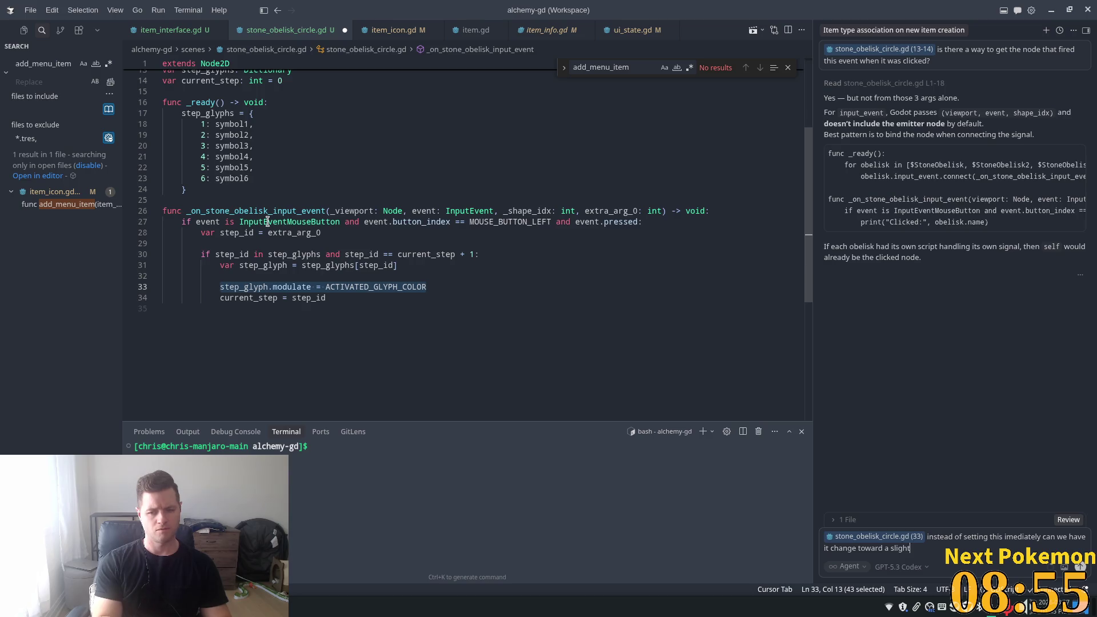
text(ly)
key(BackSpace)
text(brigh)
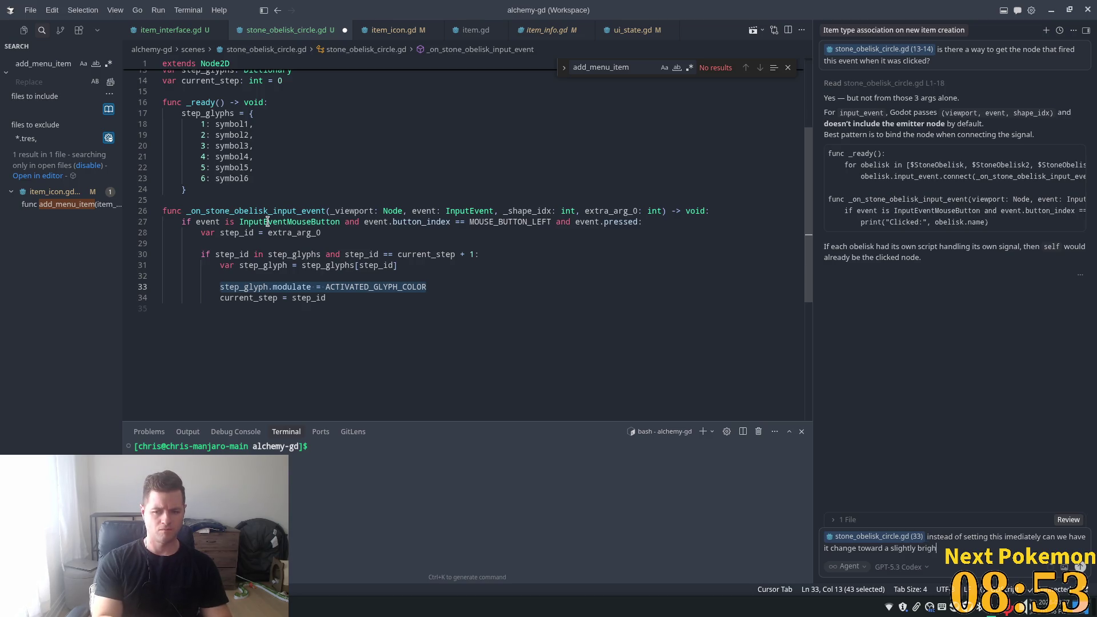
text(ter cololo)
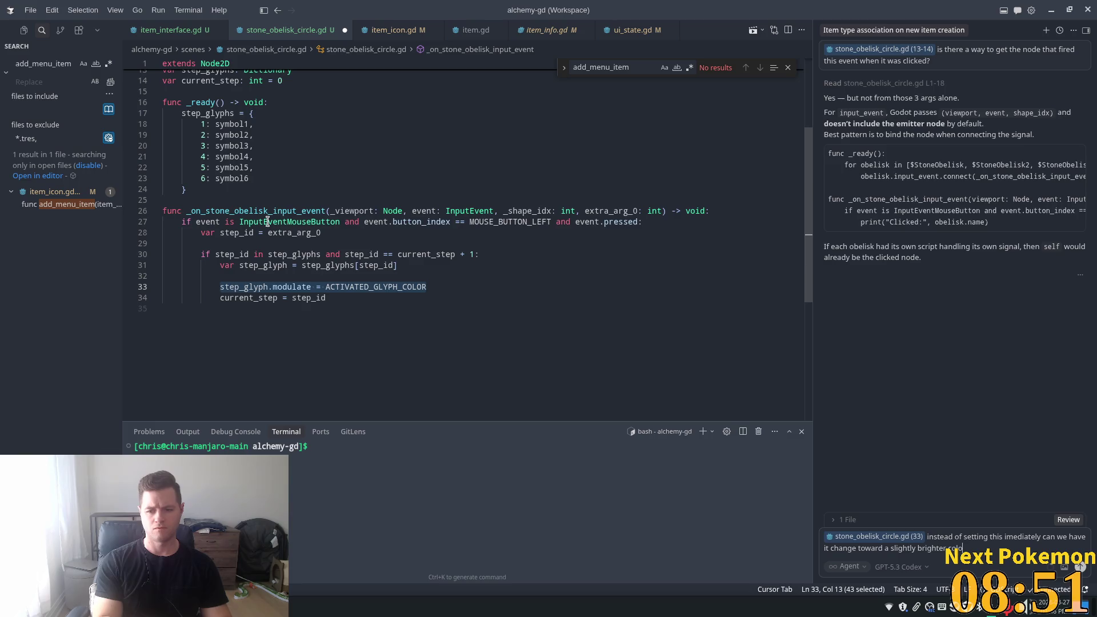
text(r)
text( set)
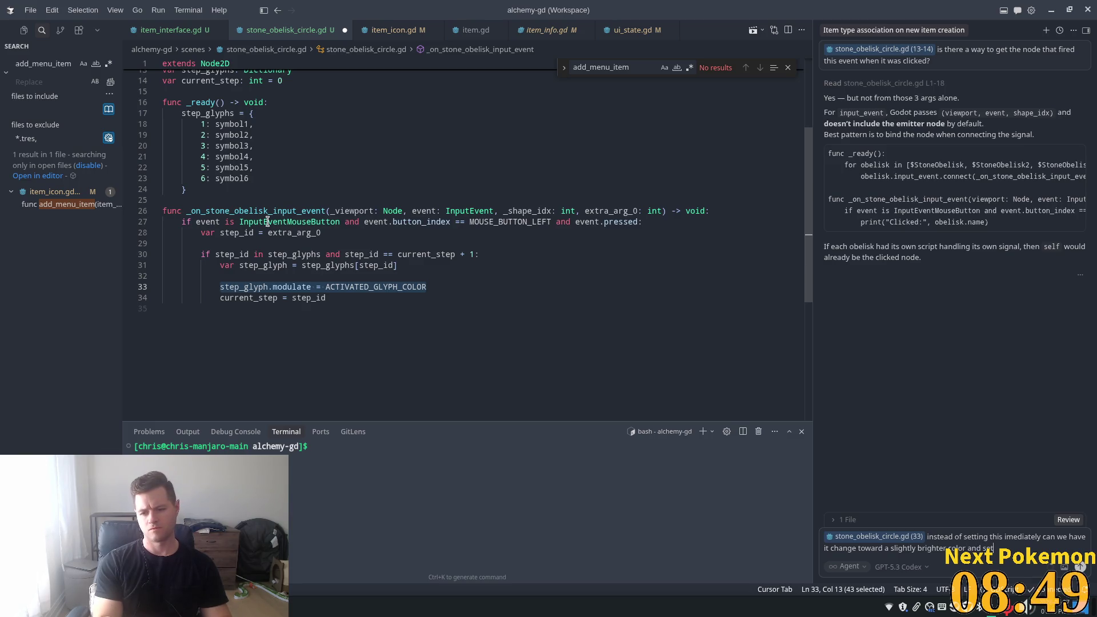
text(le dow)
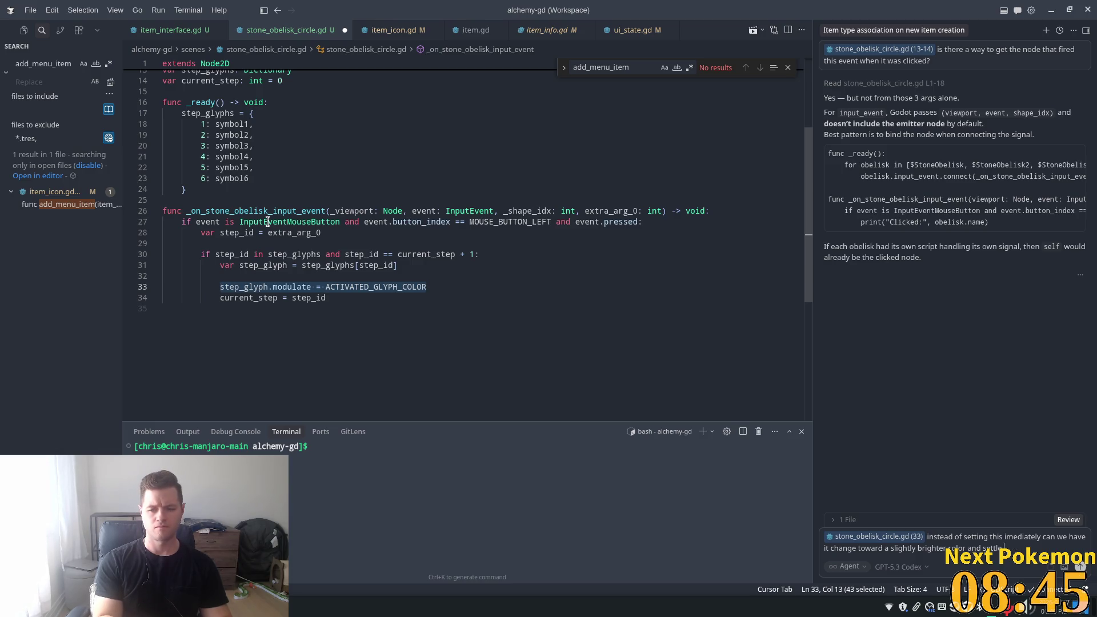
text(back down to AC)
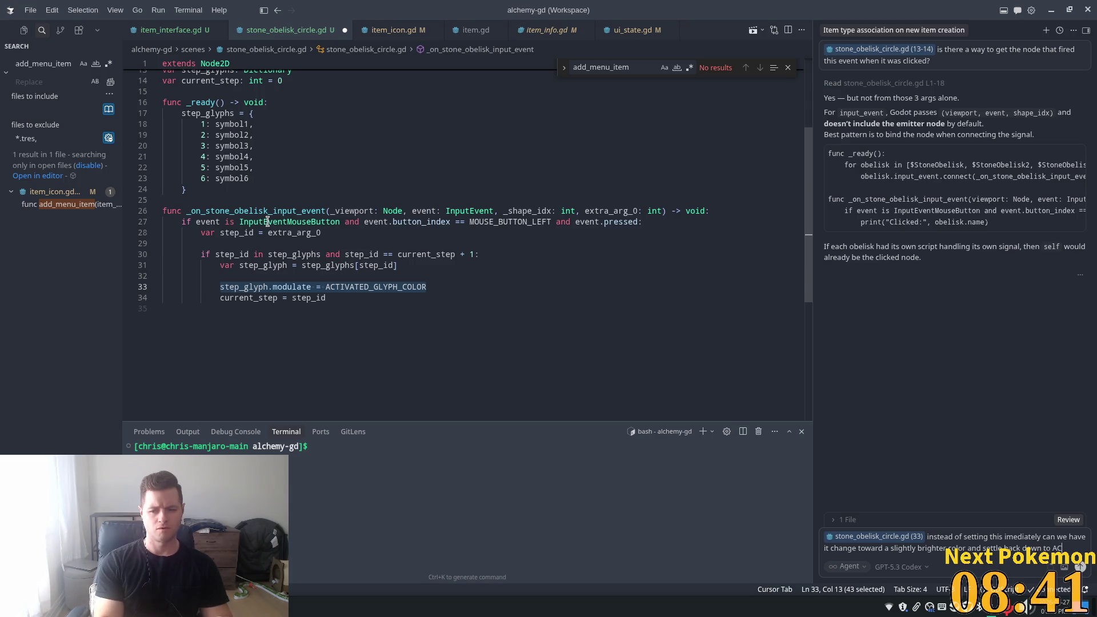
text( T)
key(Tab)
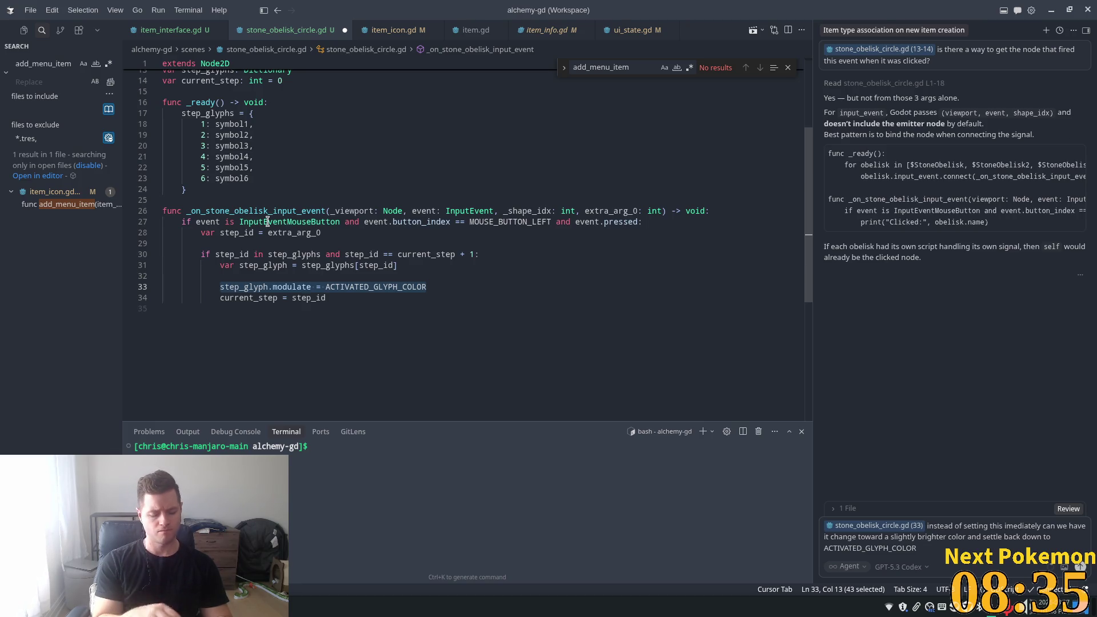
text( over)
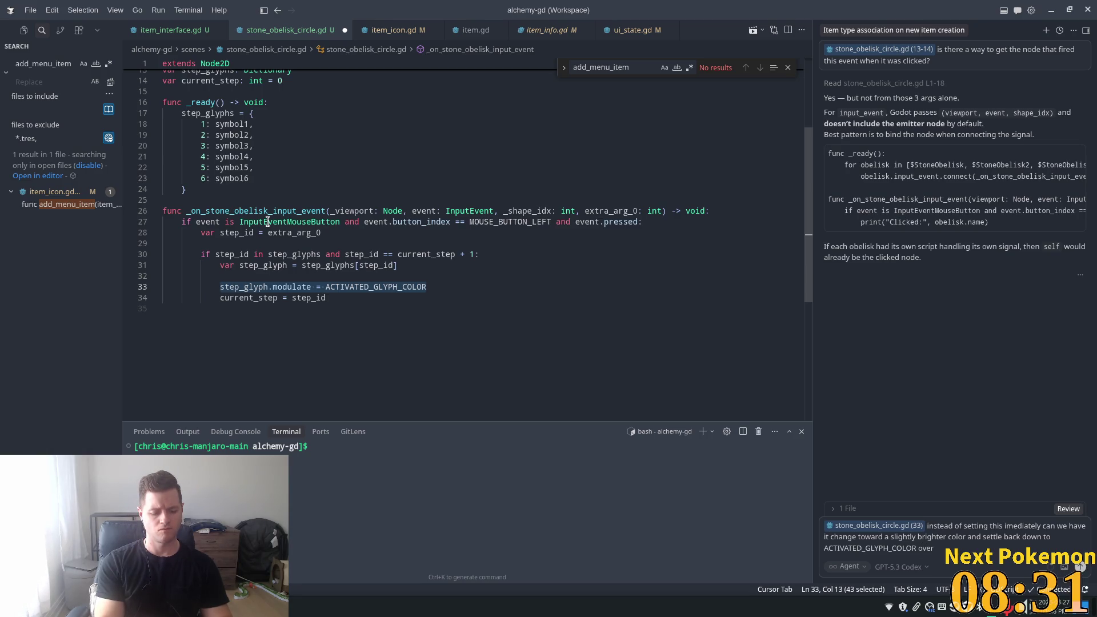
text( 1 seconds)
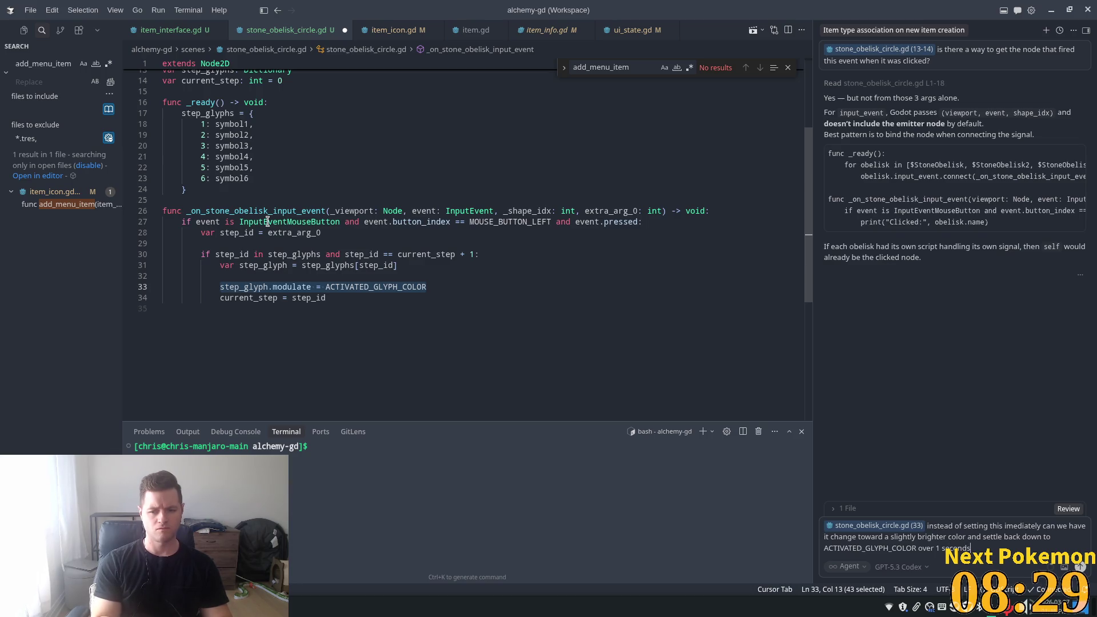
- Fix the last word to 'second', add a question mark, and send the request
key(BackSpace)
text(?)
key(Return)
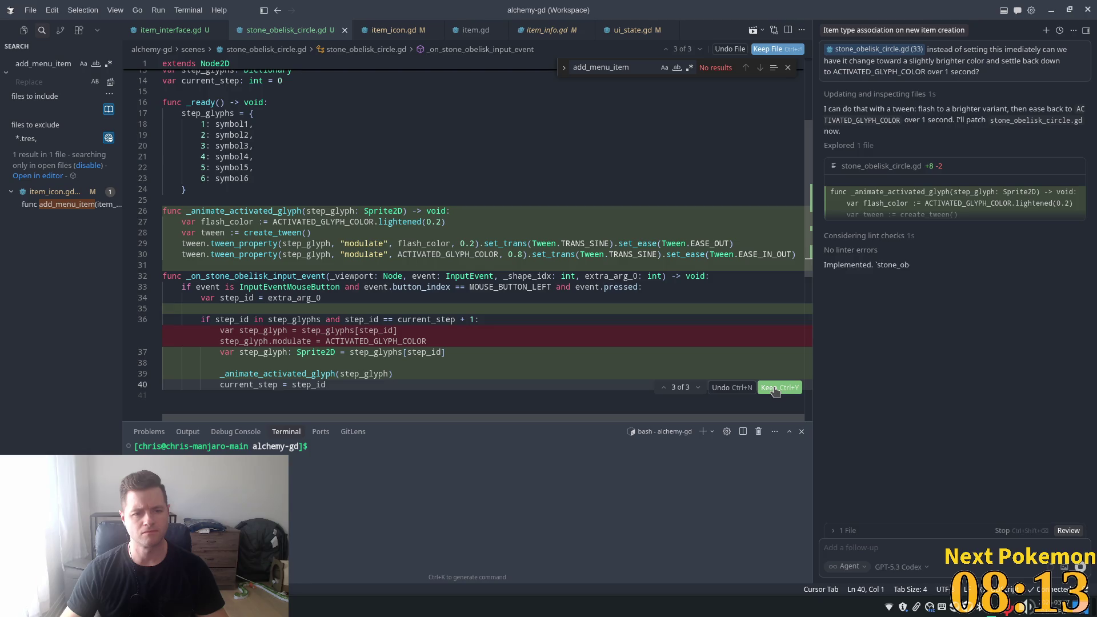
- Keep the AI's _animate_activated_glyph tween edits and review the set_trans call
click(773, 388)
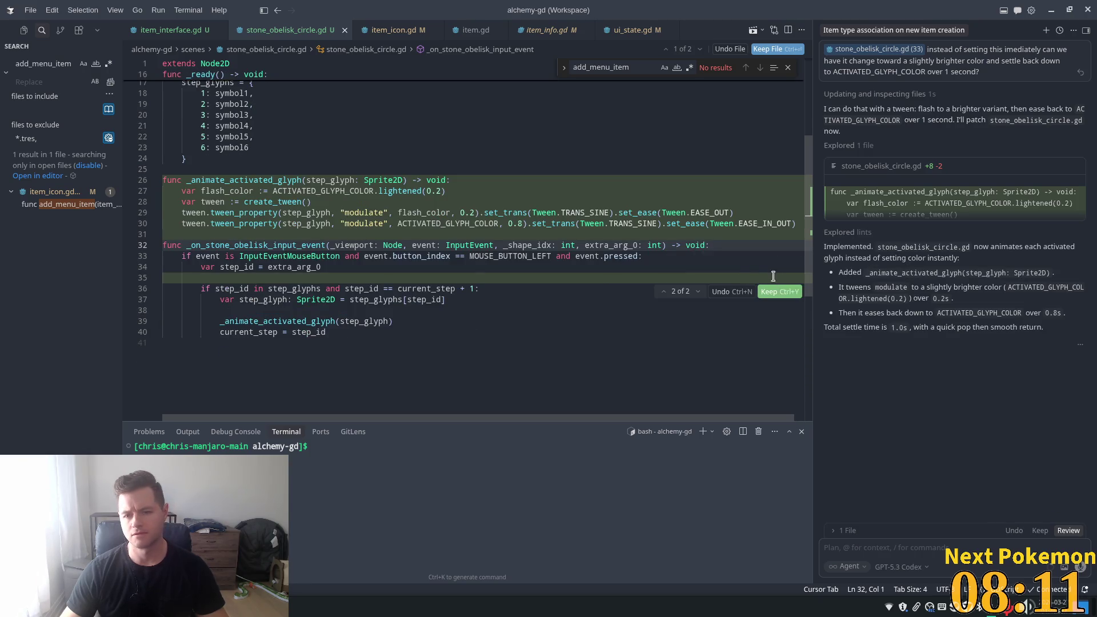
click(1041, 533)
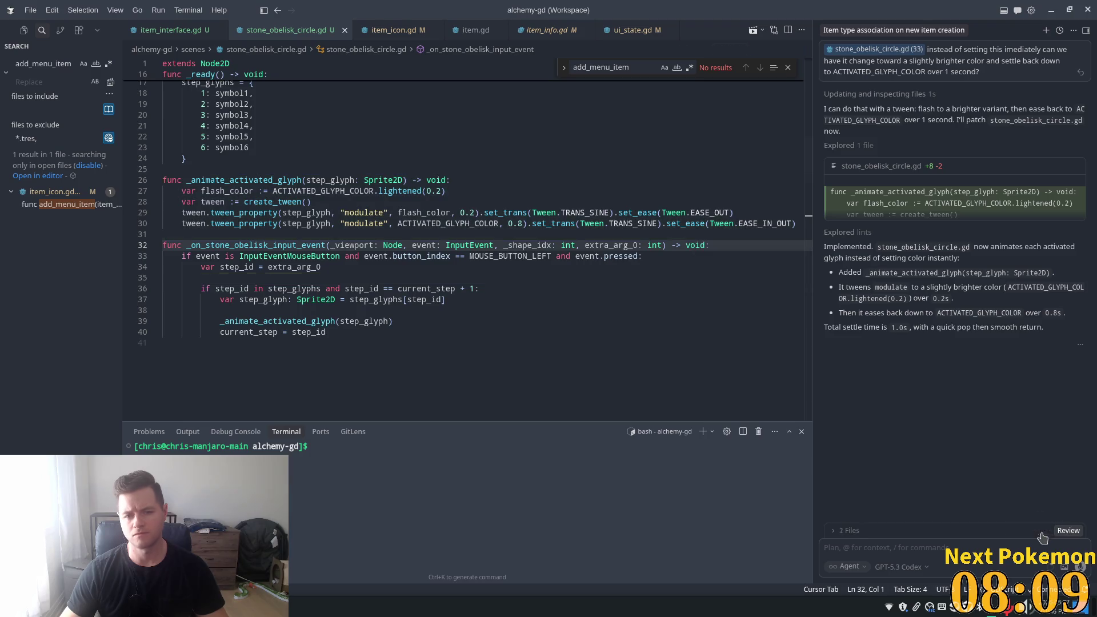
click(486, 213)
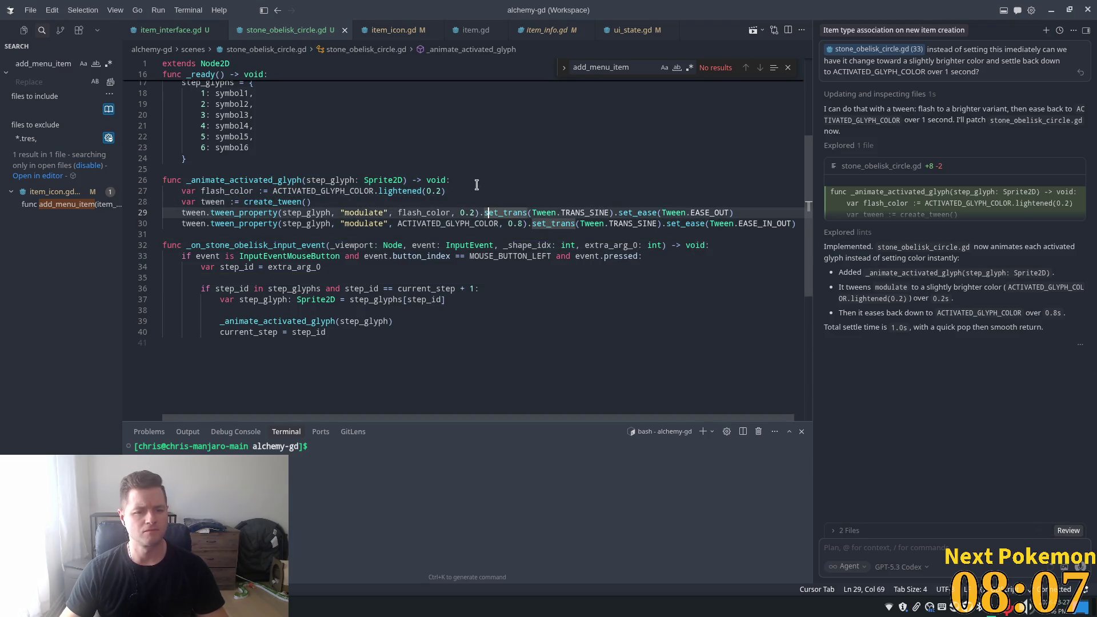
click(321, 267)
key(alt+Tab)
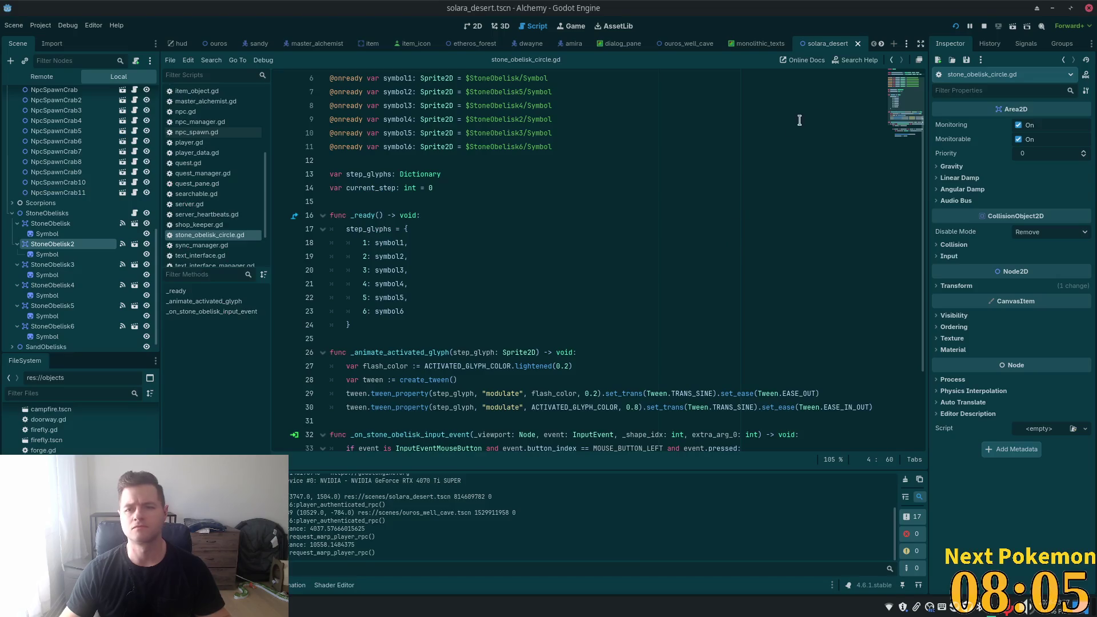
- Run the Alchemy game, walk toward the desert obelisks, then stop it with F8
click(956, 26)
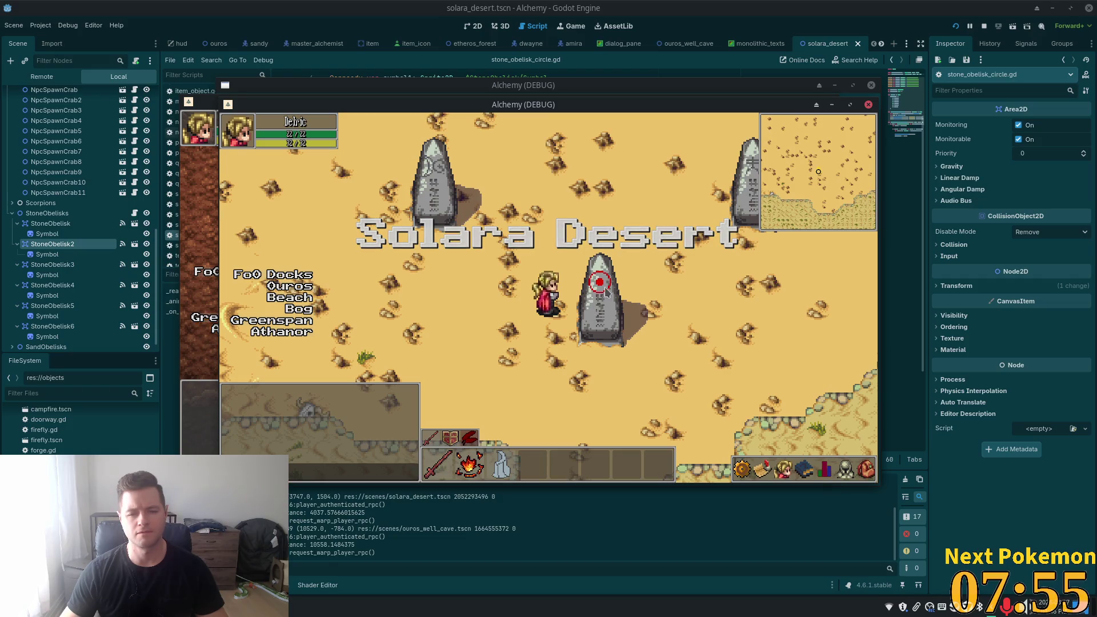
key(w)
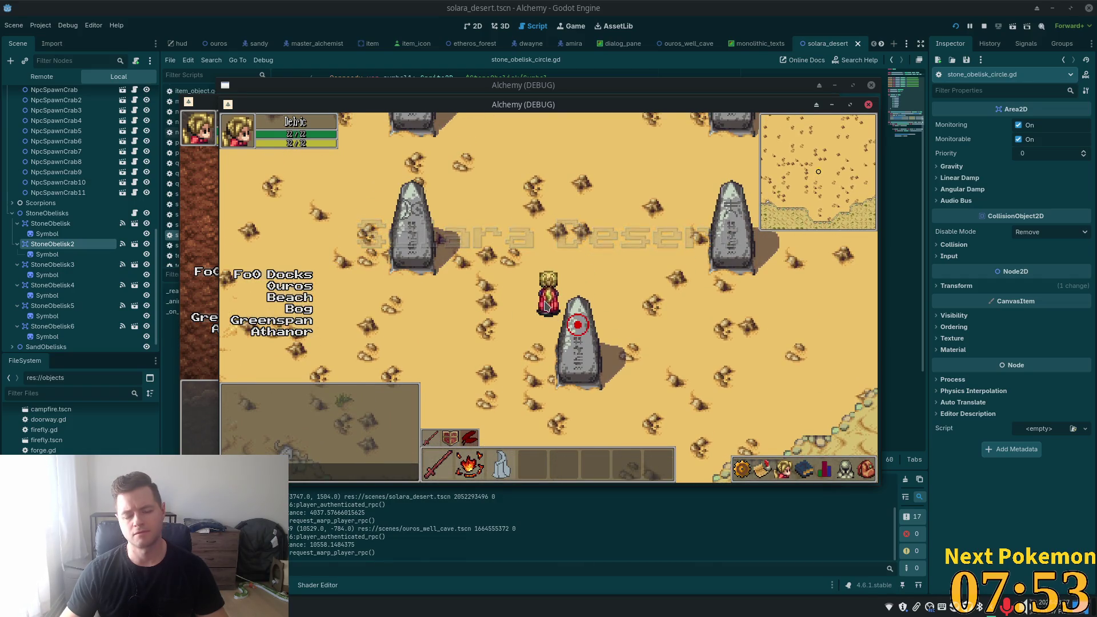
key(F8)
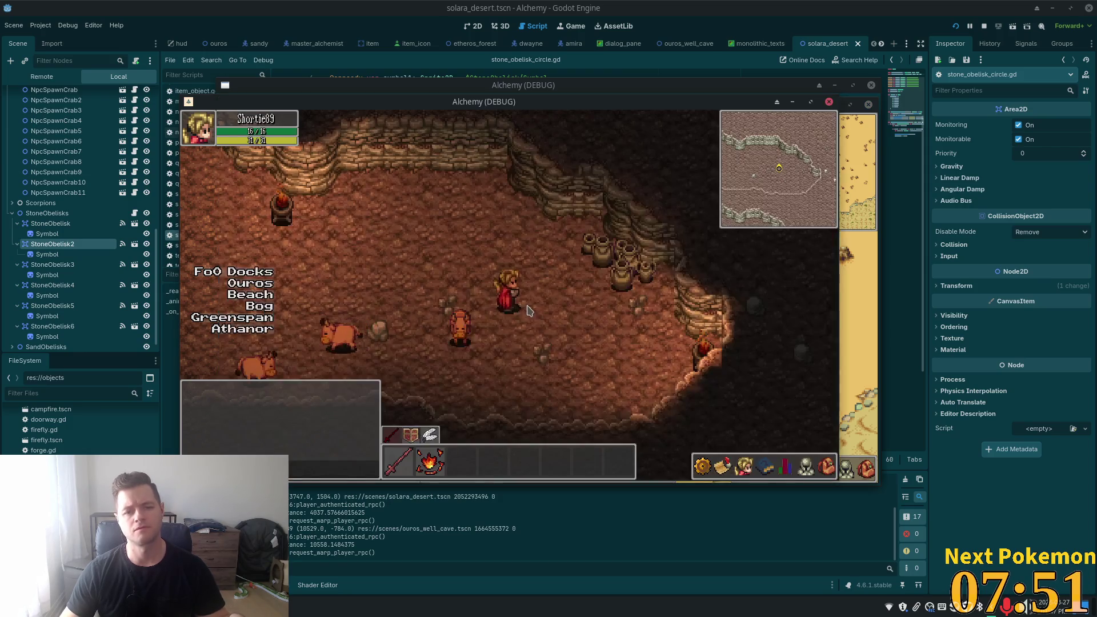
key(alt+Tab)
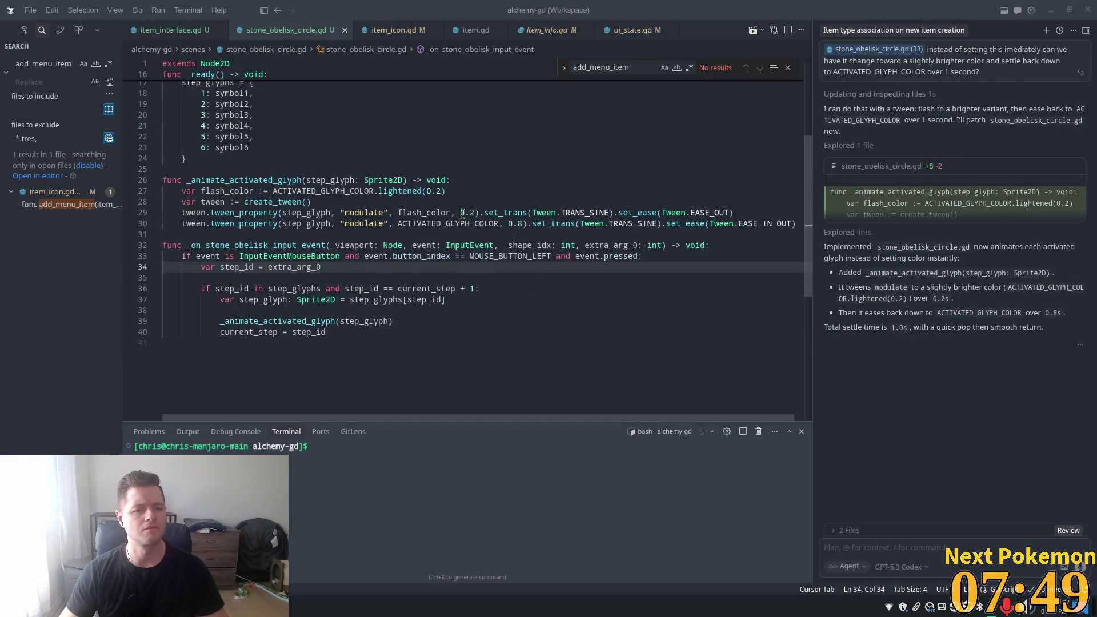
- Review the tween's ease-back on line 30 and transition type on line 29 before returning to Godot
scroll(377, 238, up, 1)
click(456, 252)
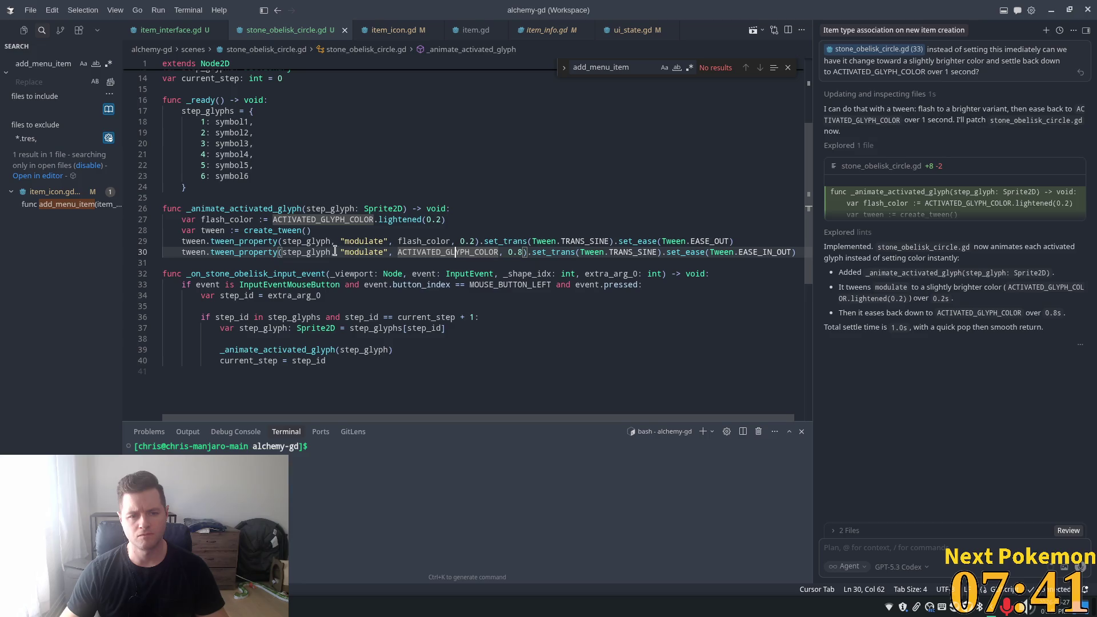
mouse_move(358, 256)
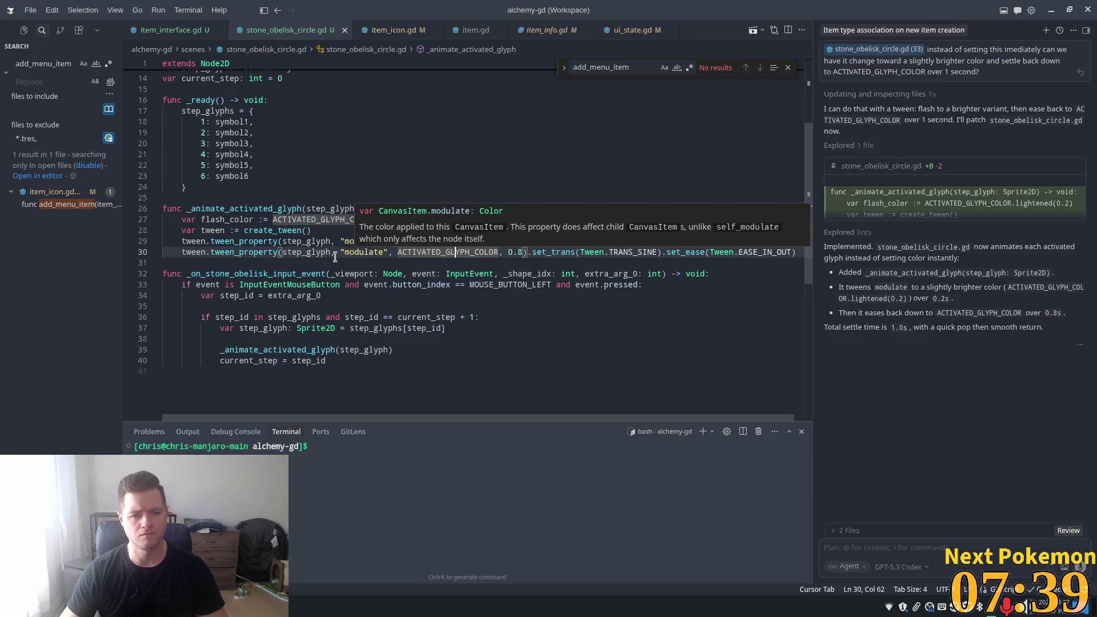
mouse_move(312, 255)
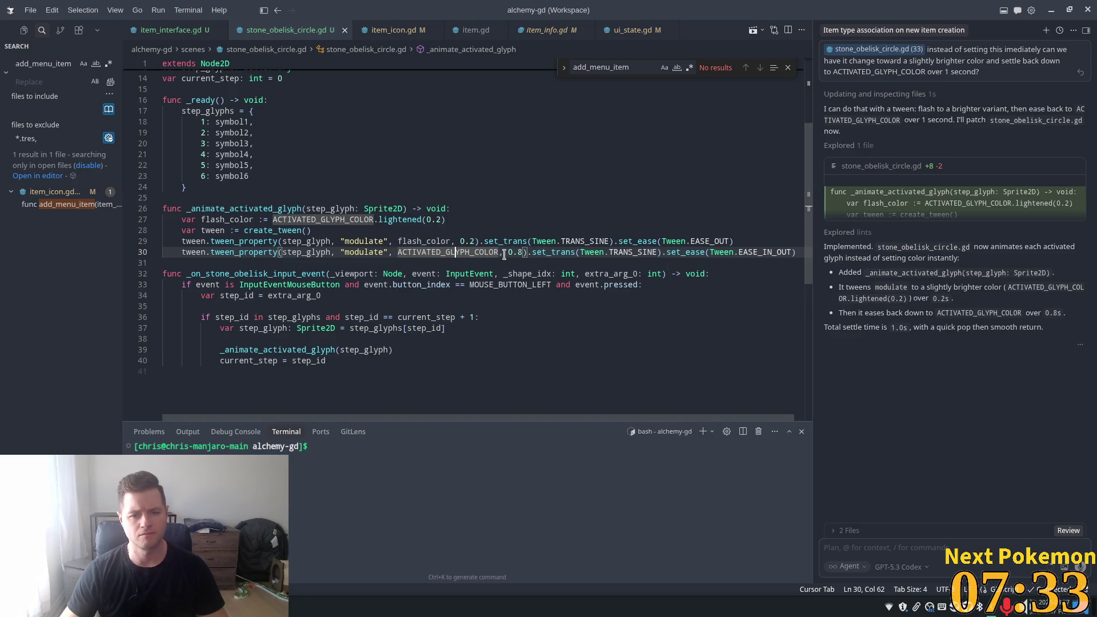
mouse_move(596, 285)
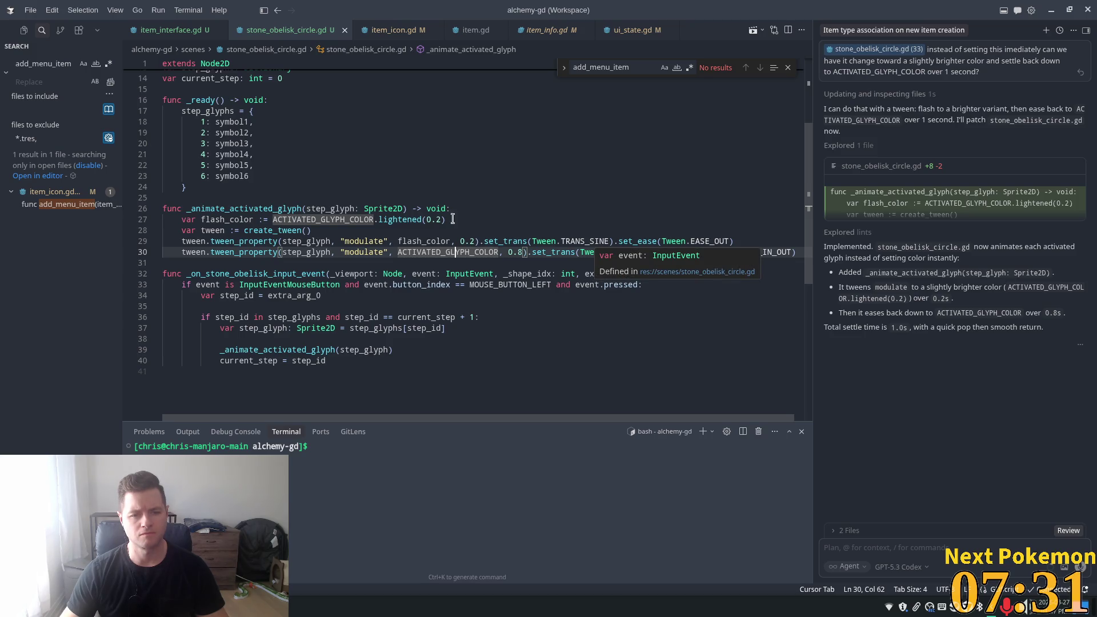
click(584, 241)
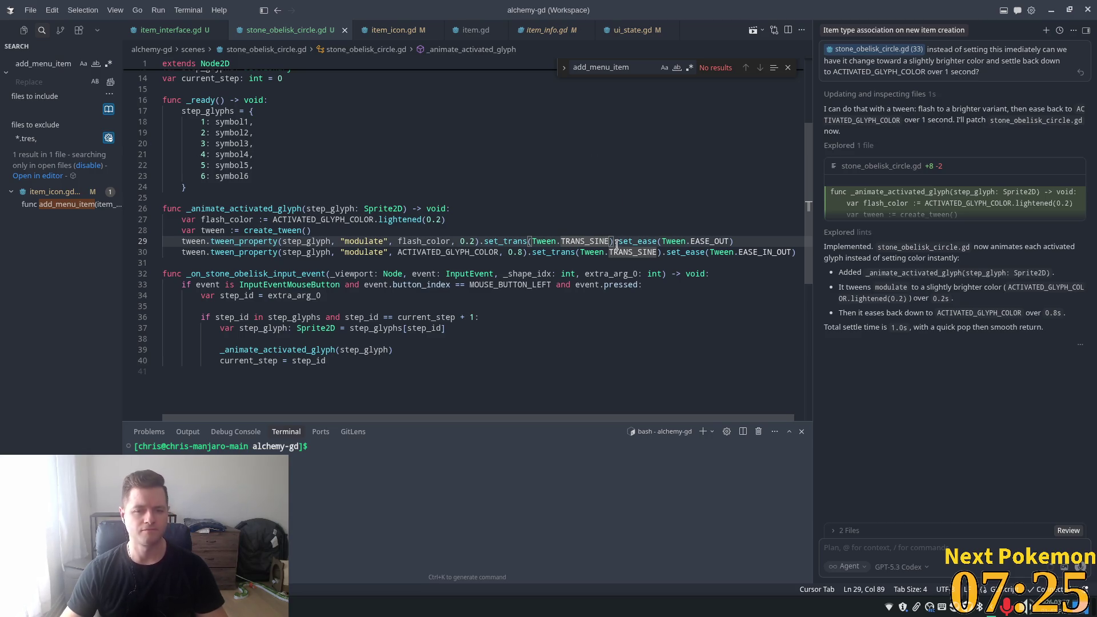
key(alt+Tab)
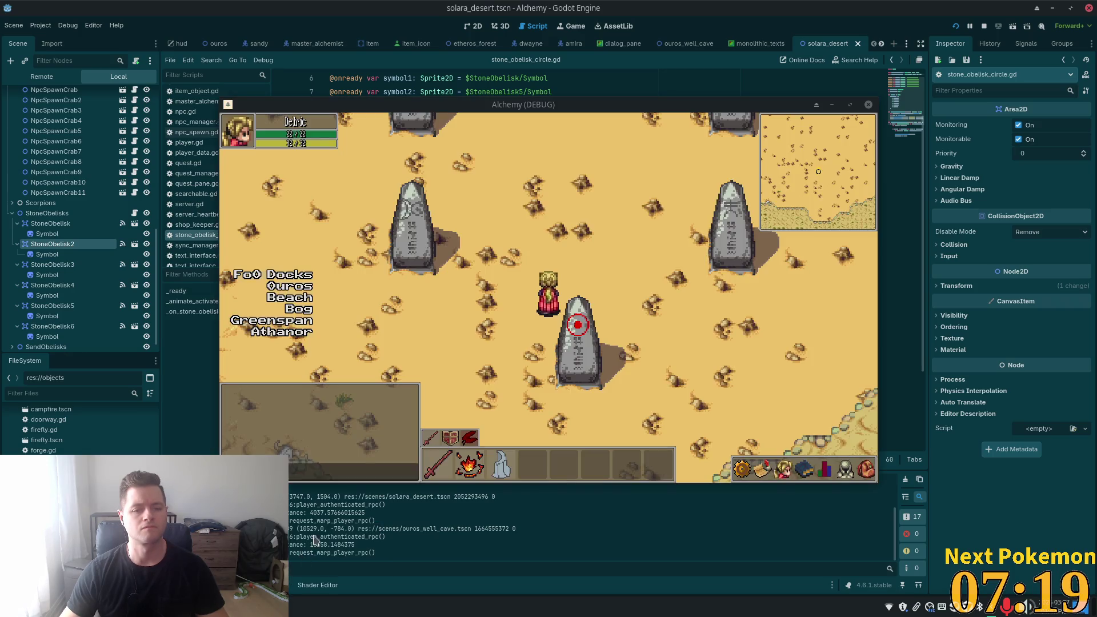
- Walk among the obelisks, activating the one marked 2 and the lower-right obelisk's glyph
key(w)
key(a)
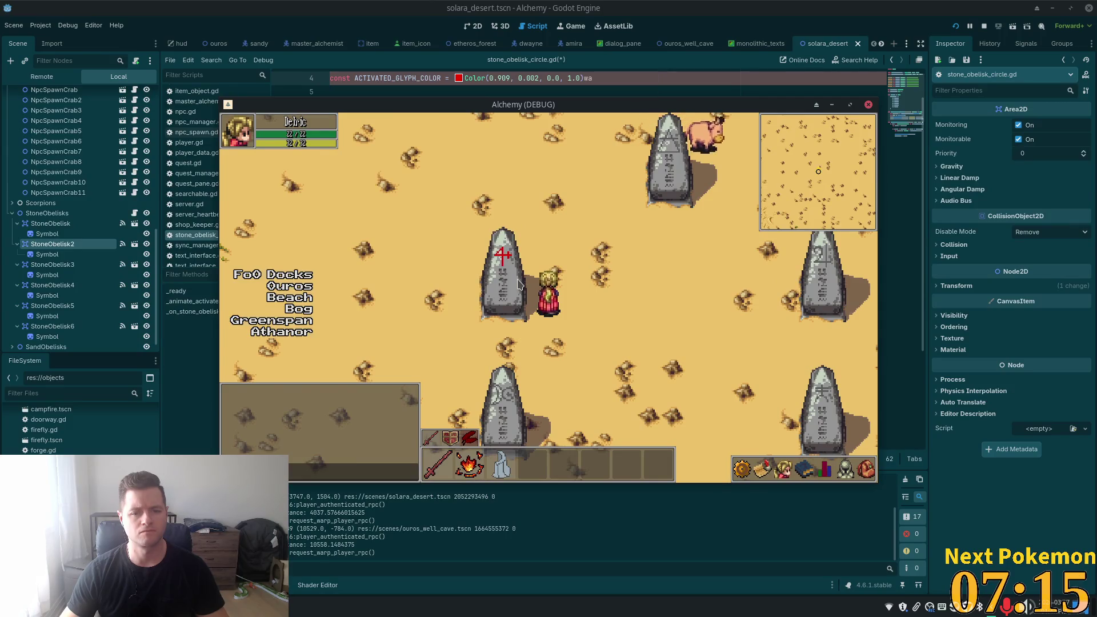
key(d)
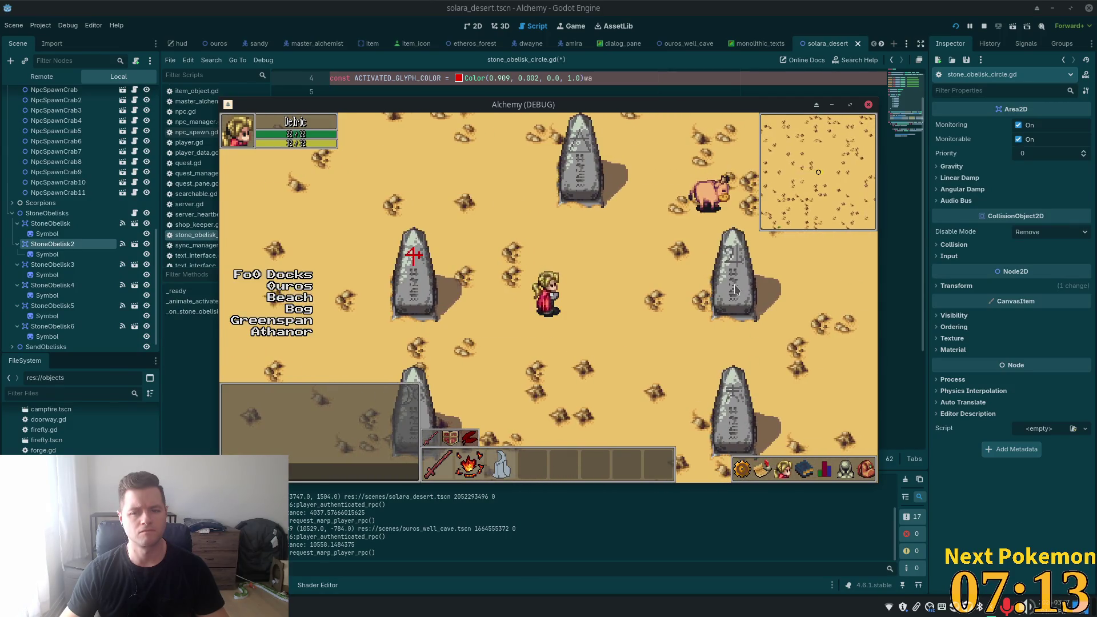
key(s)
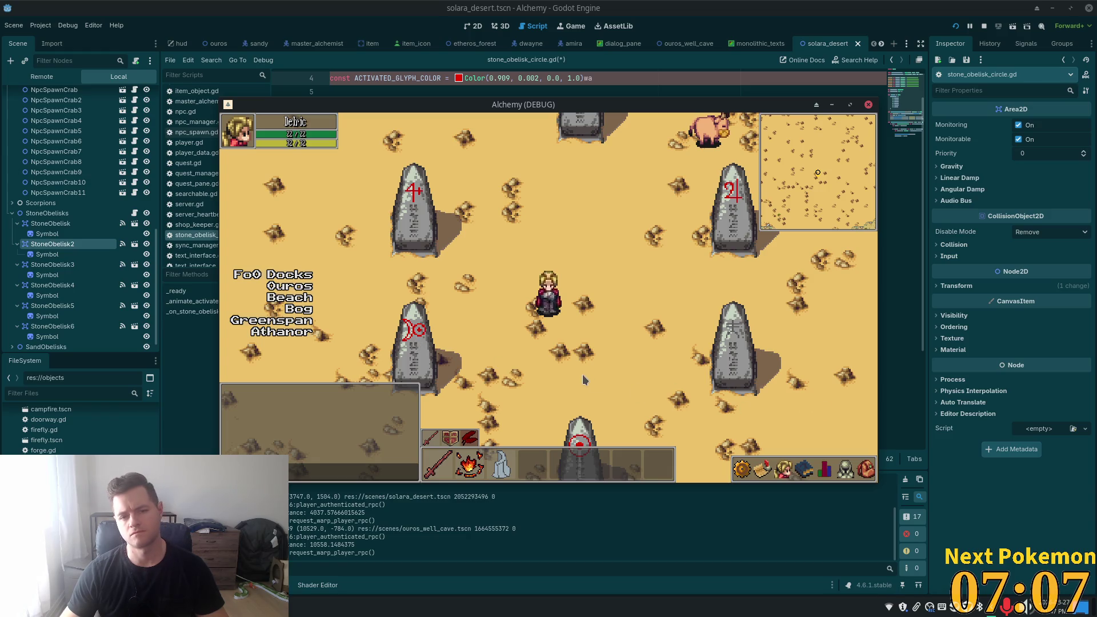
click(689, 365)
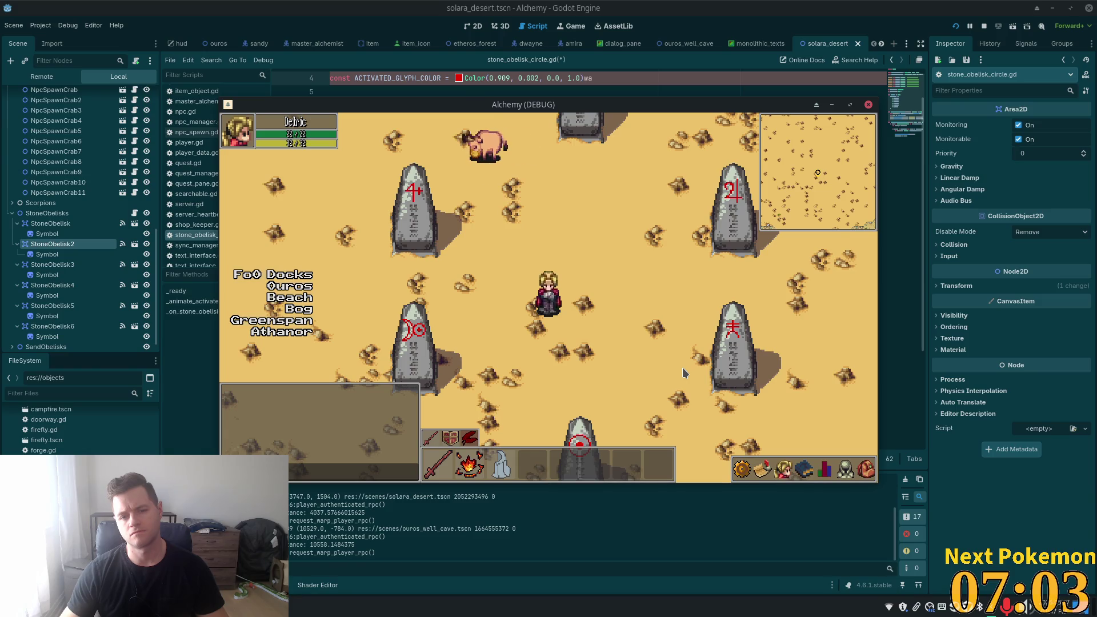
key(w)
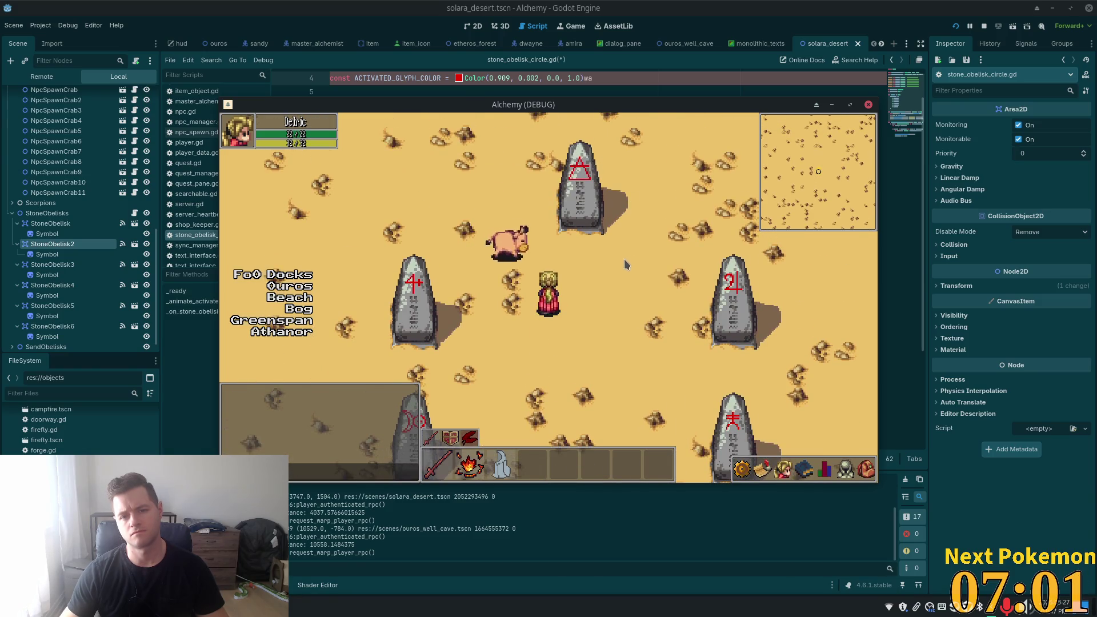
key(s)
key(d)
key(s)
key(d)
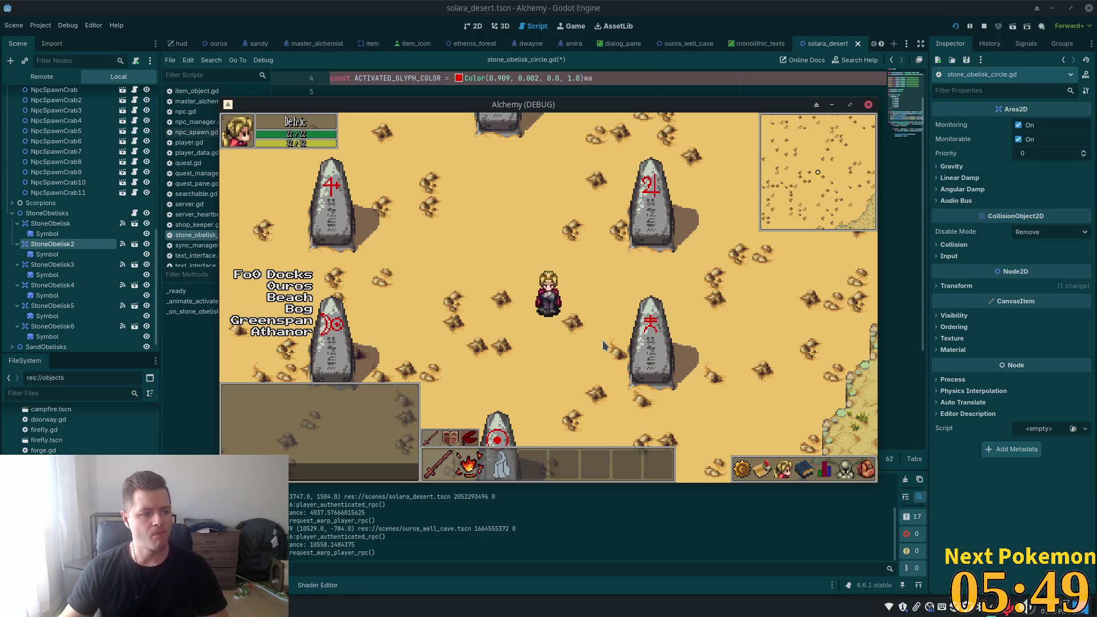
- Walk the character up-left then down toward the lower obelisk, then bring the script back
key(w)
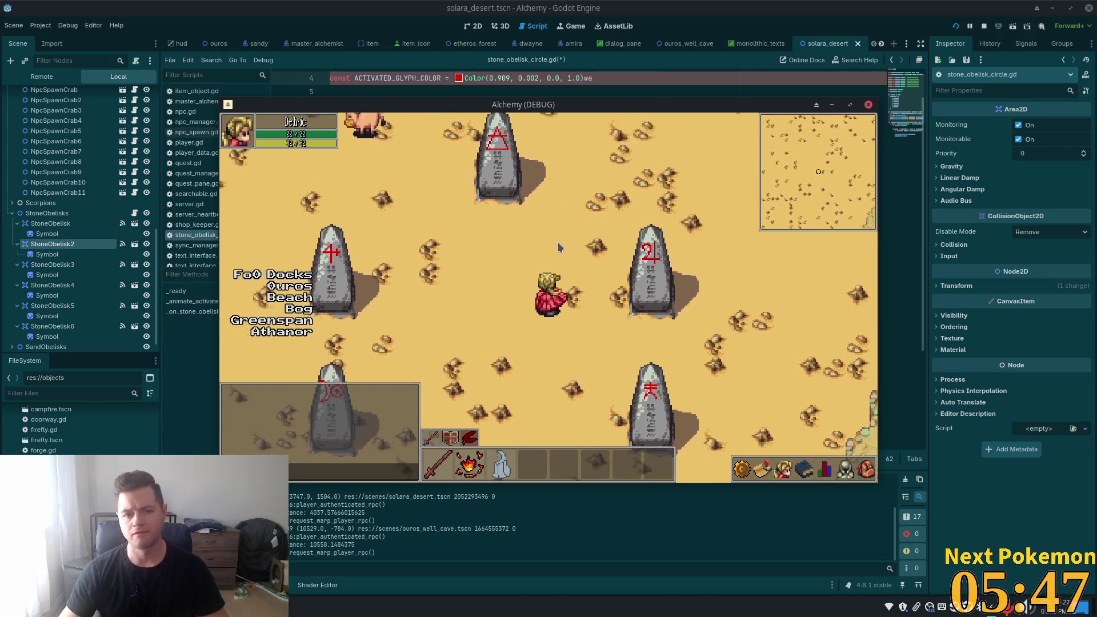
key(a)
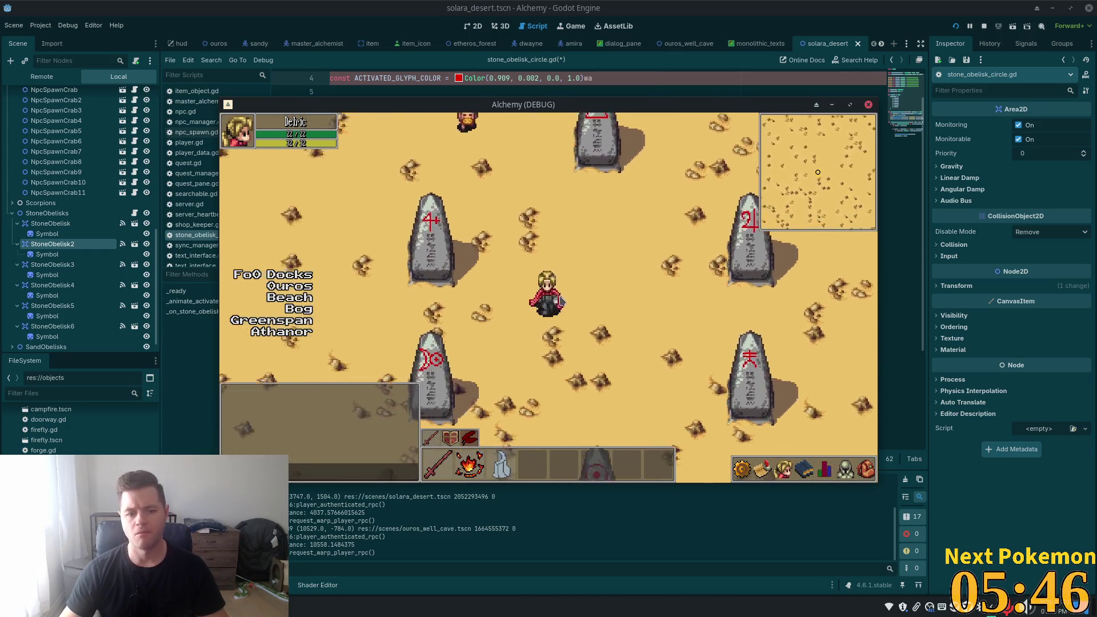
key(s)
key(d)
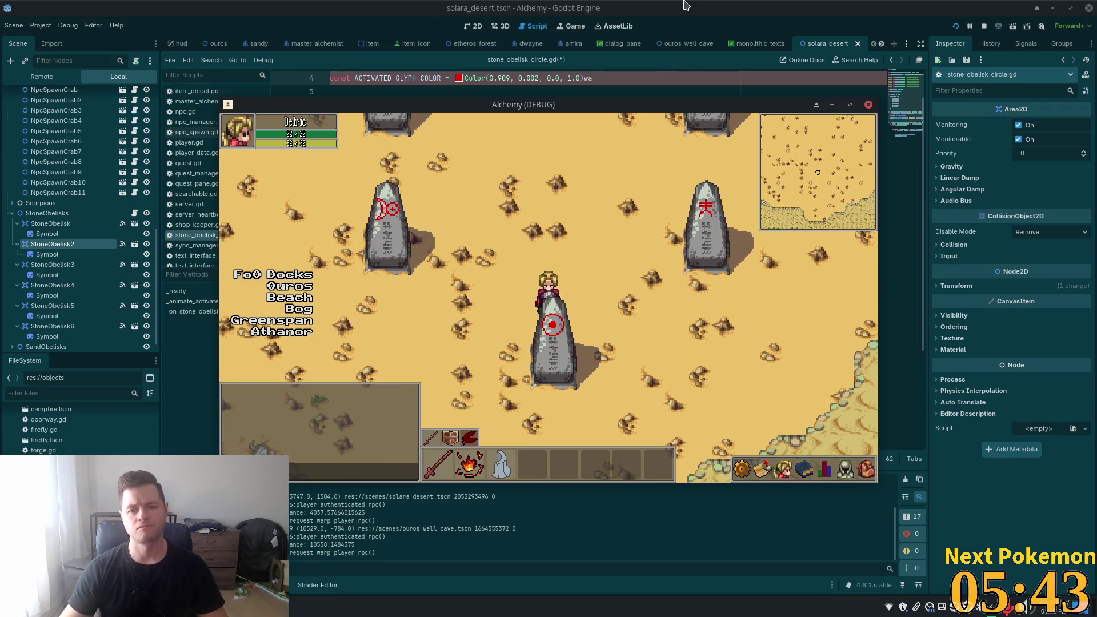
key(alt+Tab)
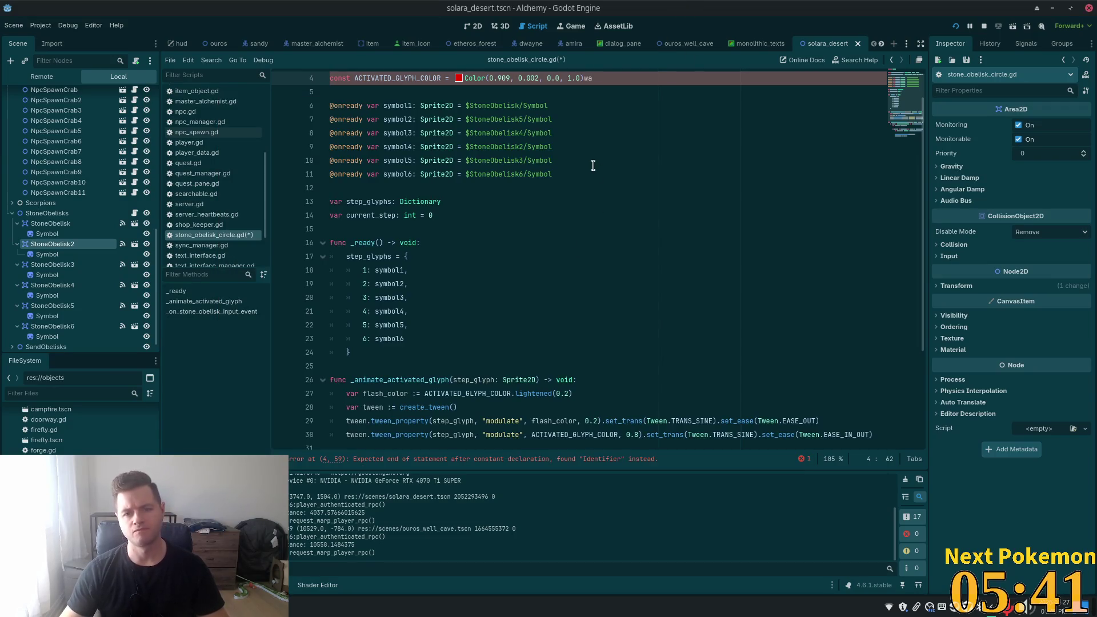
- Delete the stray 'wa' after ACTIVATED_GLYPH_COLOR, save, and inspect the step check on lines 36–40
key(BackSpace)
key(BackSpace)
key(ctrl+s)
scroll(576, 197, down, 4)
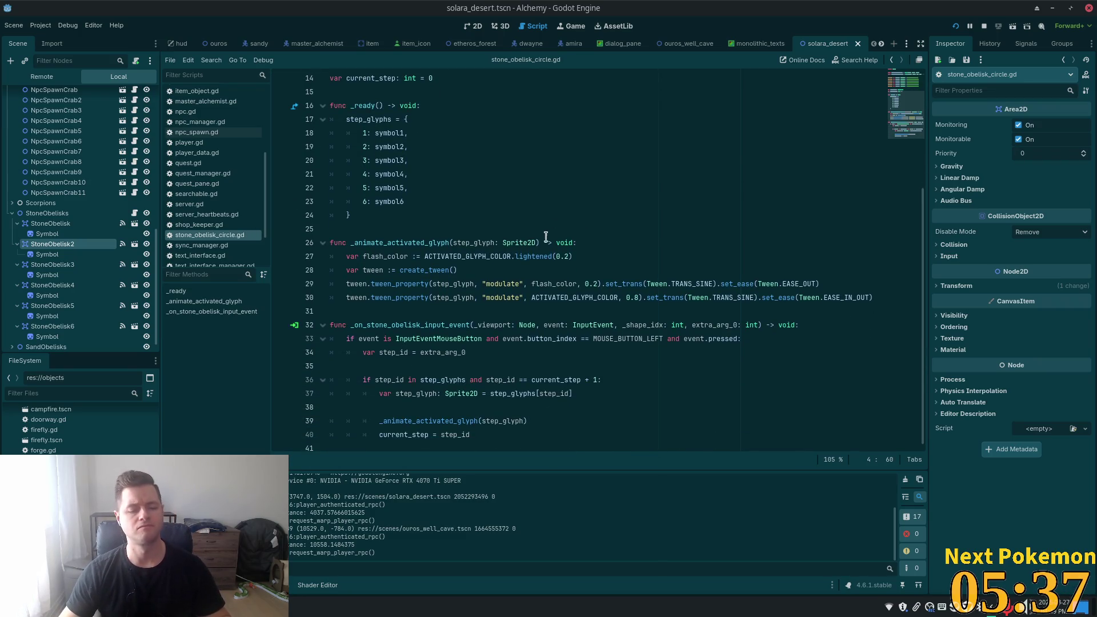
click(463, 380)
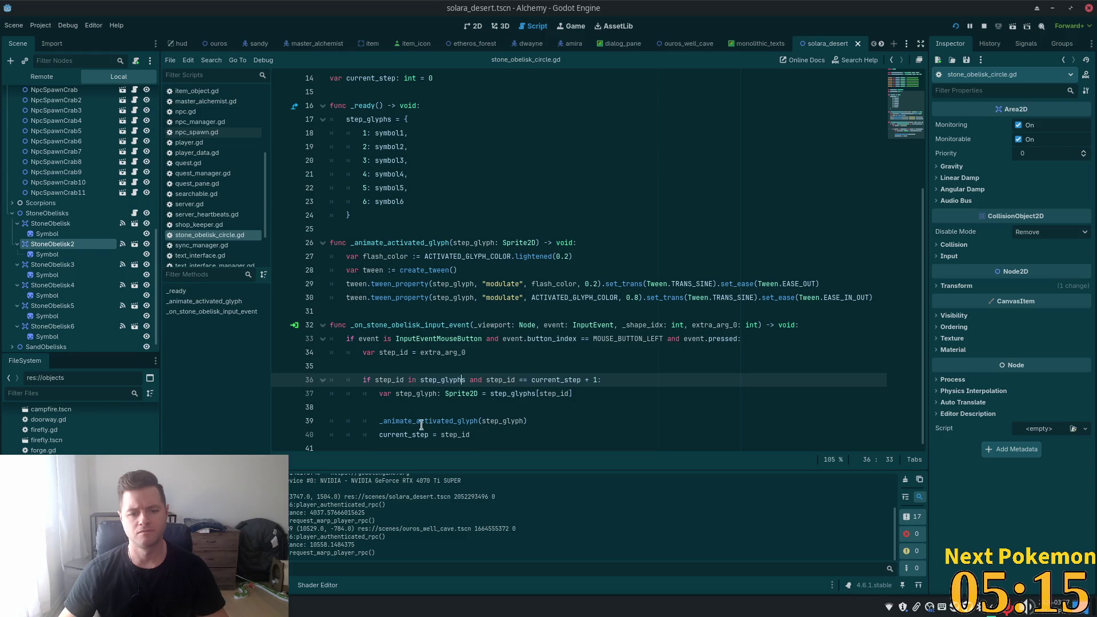
click(462, 434)
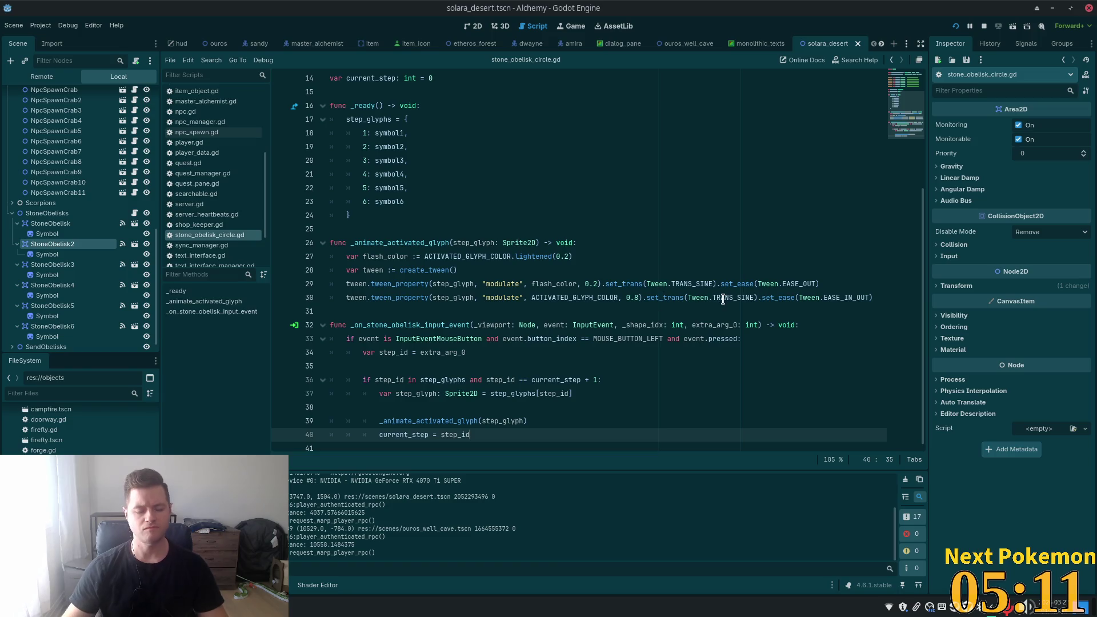
- Add an 'else:' branch after the current_step assignment and start an 'if' statement inside it
key(Return)
text(els)
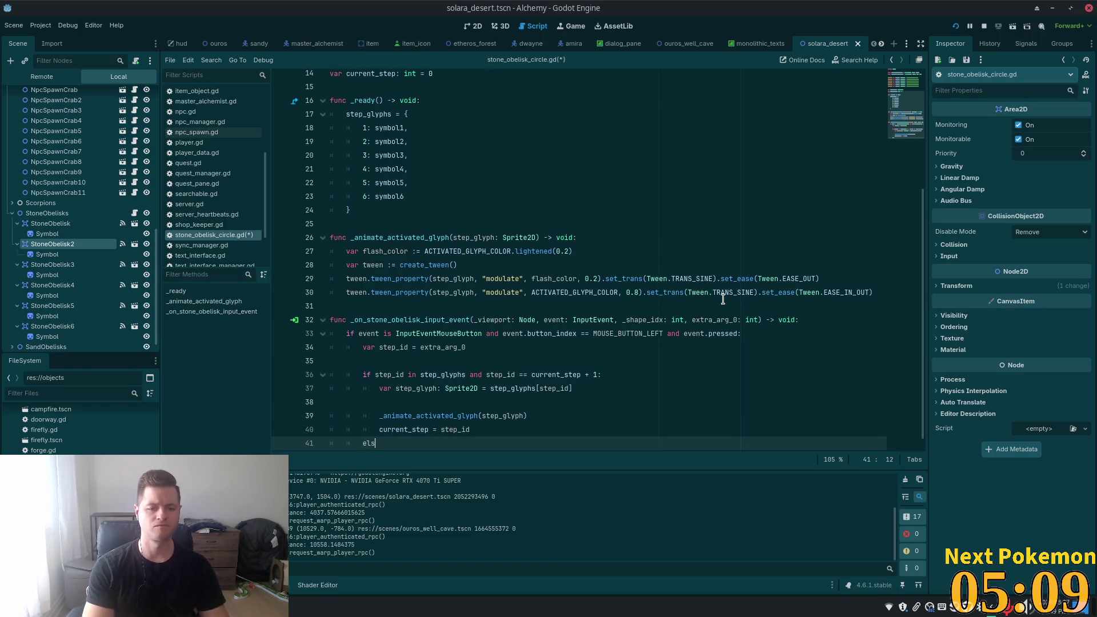
text(e)
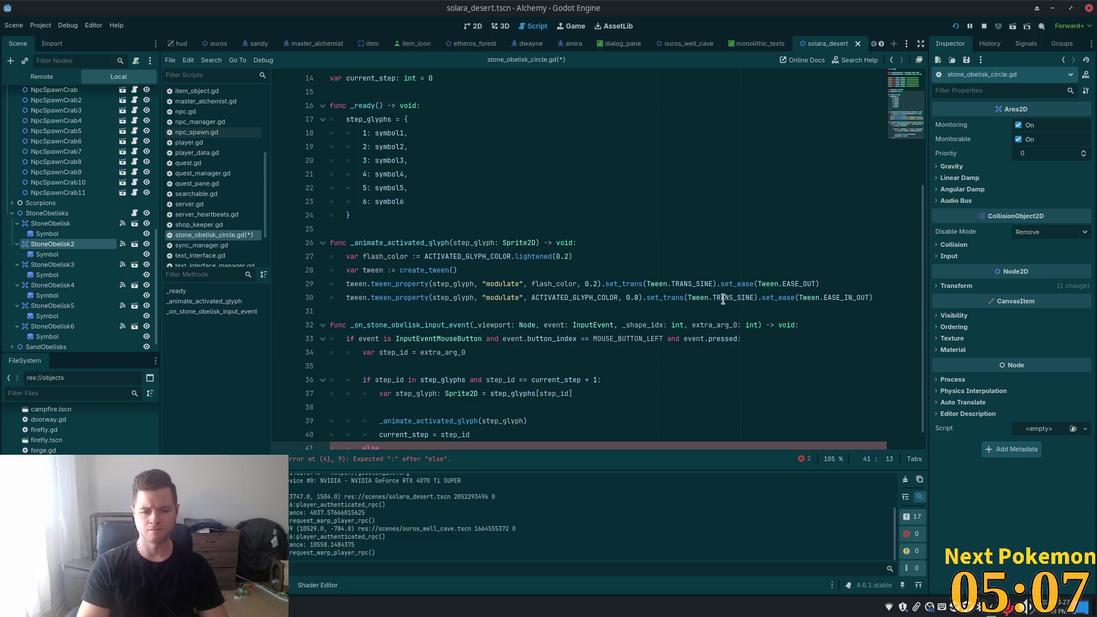
text(:)
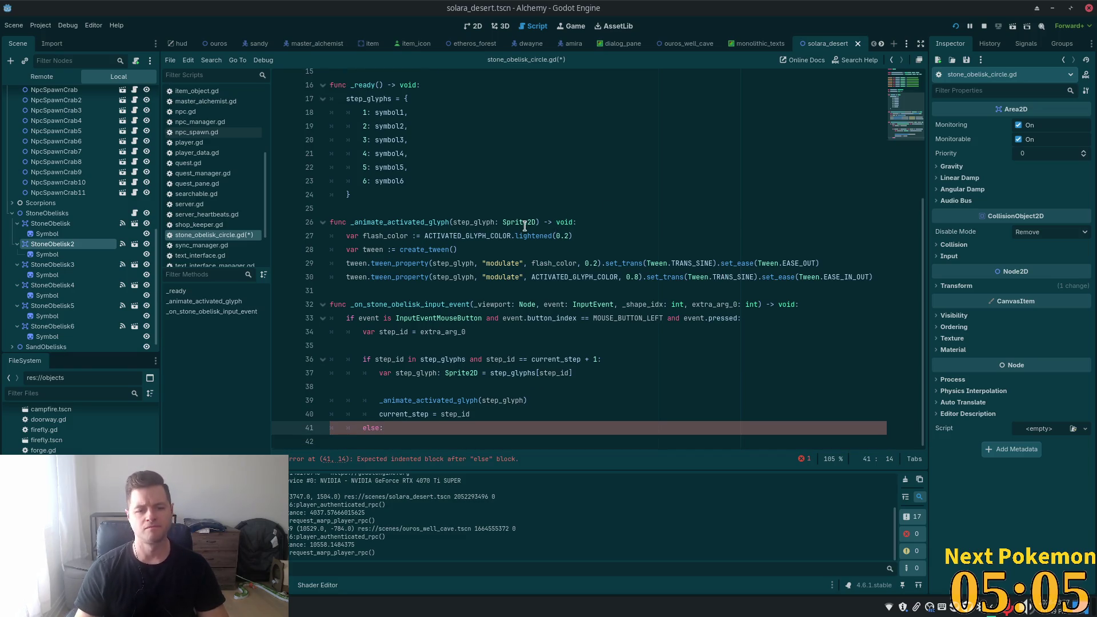
key(Return)
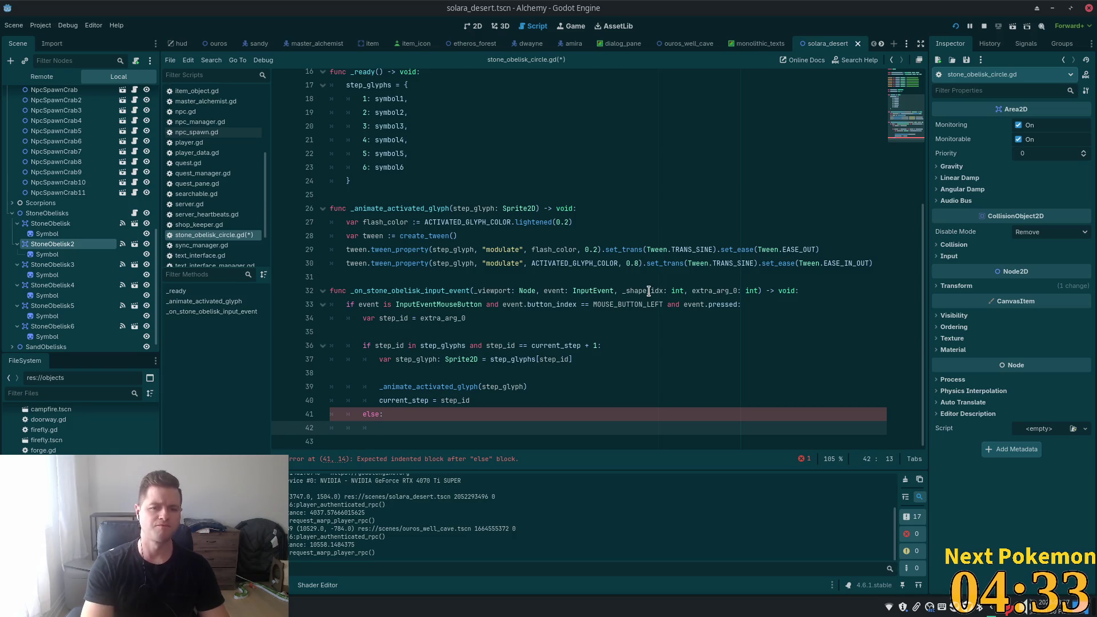
scroll(611, 210, up, 5)
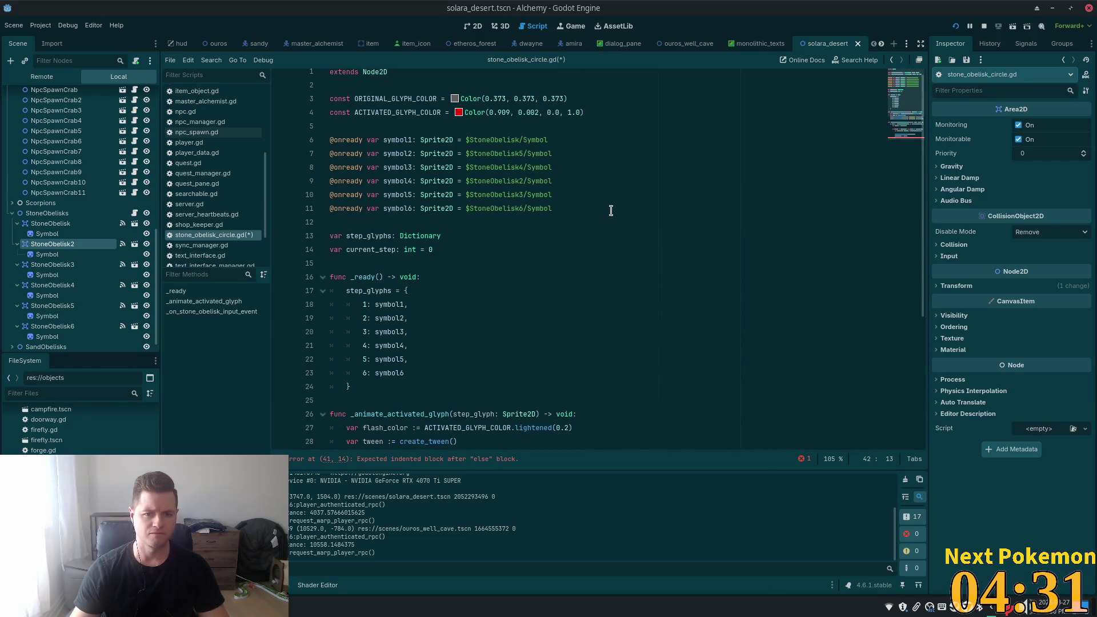
scroll(610, 210, down, 5)
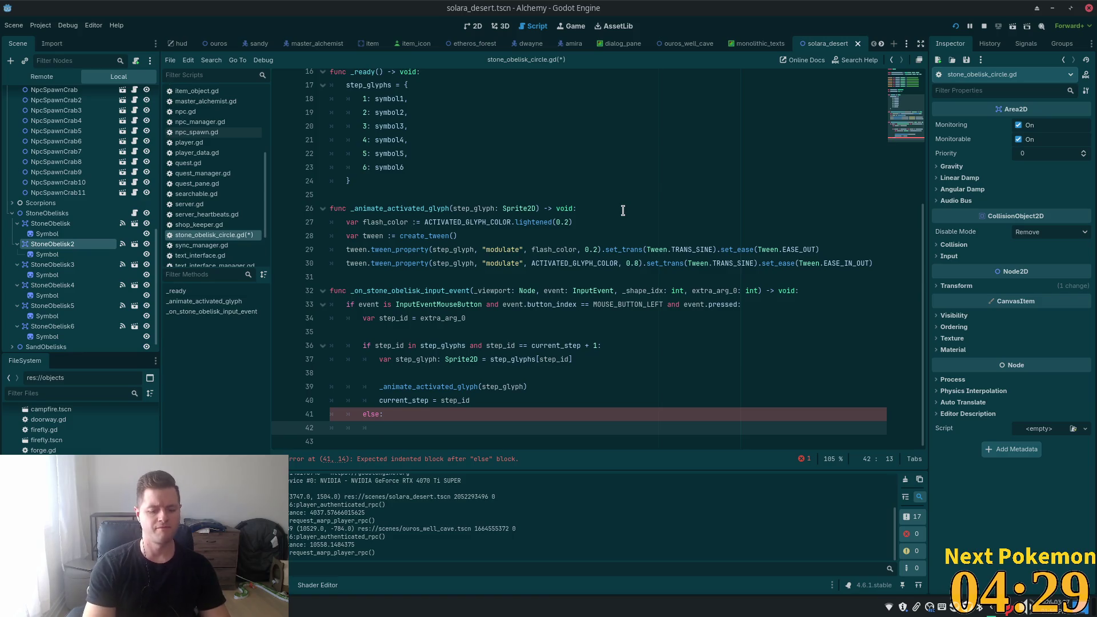
text(if)
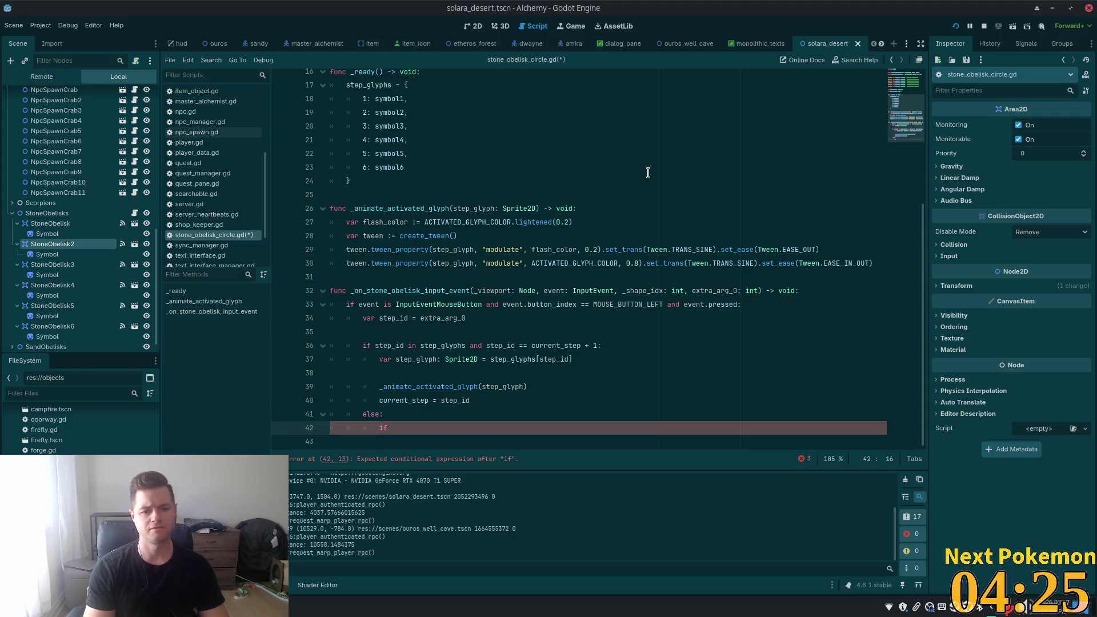
- Complete the condition 'if current_step > 0:' under the else and open its indented block
scroll(650, 176, up, 3)
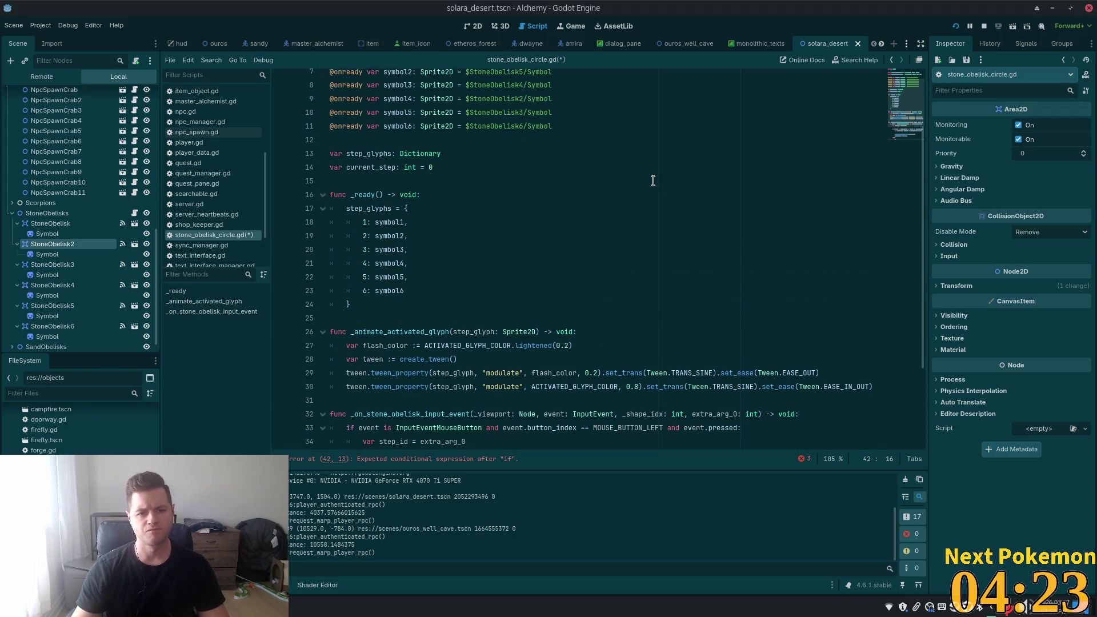
text(if curr)
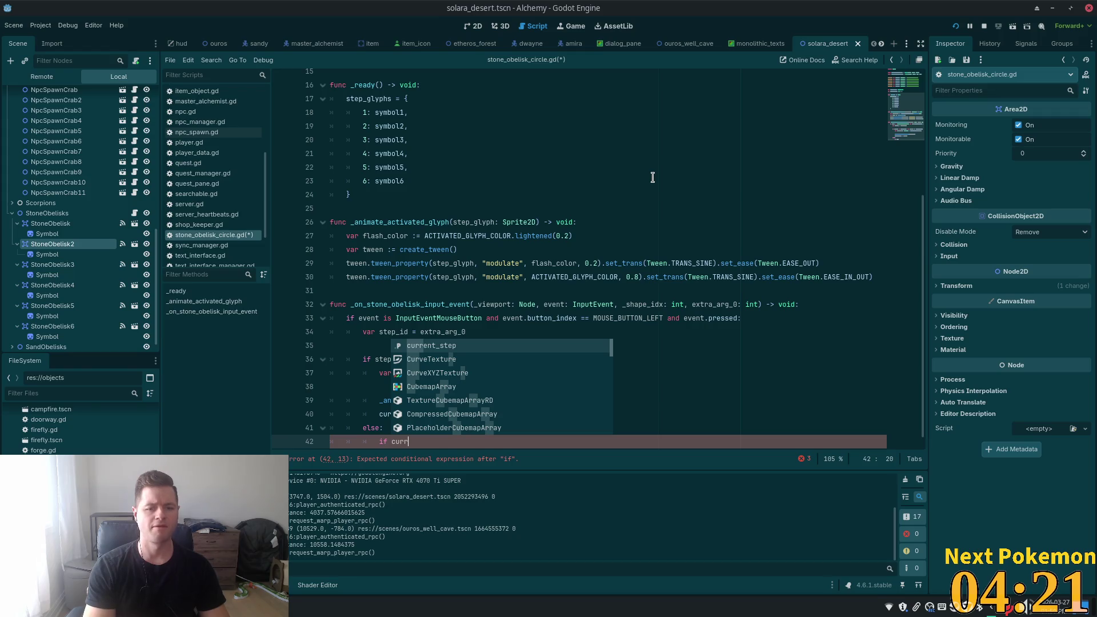
key(Return)
text(0)
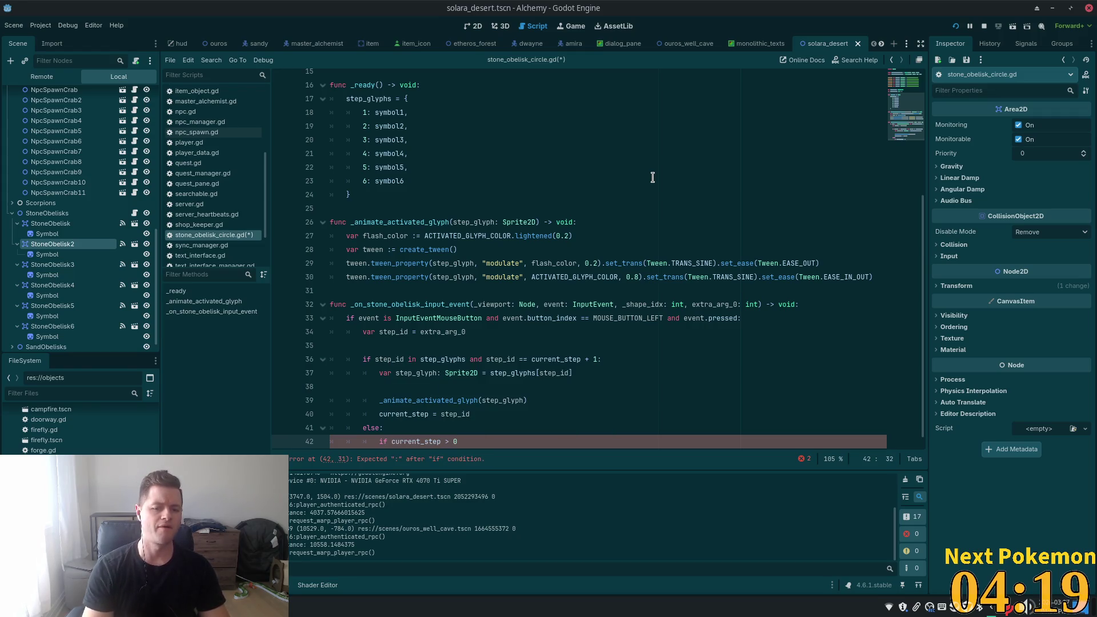
scroll(507, 122, down, 1)
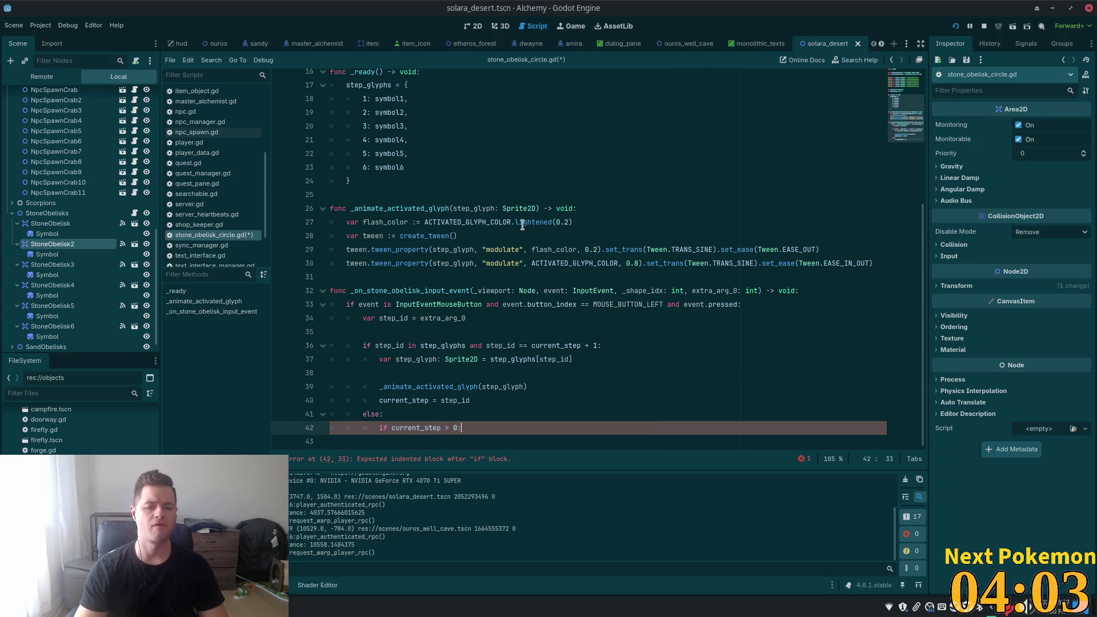
key(Return)
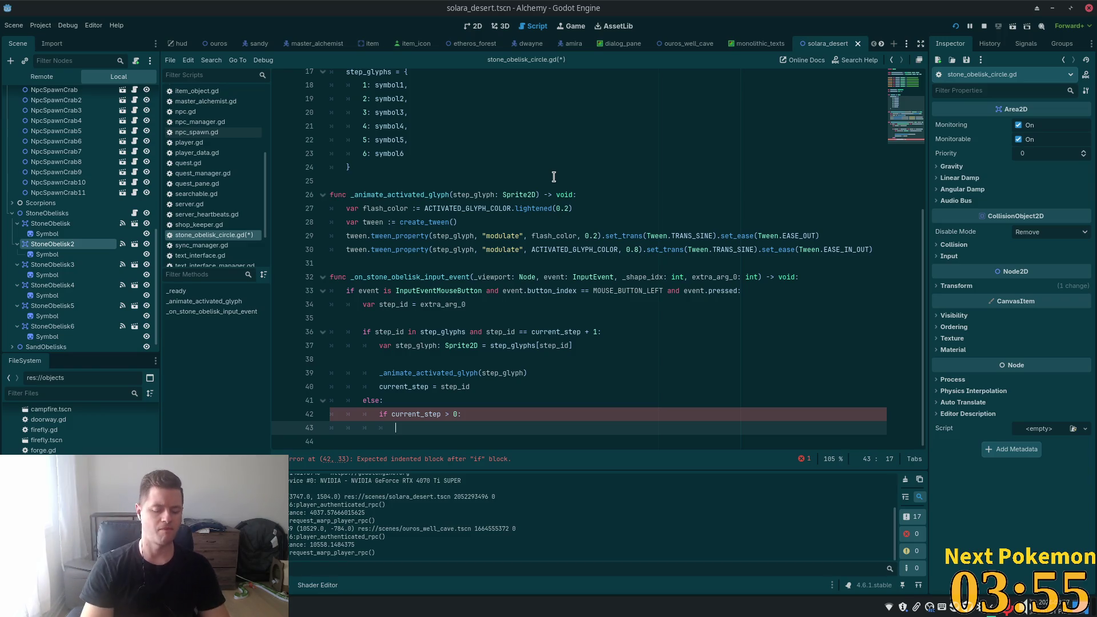
- Begin a 'for i' loop inside the if block and save the script
text(forf)
key(BackSpace)
text(i)
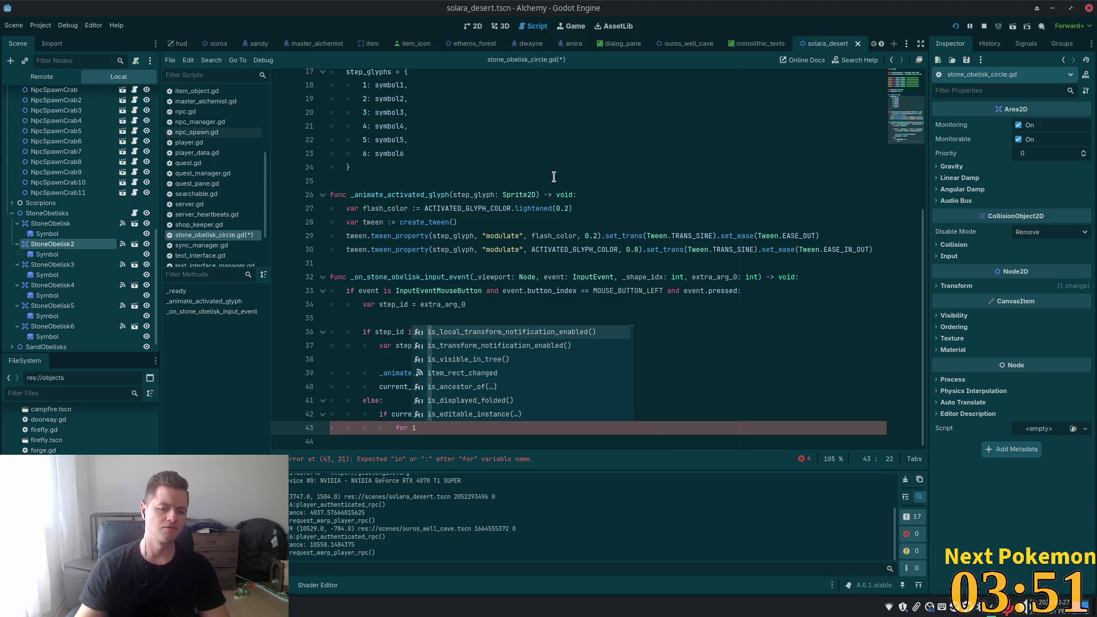
key(Escape)
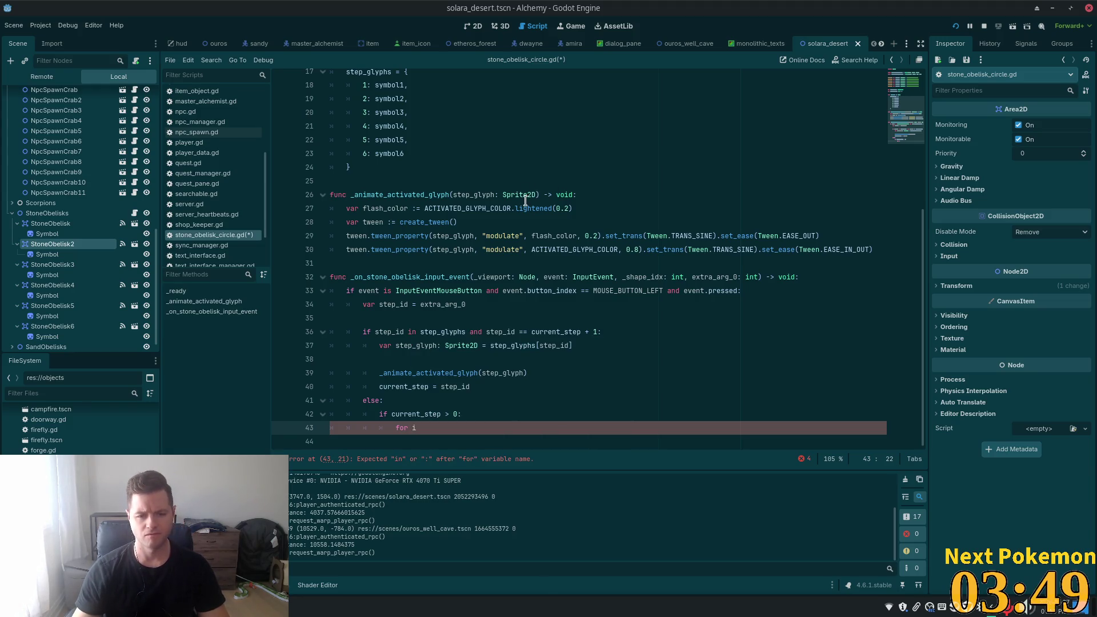
mouse_move(522, 203)
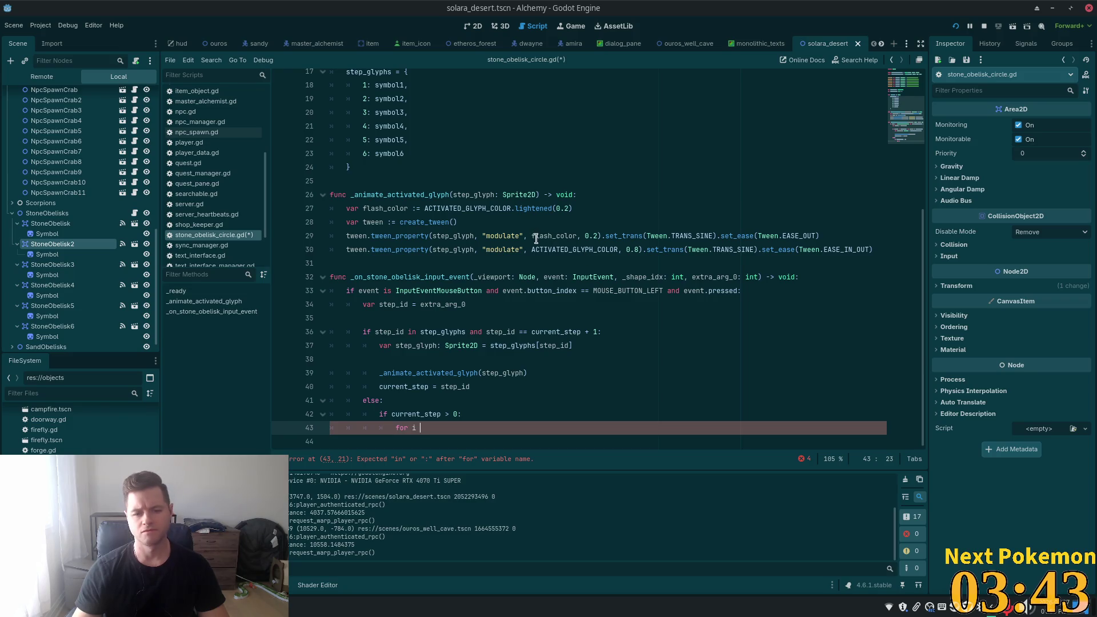
double_click(415, 428)
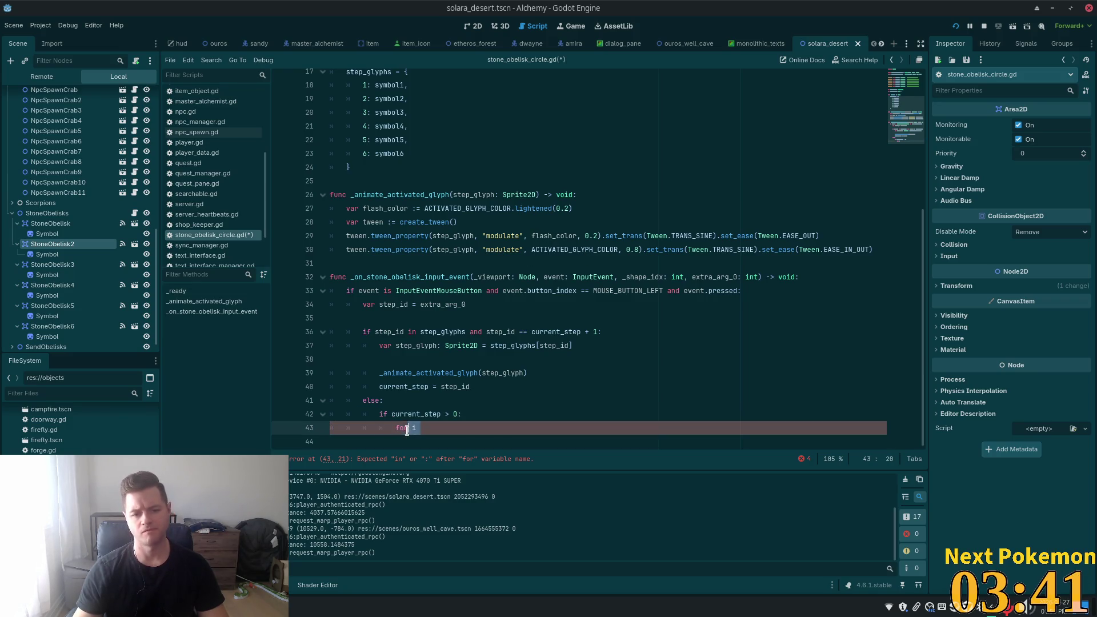
key(ctrl+s)
- In Cursor, accept the 'in range(current_step, 0, -1):' loop header plus its body and step reset
key(alt+Tab)
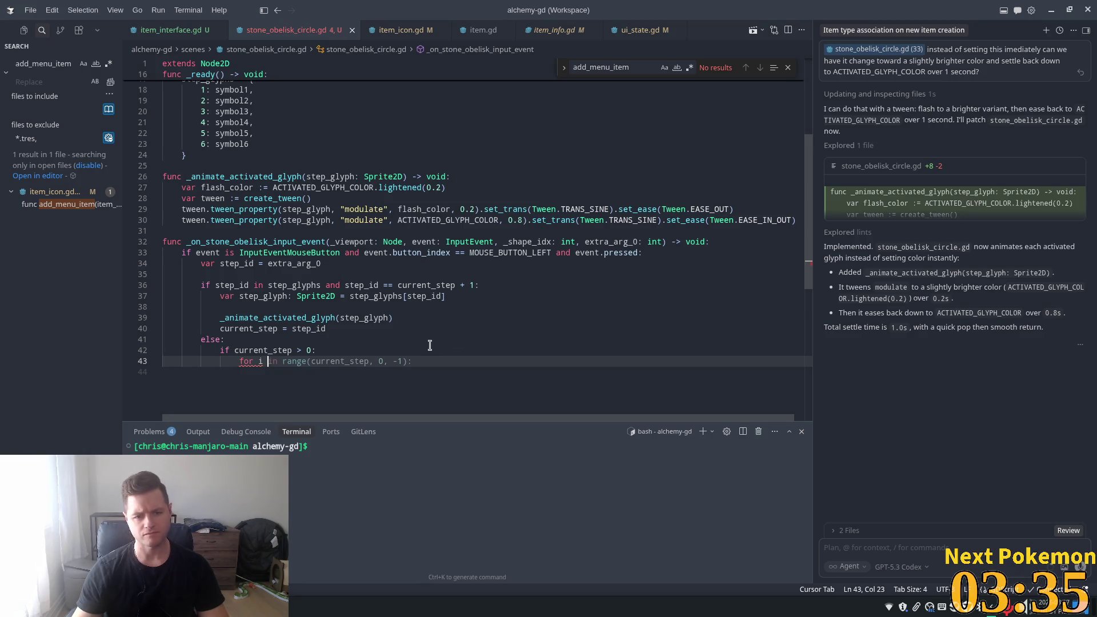
key(Tab)
click(366, 307)
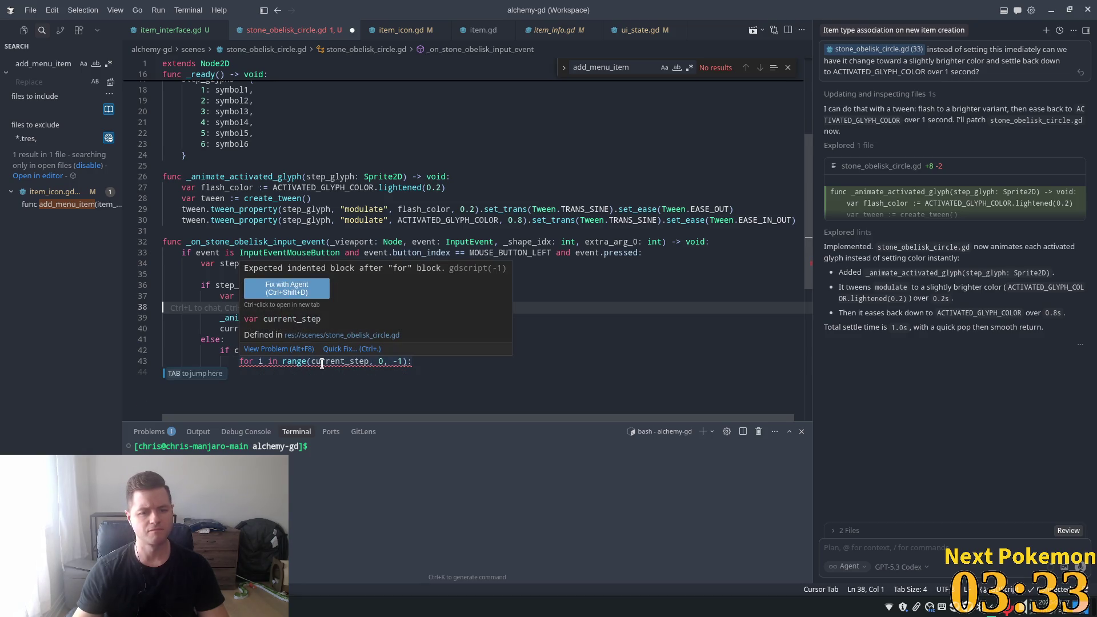
mouse_move(293, 362)
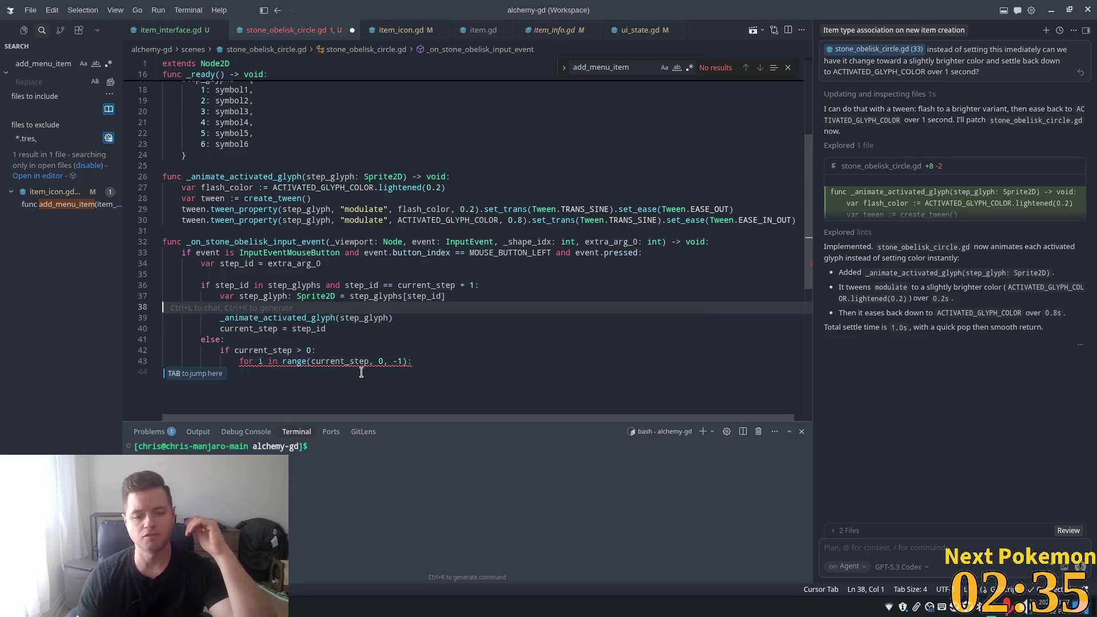
scroll(326, 345, down, 1)
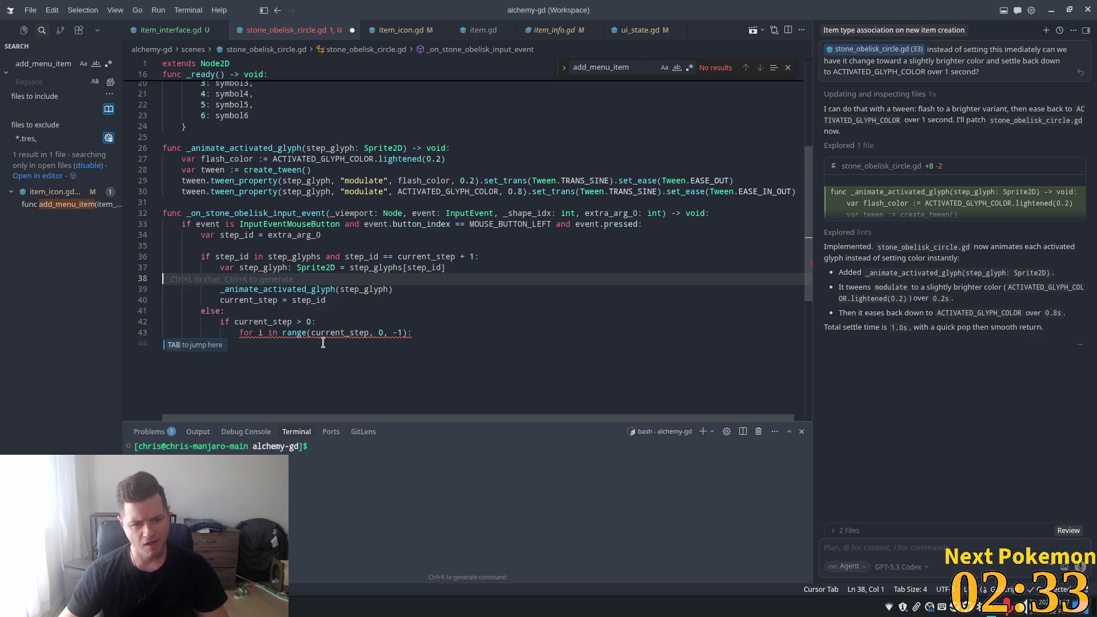
key(Tab)
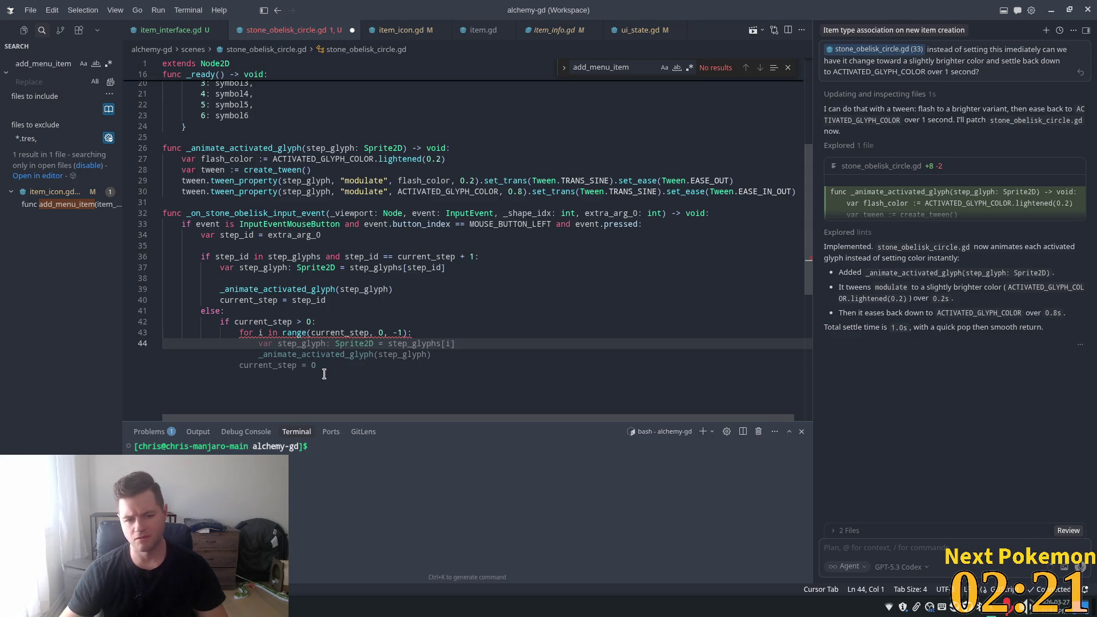
key(Tab)
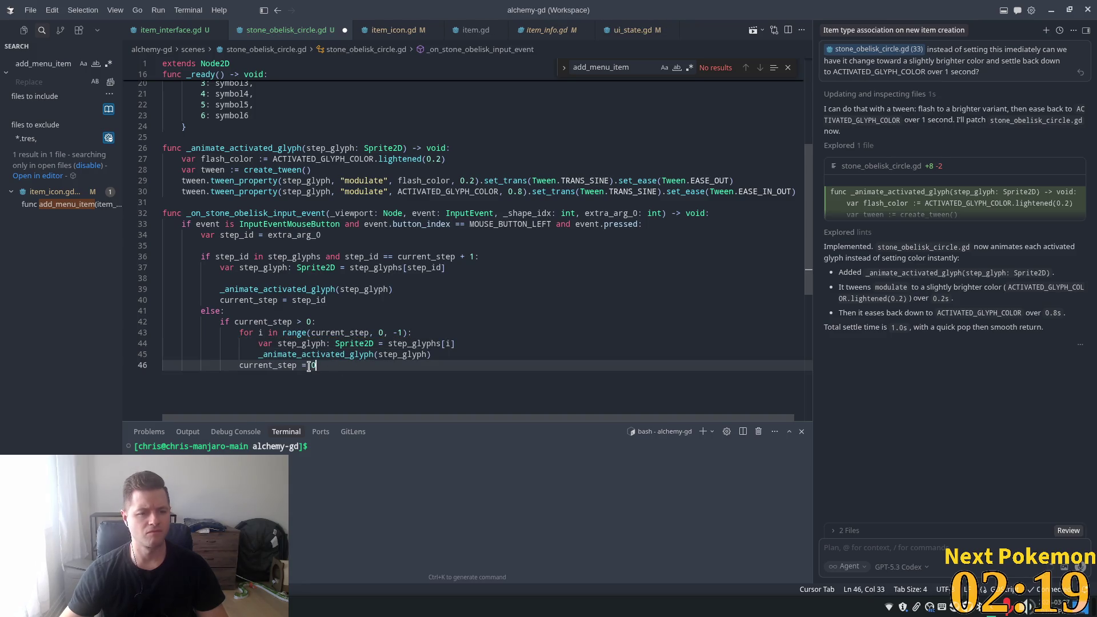
- Accept the suggestion resetting each glyph to ORIGINAL_GLYPH_COLOR inside the loop
click(302, 355)
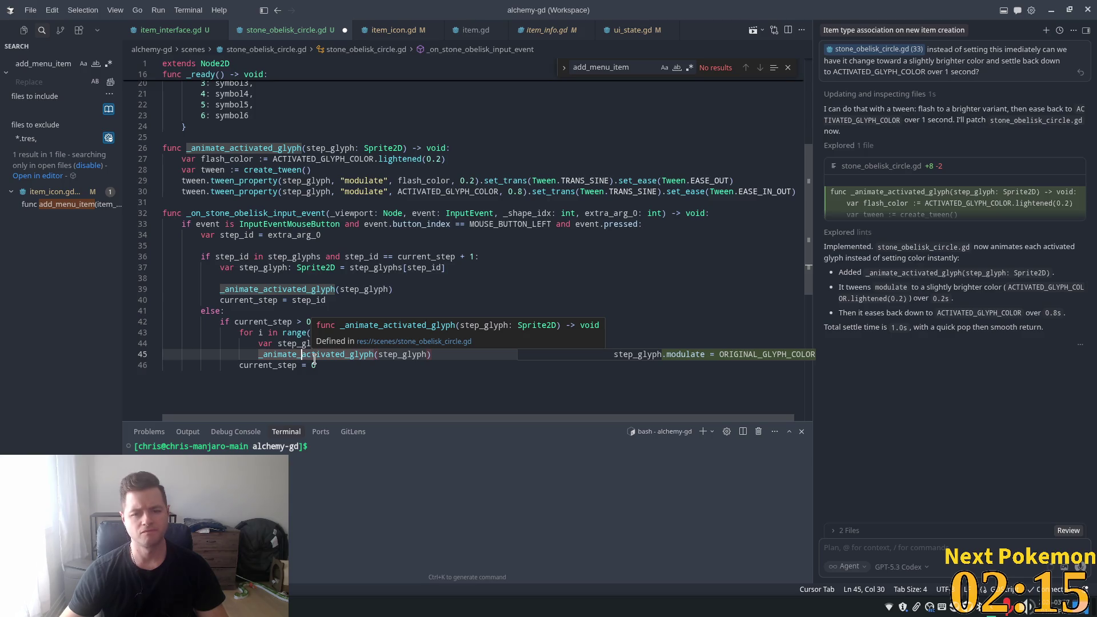
key(Tab)
scroll(431, 328, down, 3)
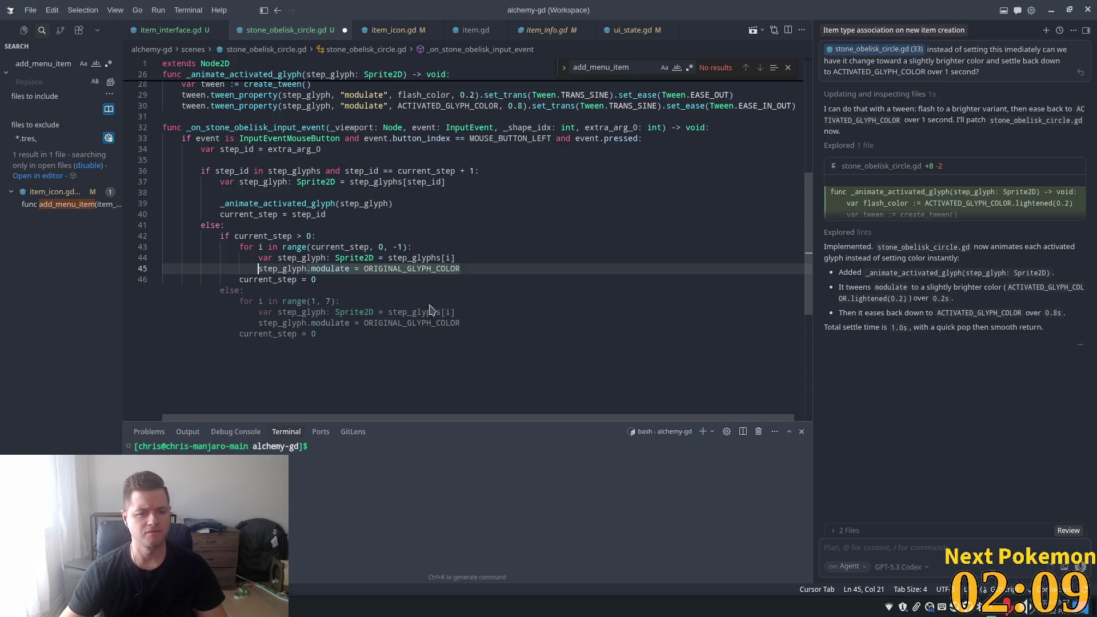
click(410, 228)
- Insert animate_glyph_reset, tweening to ORIGINAL_GLYPH_COLOR over 0.2s, and attach its tween line to chat
click(405, 278)
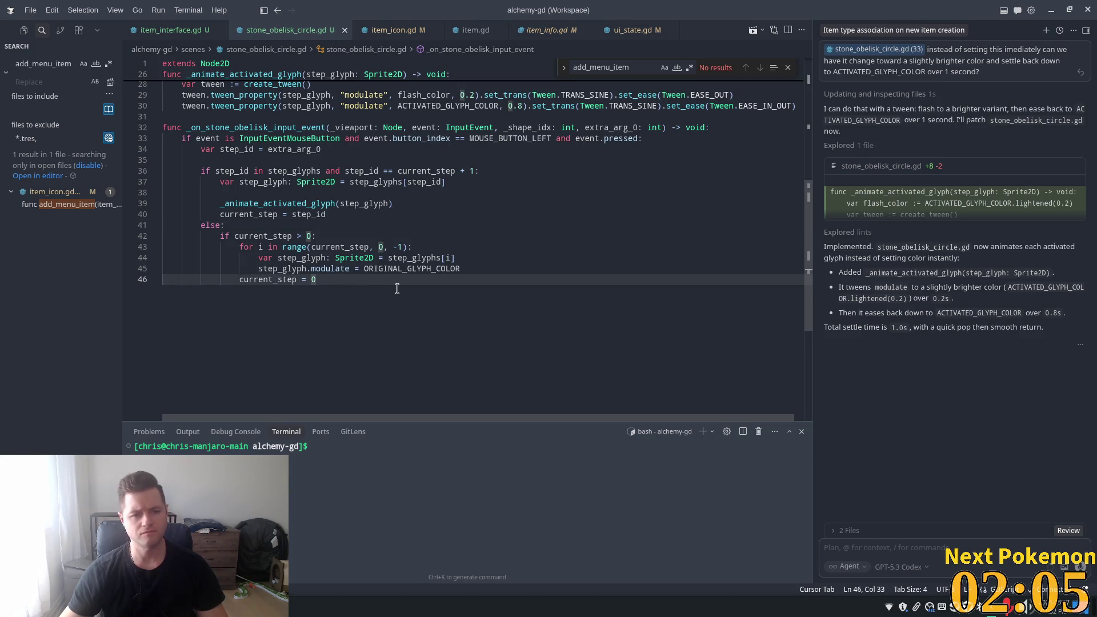
key(Tab)
drag(777, 324, 190, 324)
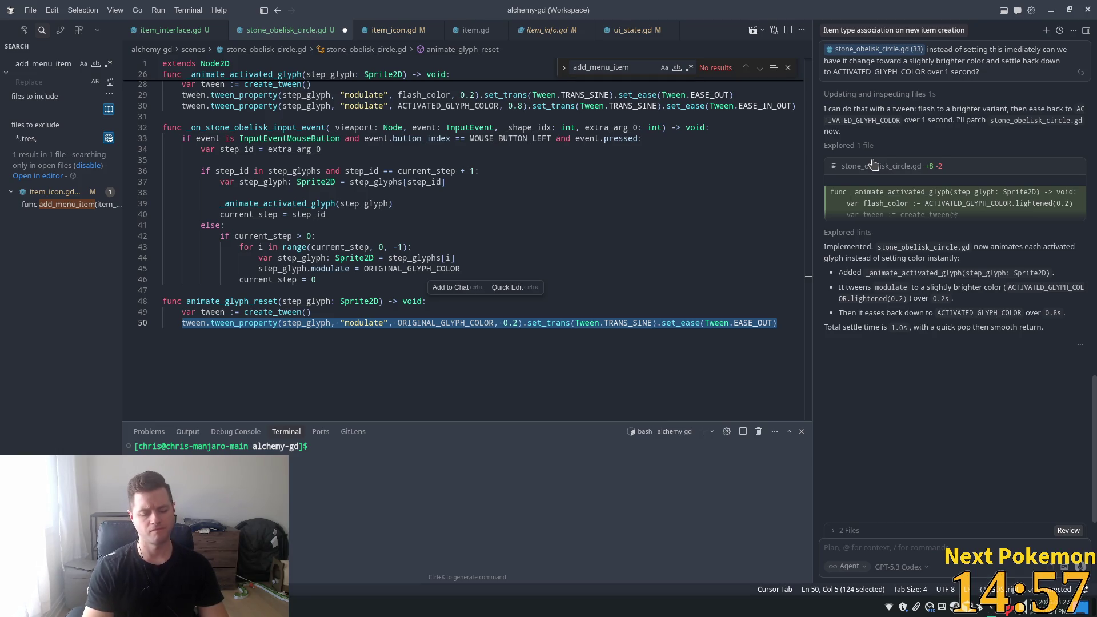
key(ctrl+l)
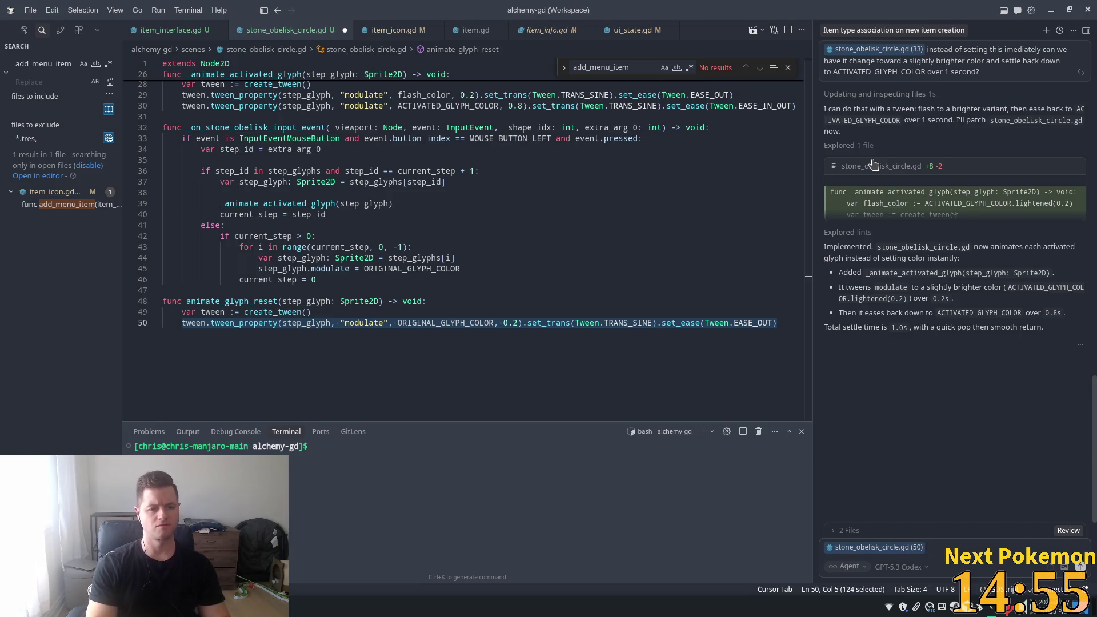
click(956, 548)
- Ask the agent to oscillate ORIGINAL_GLYPH_COLOR and ACTIVATED_GLYPH_COLOR 3 times over 1 second, ending on ORIGINAL
text(lets have this)
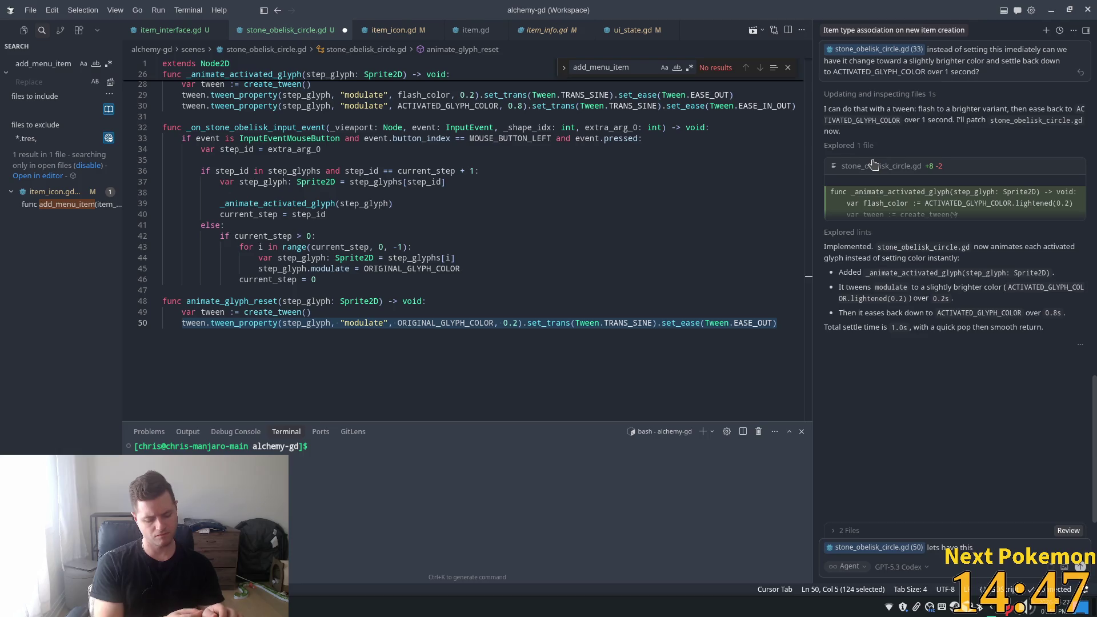
text( quickly)
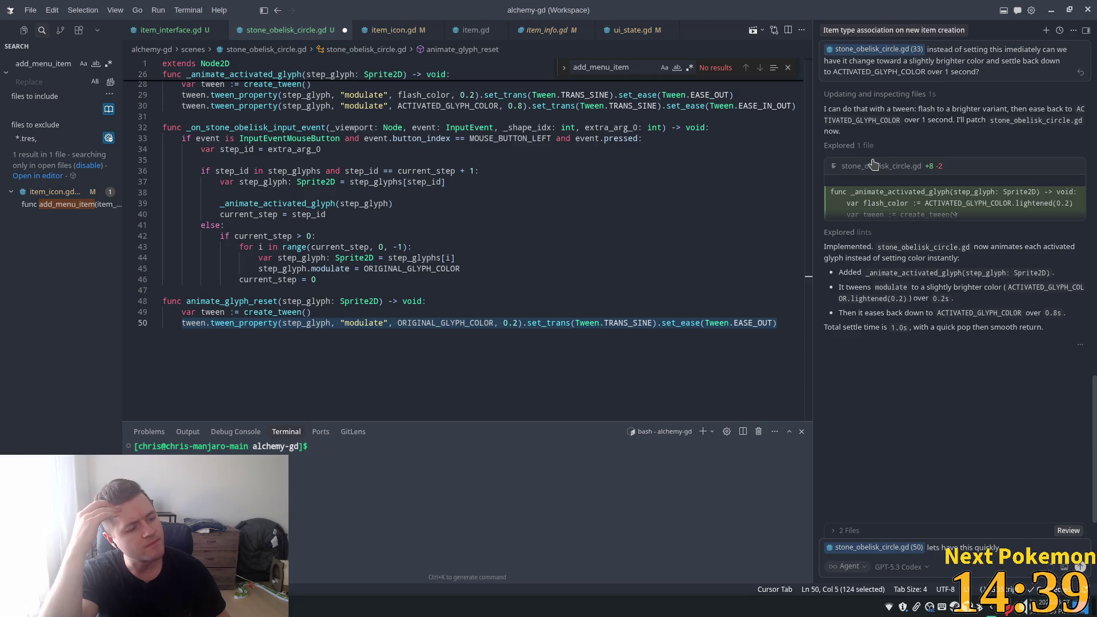
text( osci)
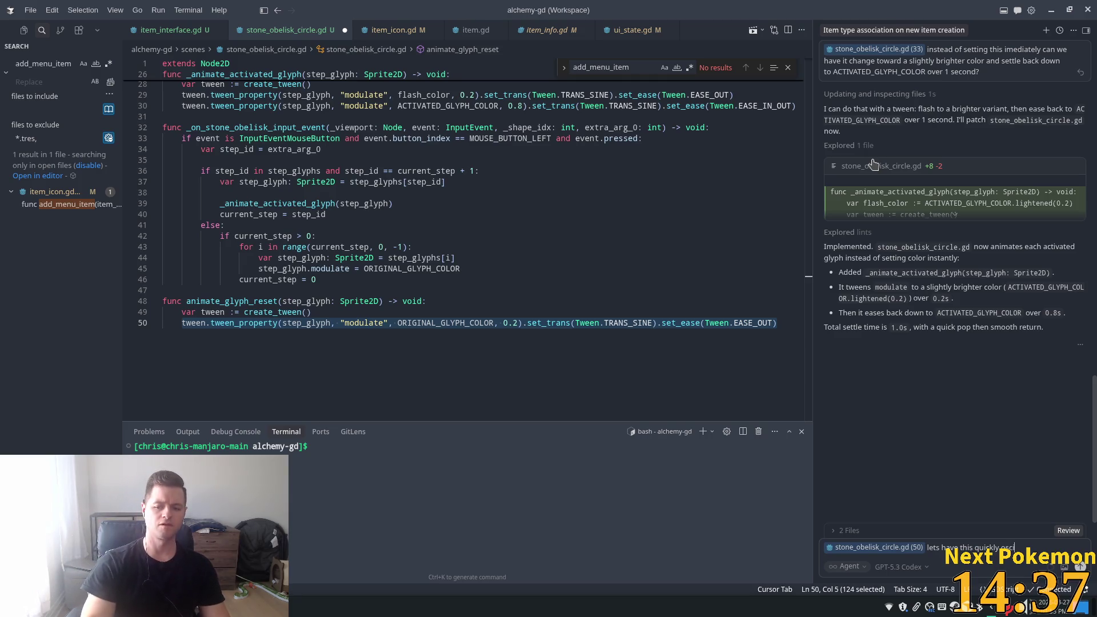
text(late)
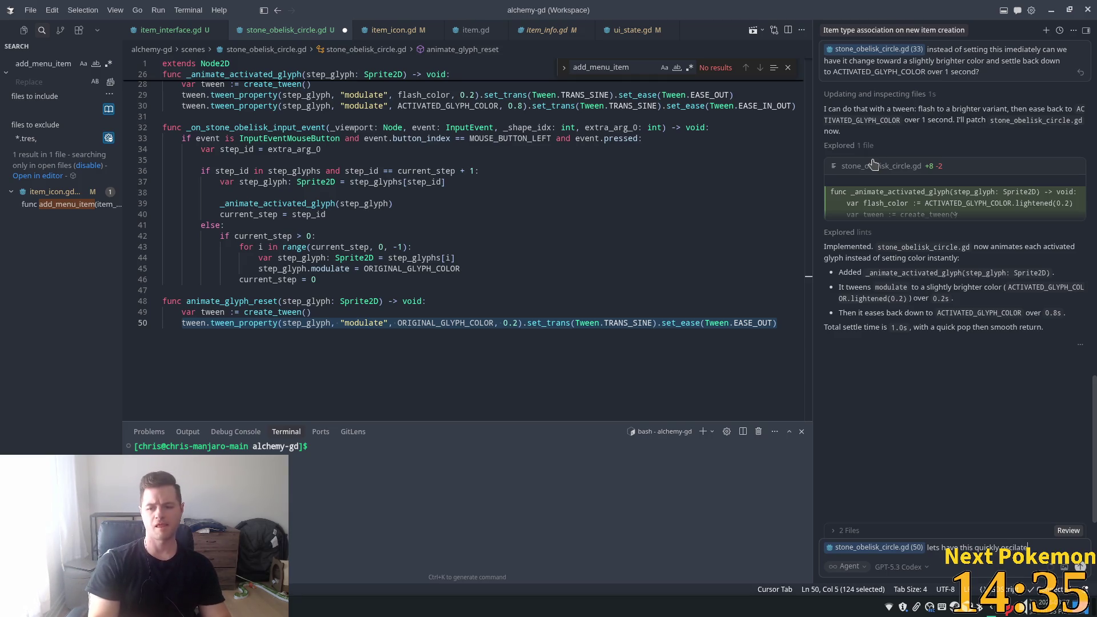
text(late)
text(etween)
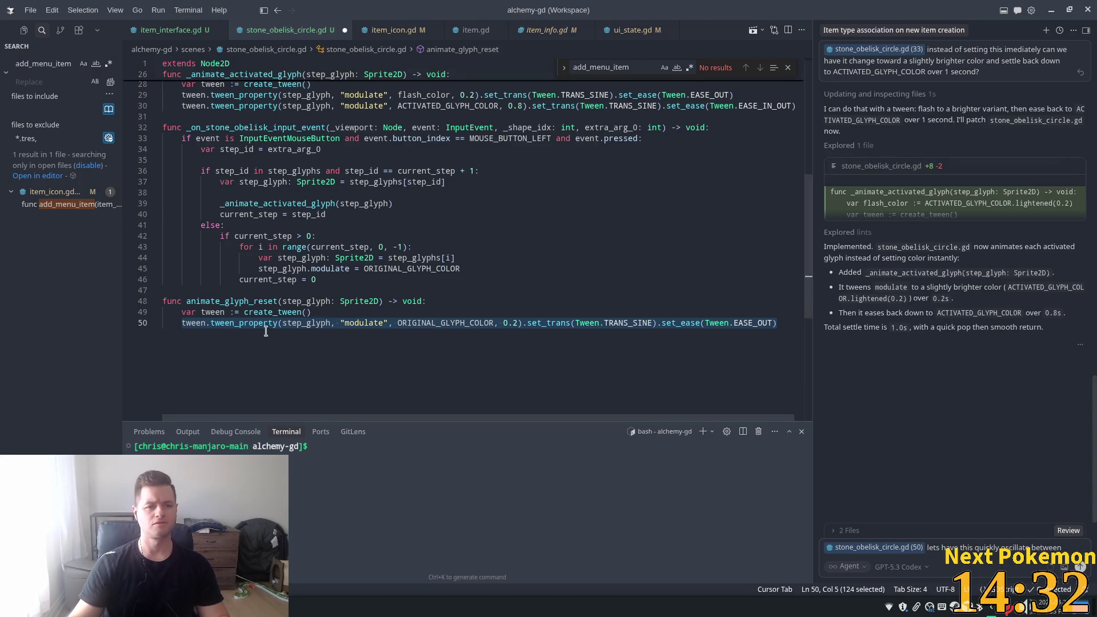
scroll(267, 327, up, 8)
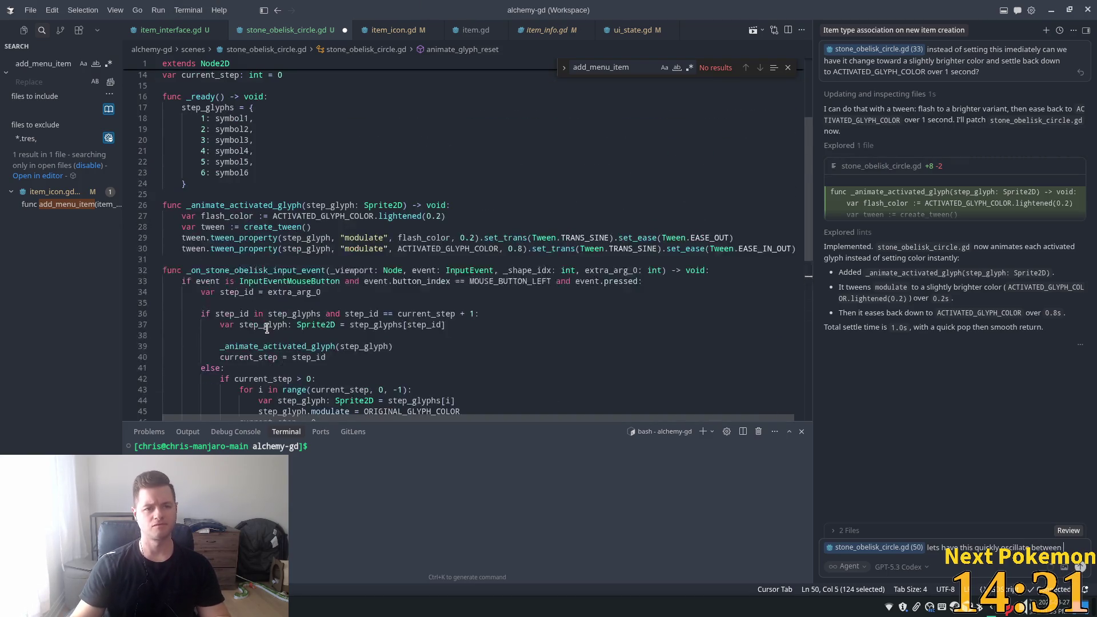
scroll(267, 327, up, 1)
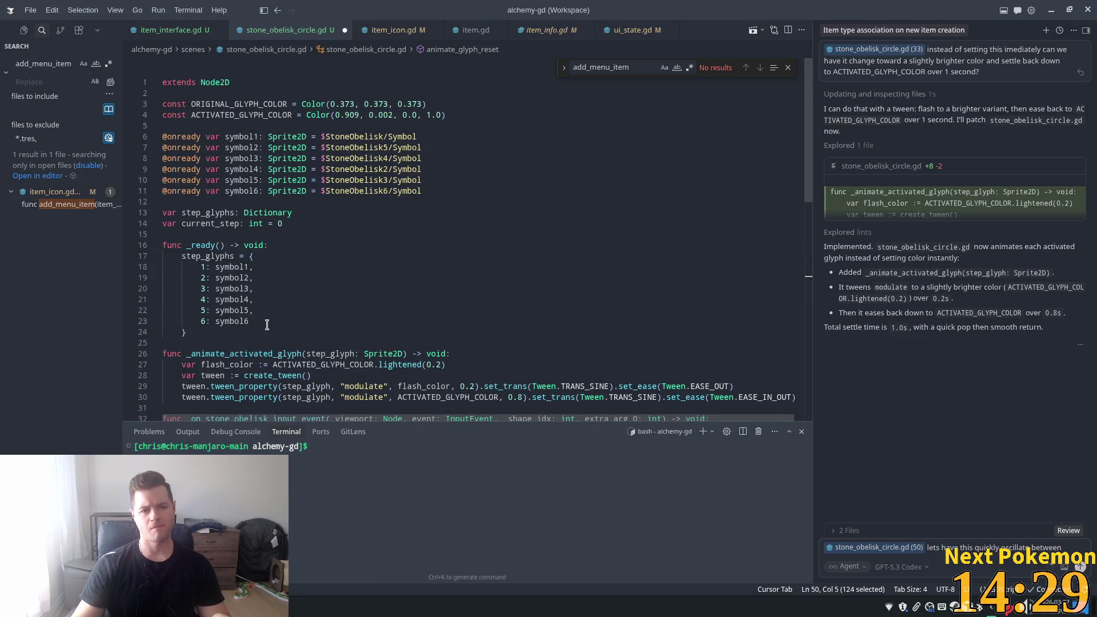
scroll(267, 324, down, 1)
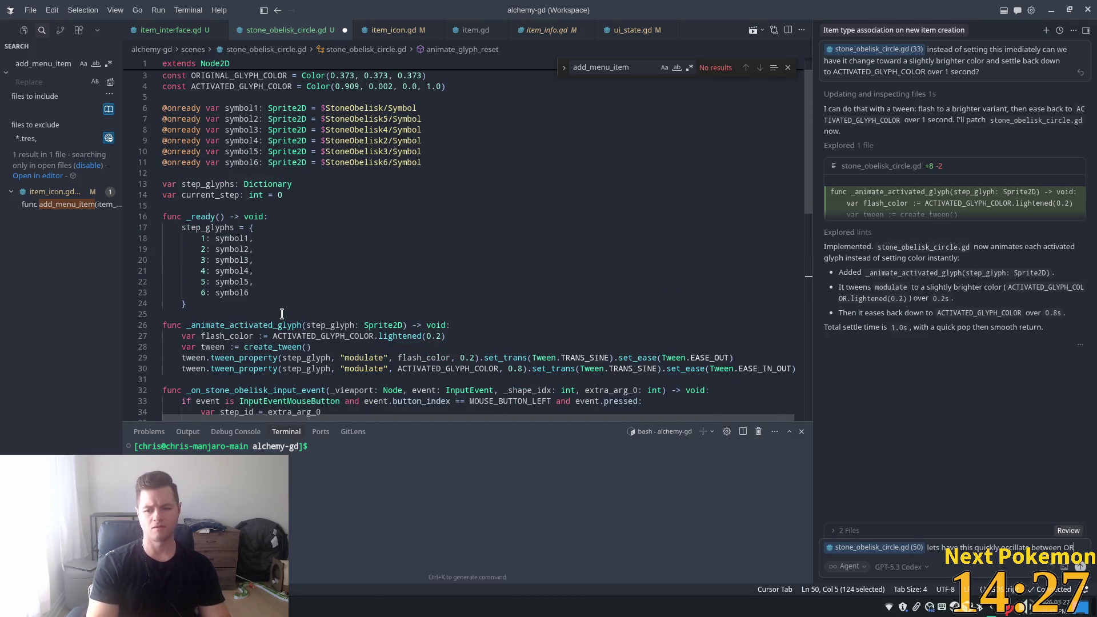
text(ORIGINAL_GLYPH_COLOR and AC)
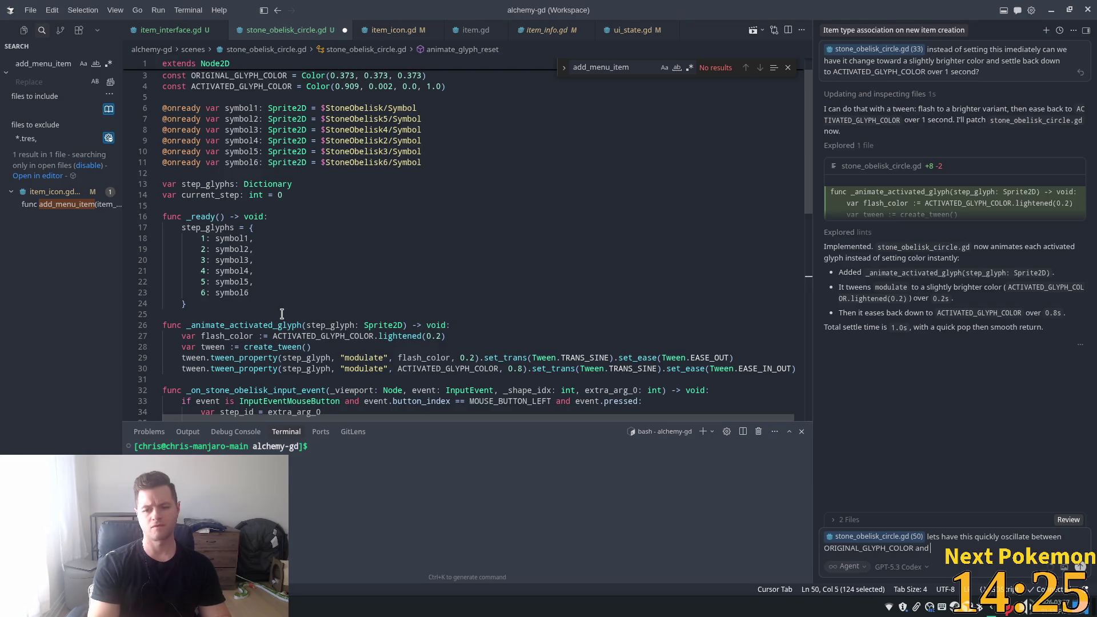
text(TIVATED_GLYPH_COLOR)
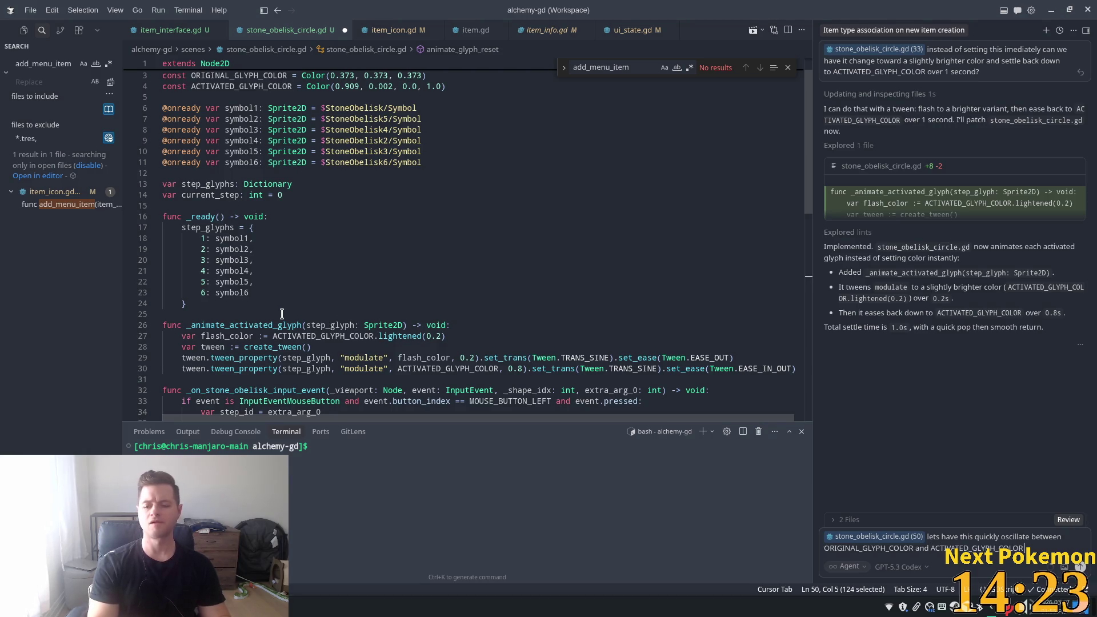
text( 3 t)
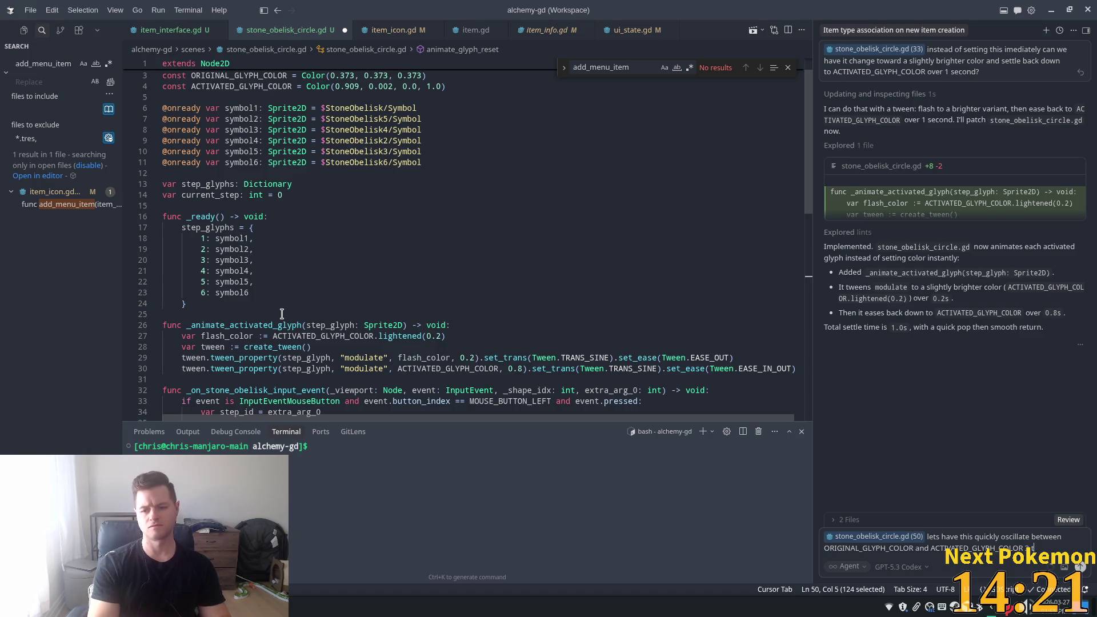
text(imes be)
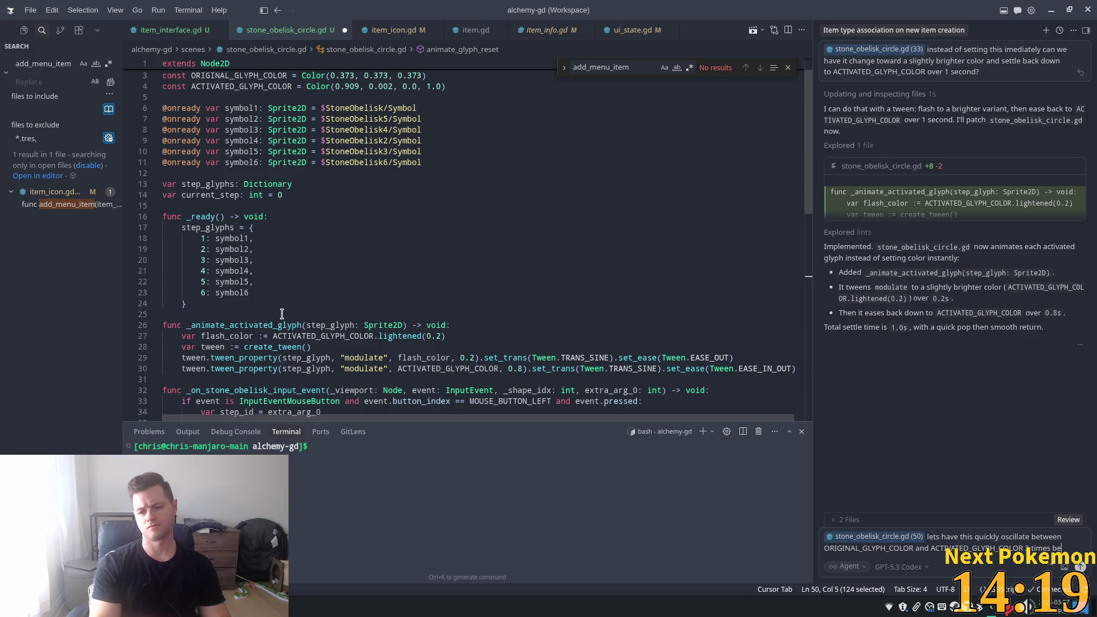
text(fore)
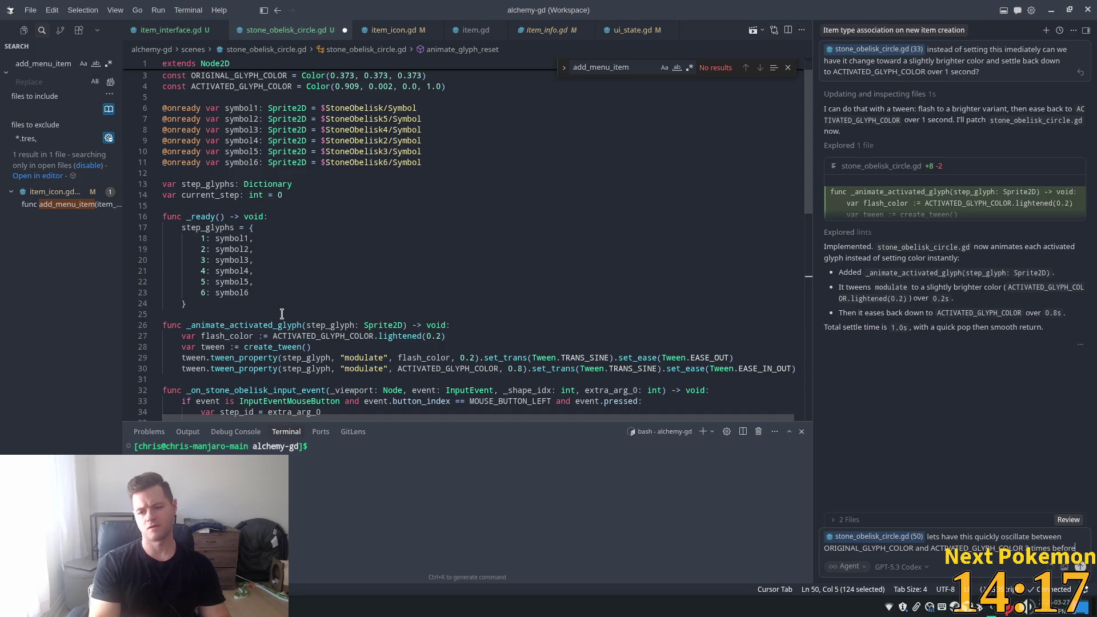
key(BackSpace)
key(BackSpace)
key(BackSpace)
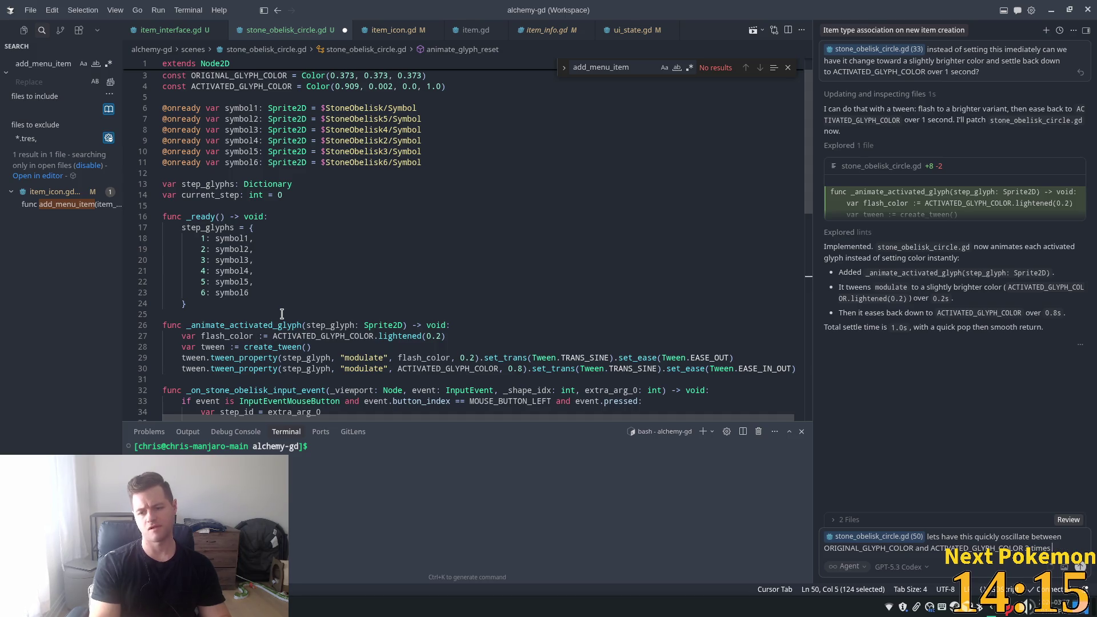
text(over1)
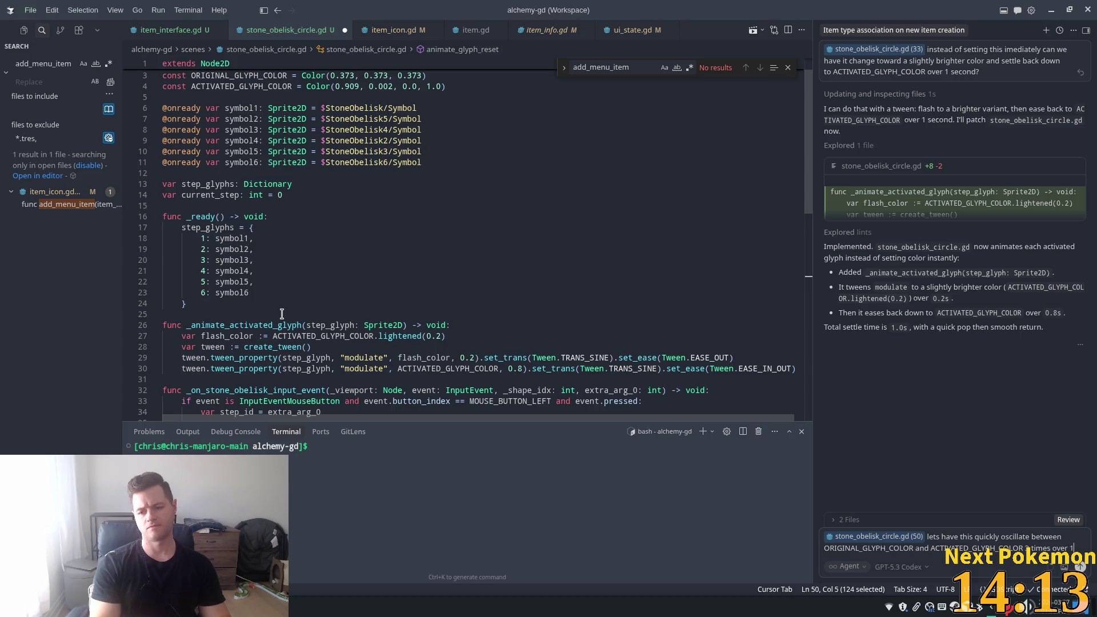
text( seconds)
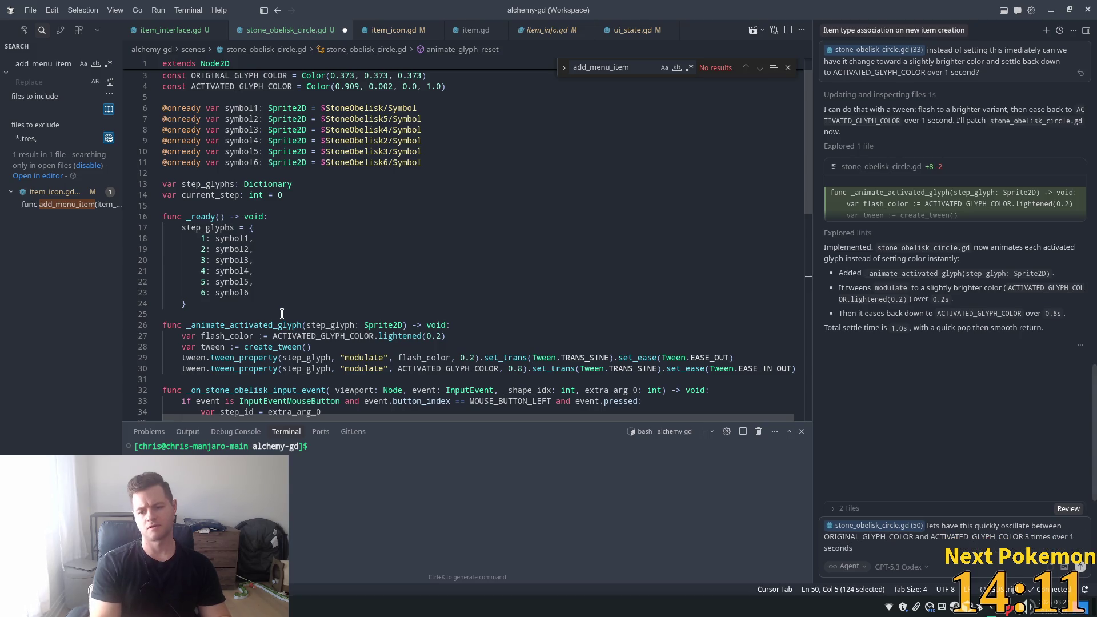
key(BackSpace)
text(and)
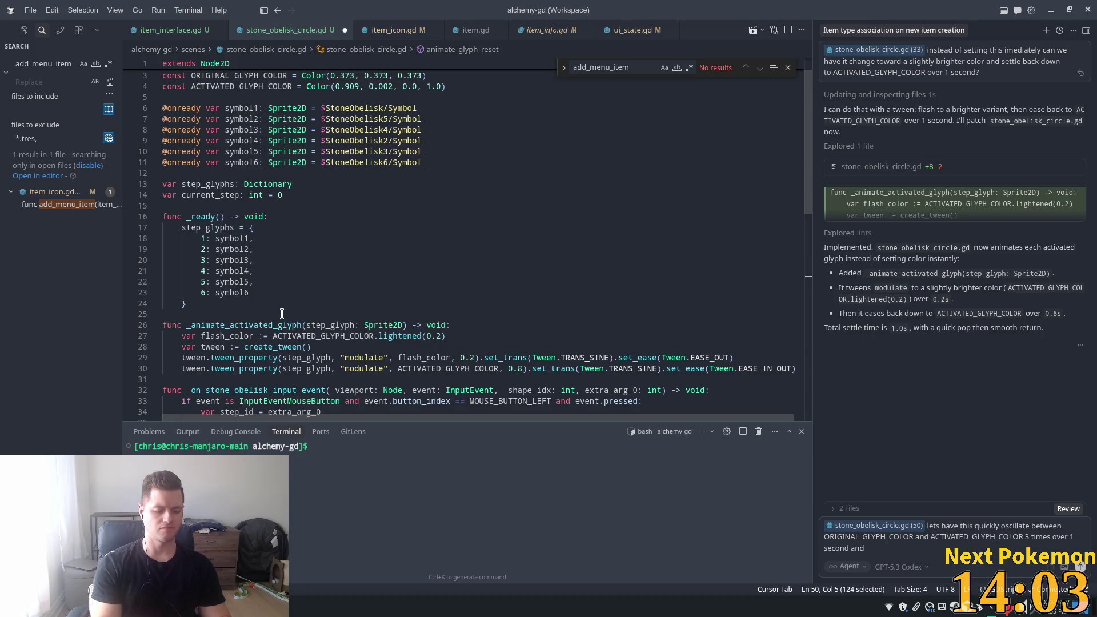
text( ending on)
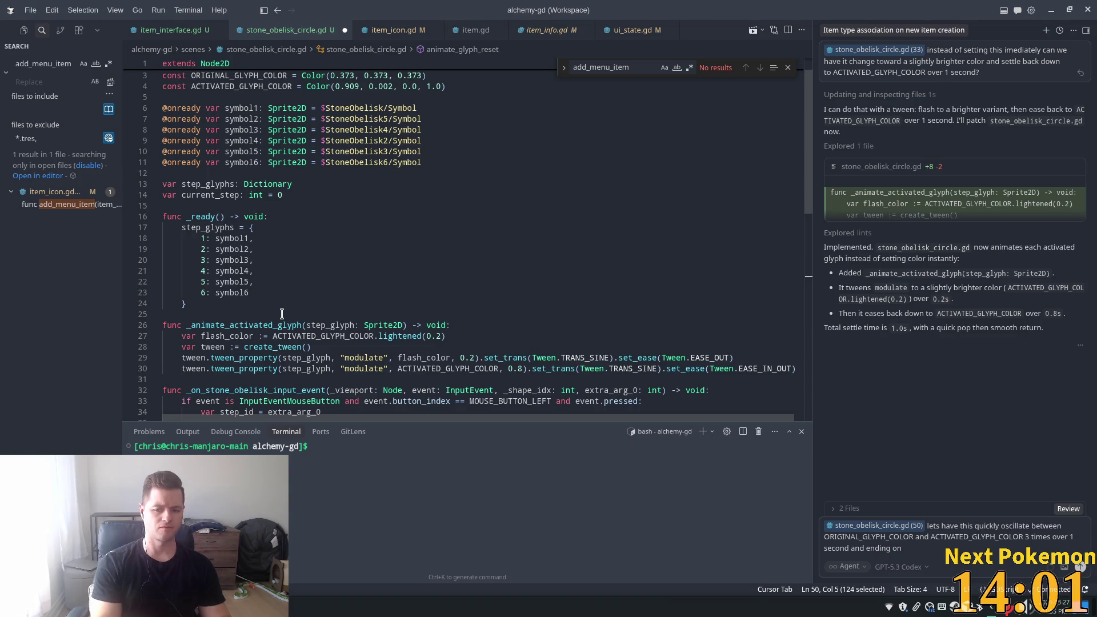
key(BackSpace)
key(BackSpace)
key(BackSpace)
key(BackSpace)
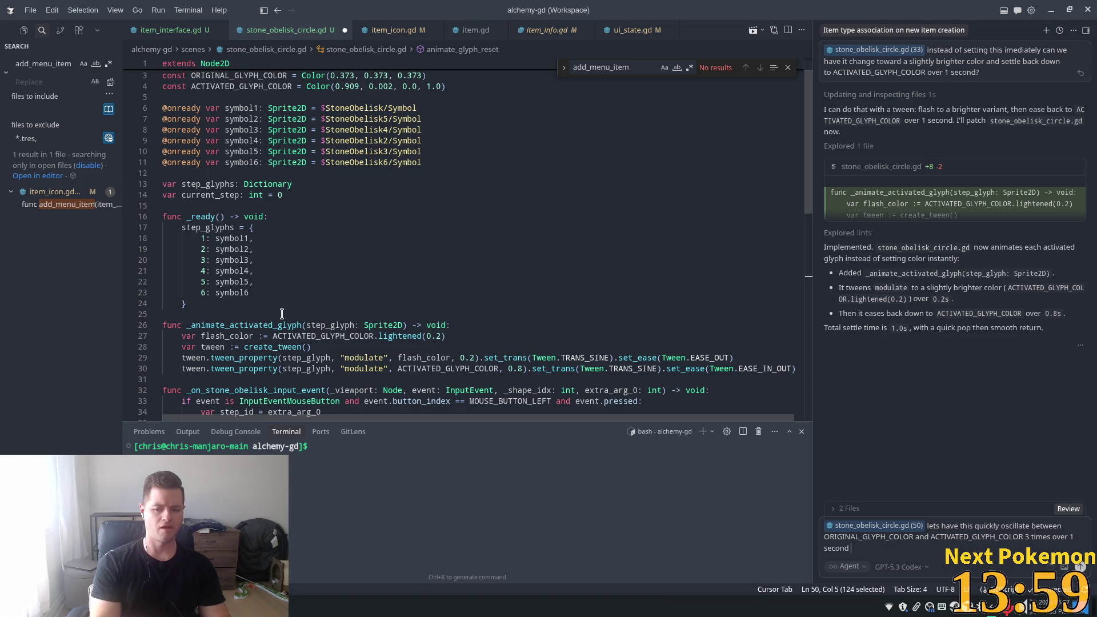
text(g on A)
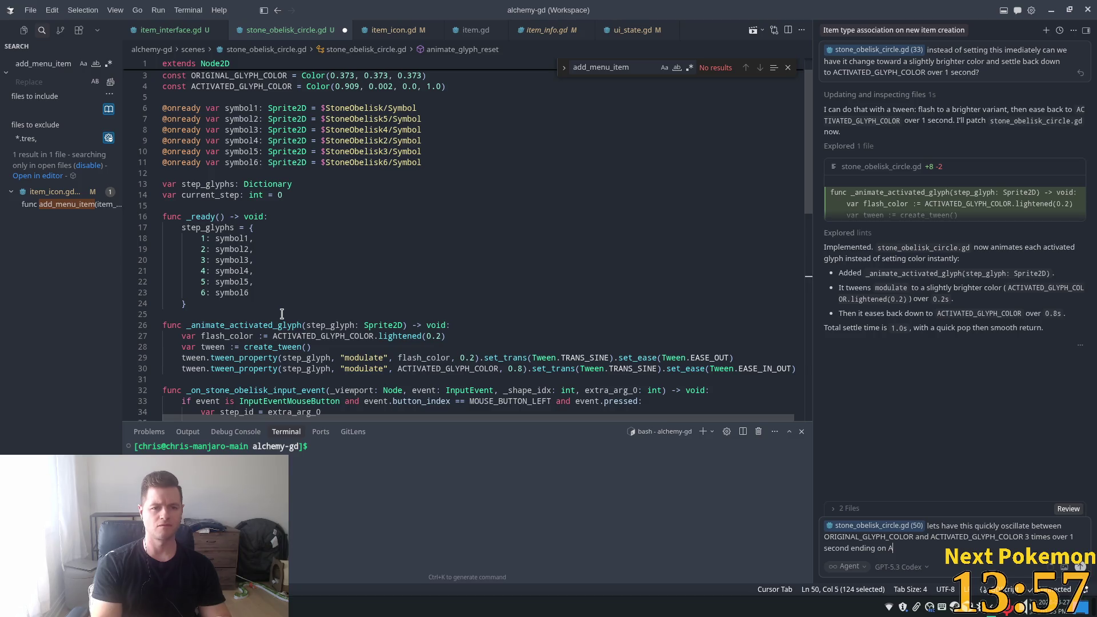
text(gn)
key(BackSpace)
key(BackSpace)
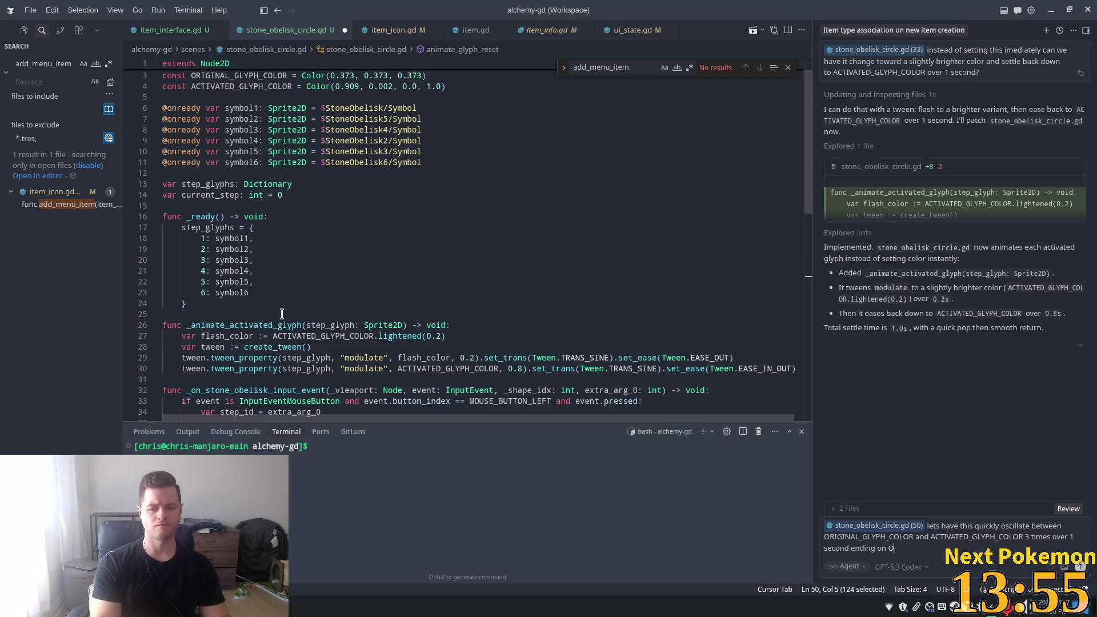
text(RIGINAL_GLYPH_COLOR)
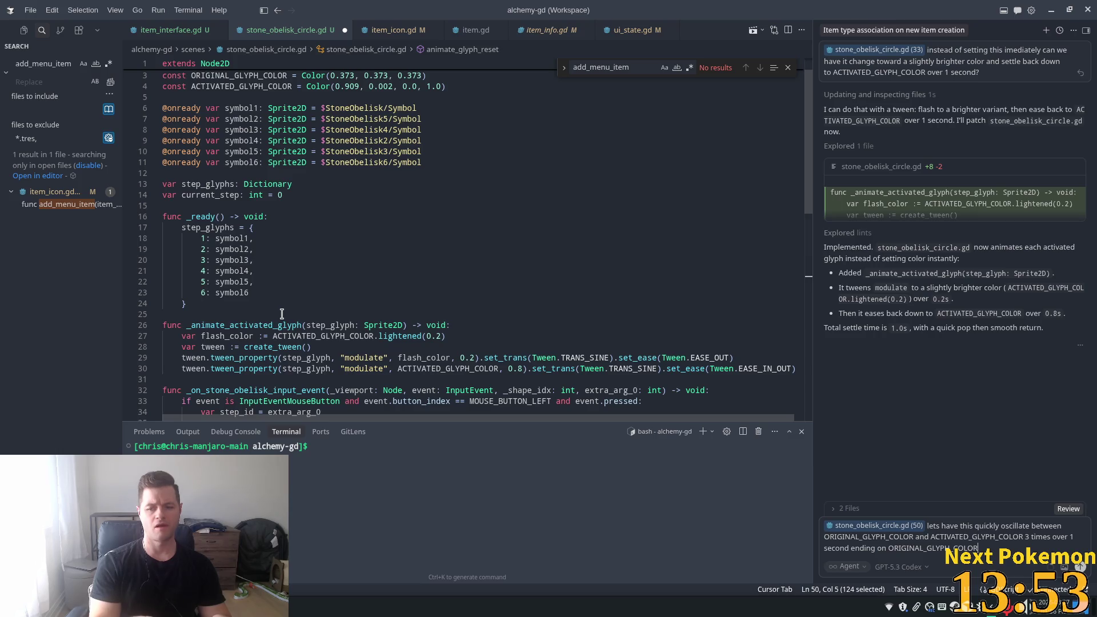
key(Return)
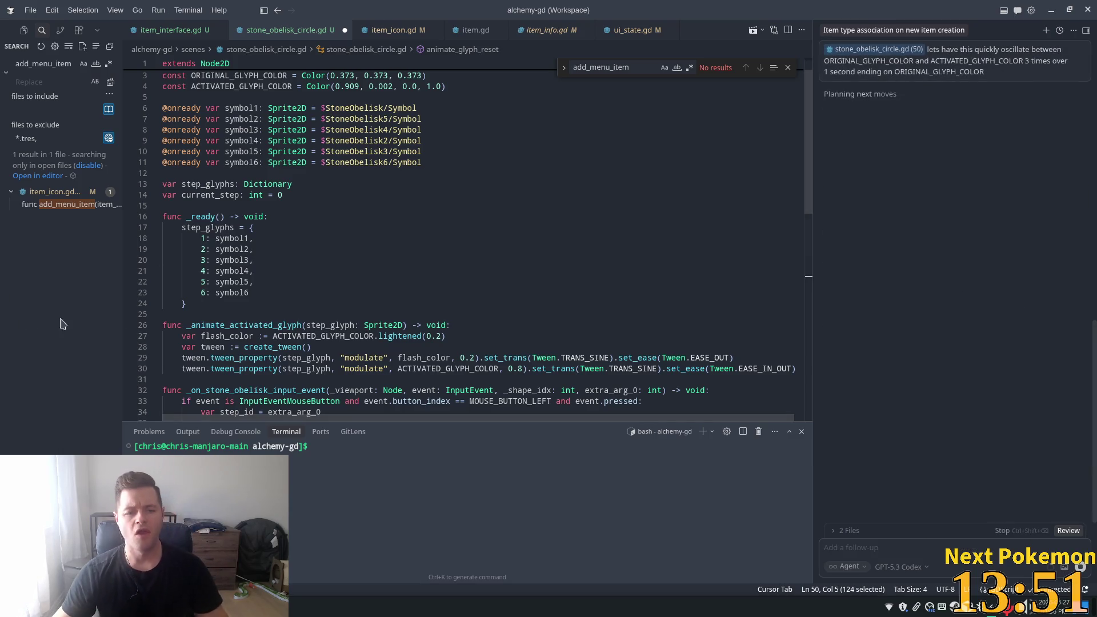
- Keep the agent's rewrite of animate_glyph_reset with three cycles of 1/6-second tweens
scroll(437, 268, down, 4)
scroll(437, 268, down, 5)
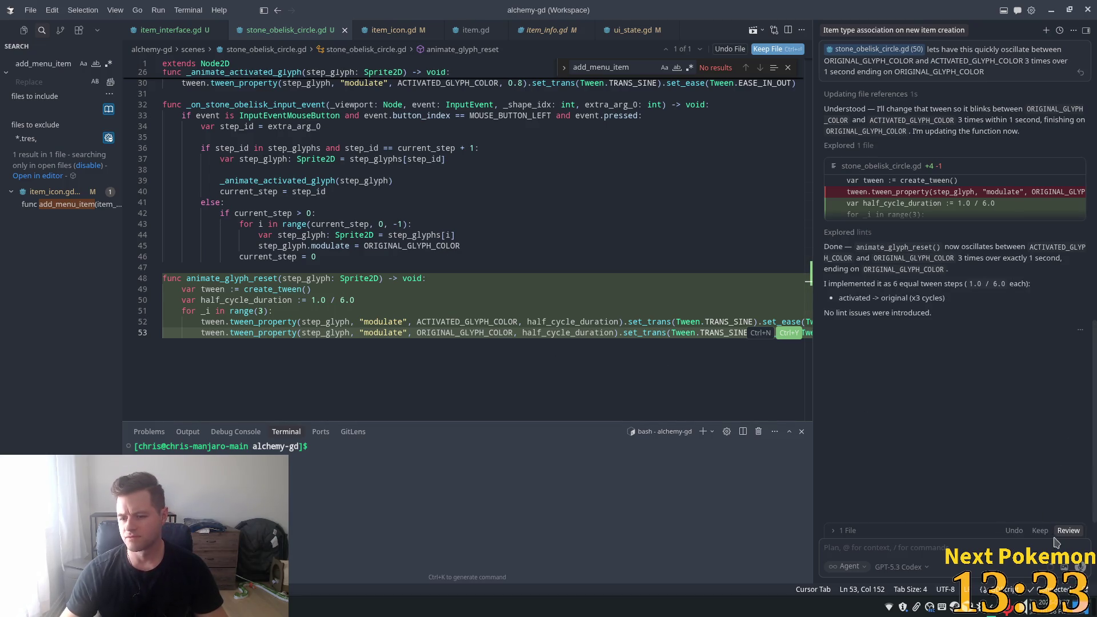
click(1041, 532)
click(615, 310)
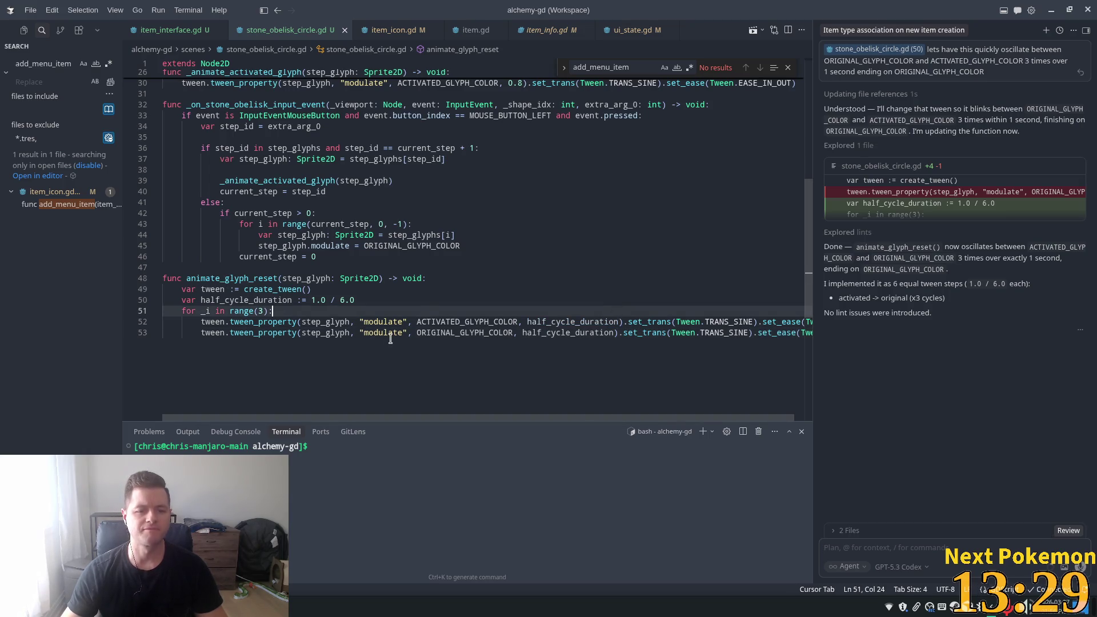
- Relaunch the Alchemy game from Godot, then return to Cursor
key(alt+Tab)
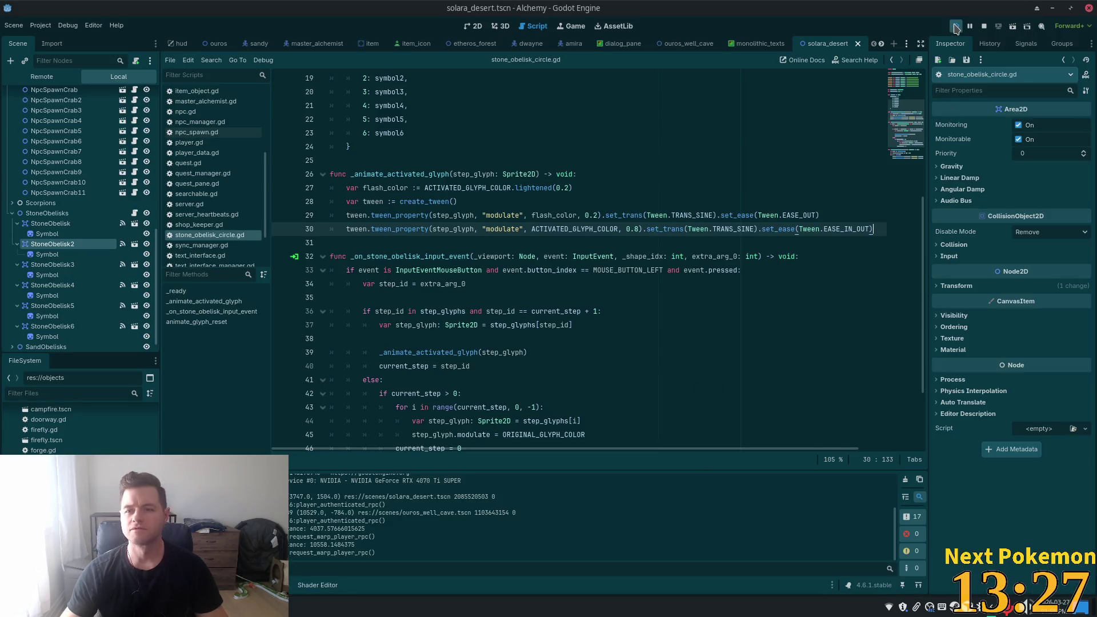
click(956, 26)
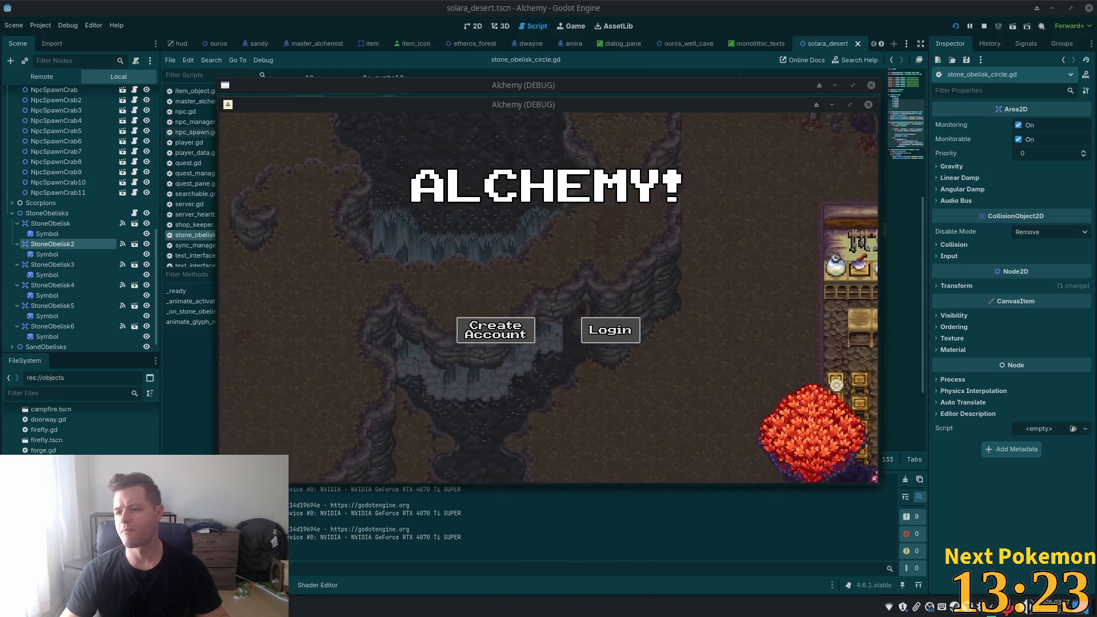
key(alt+Tab)
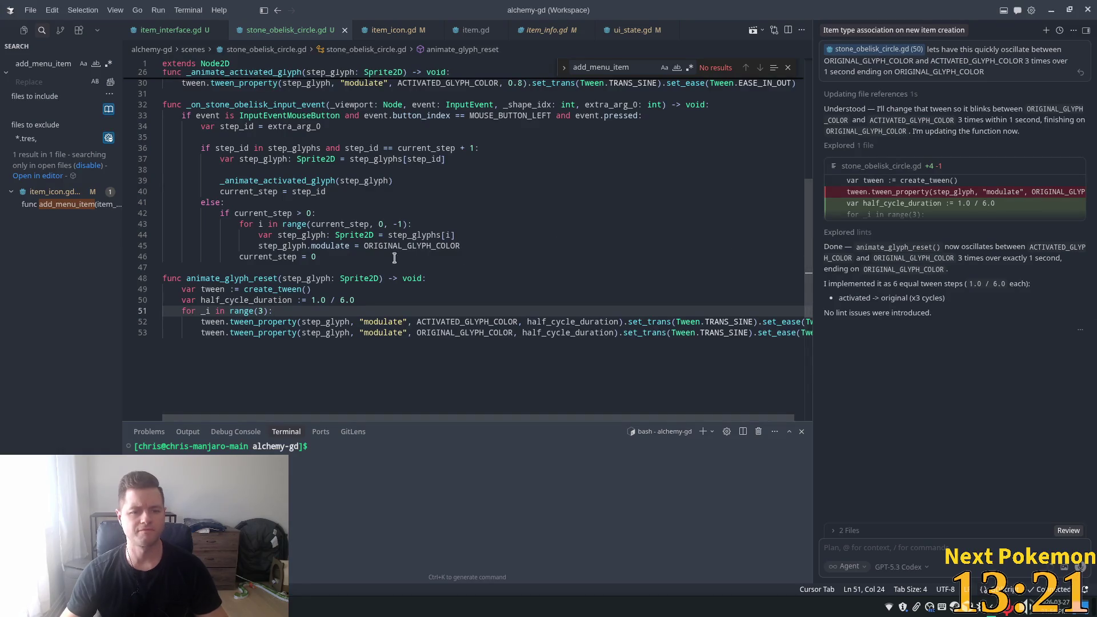
- Replace the direct colour reset on line 45 with a glyph reset animation call
double_click(240, 279)
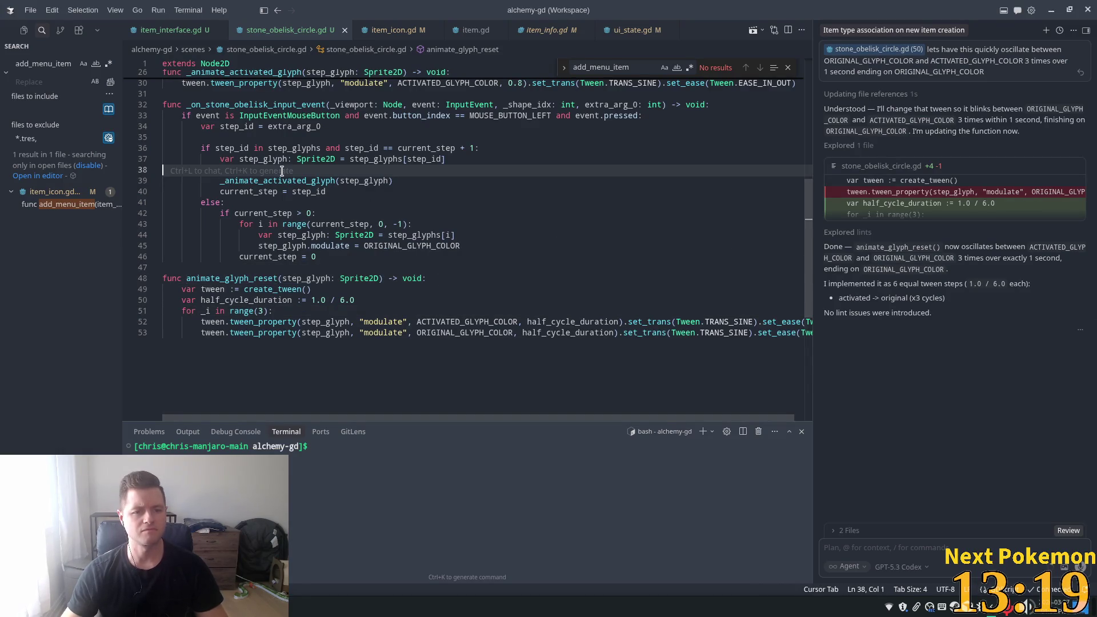
click(326, 246)
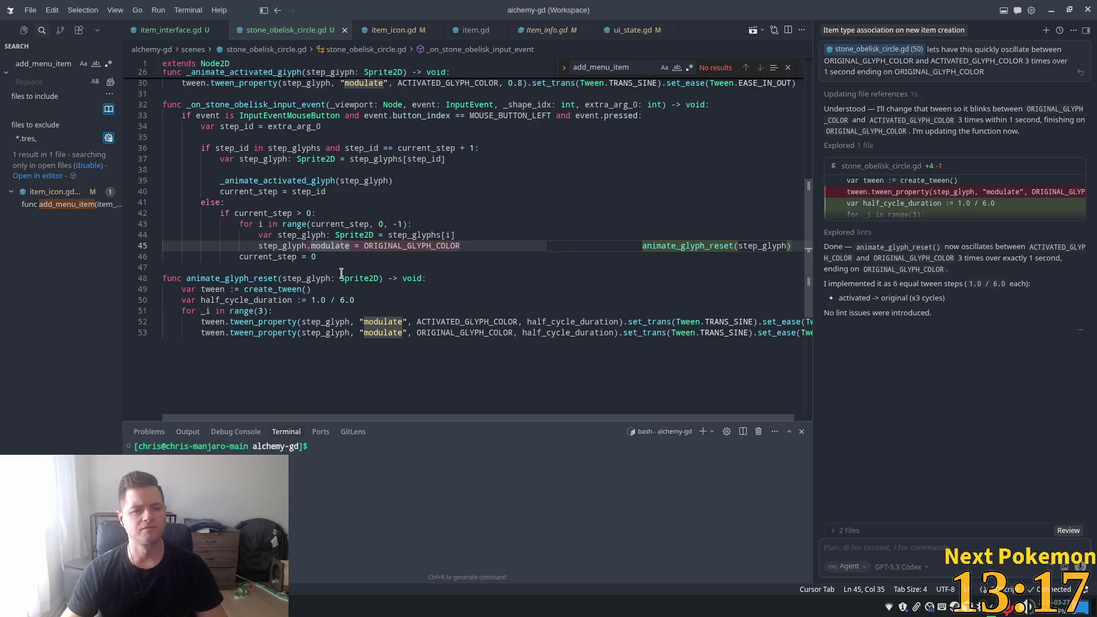
drag(460, 246, 260, 246)
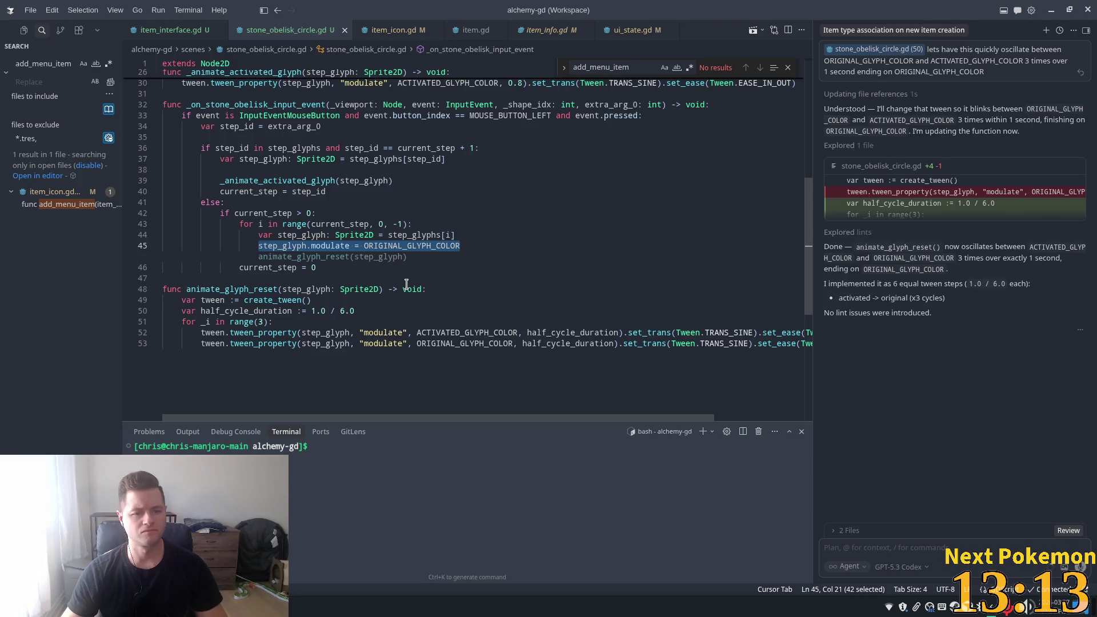
key(Tab)
click(407, 245)
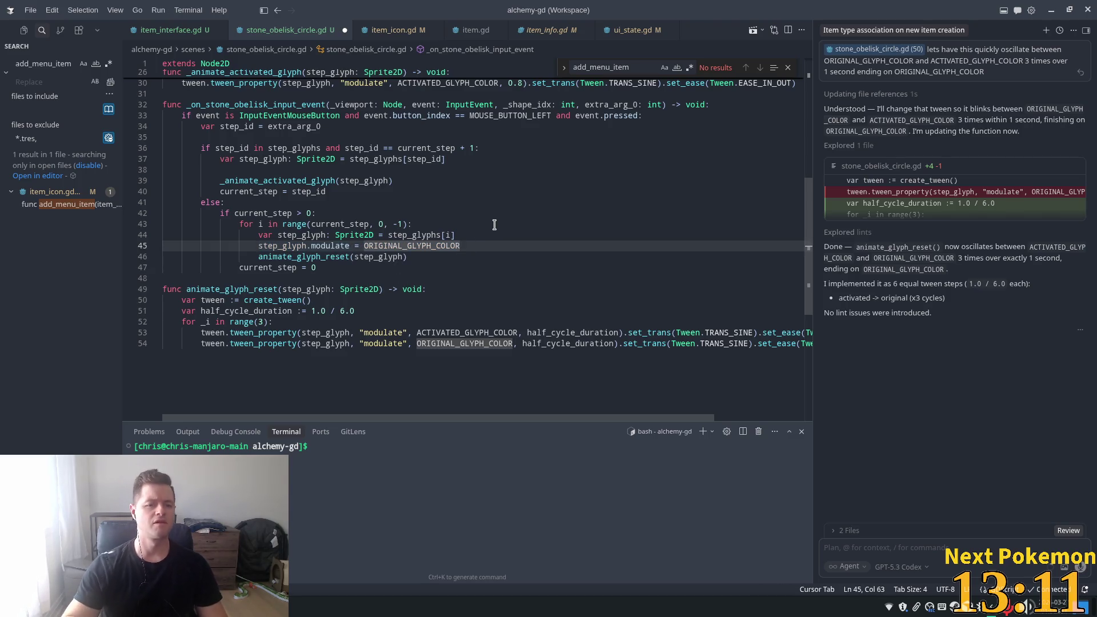
key(shift+Home)
key(shift+Home)
key(BackSpace)
key(BackSpace)
key(Tab)
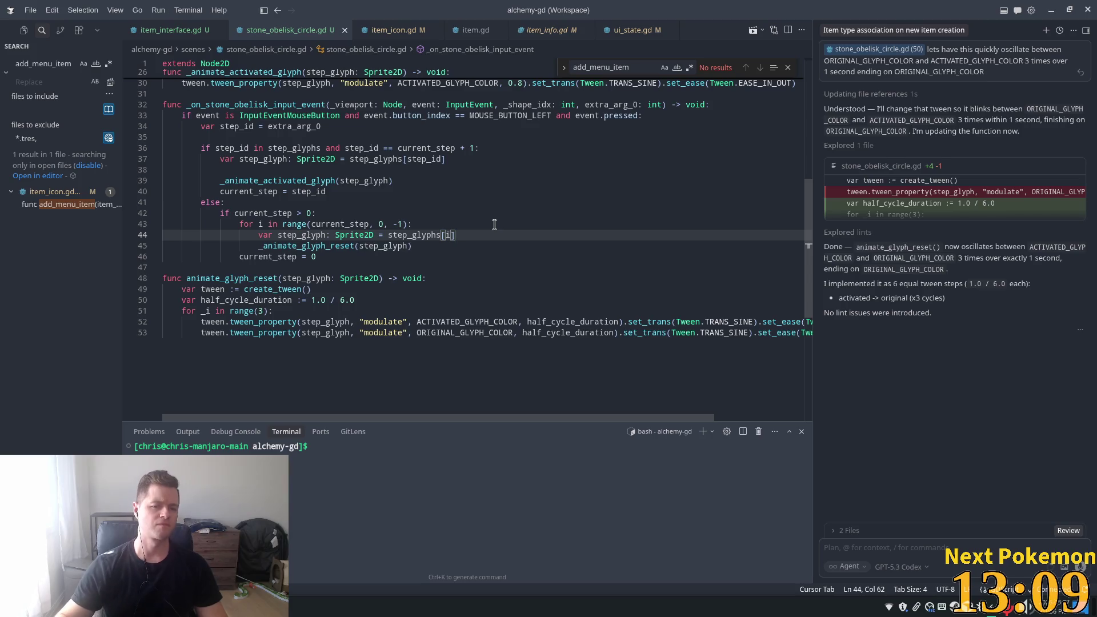
- Rename the reset call and function to _animate_glyph_reset with a leading underscore
click(254, 250)
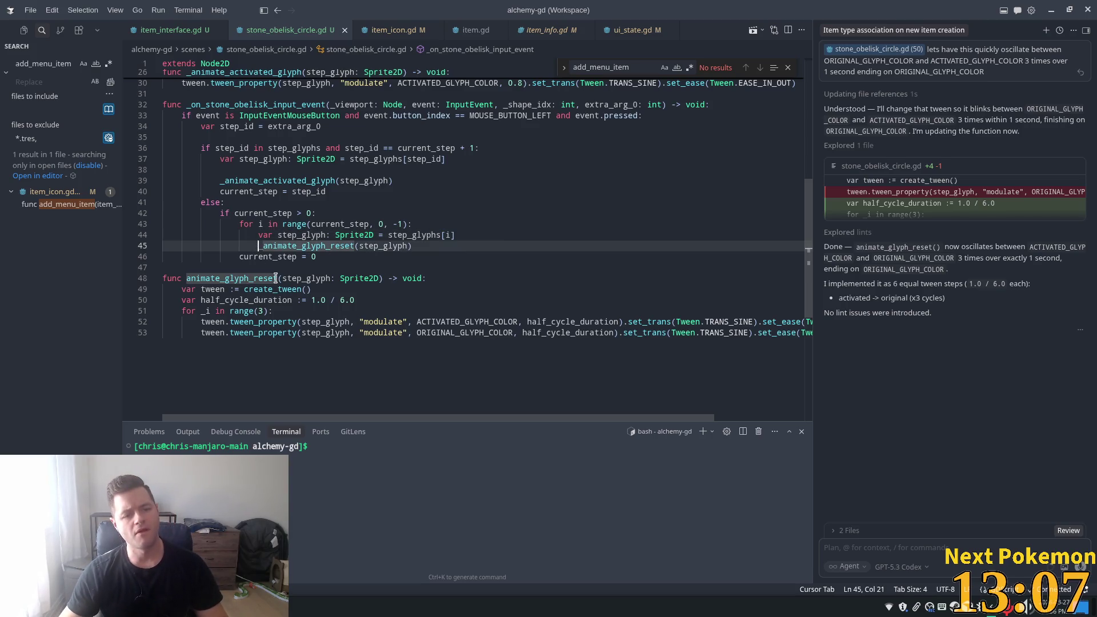
key(Delete)
drag(283, 311, 302, 317)
click(259, 246)
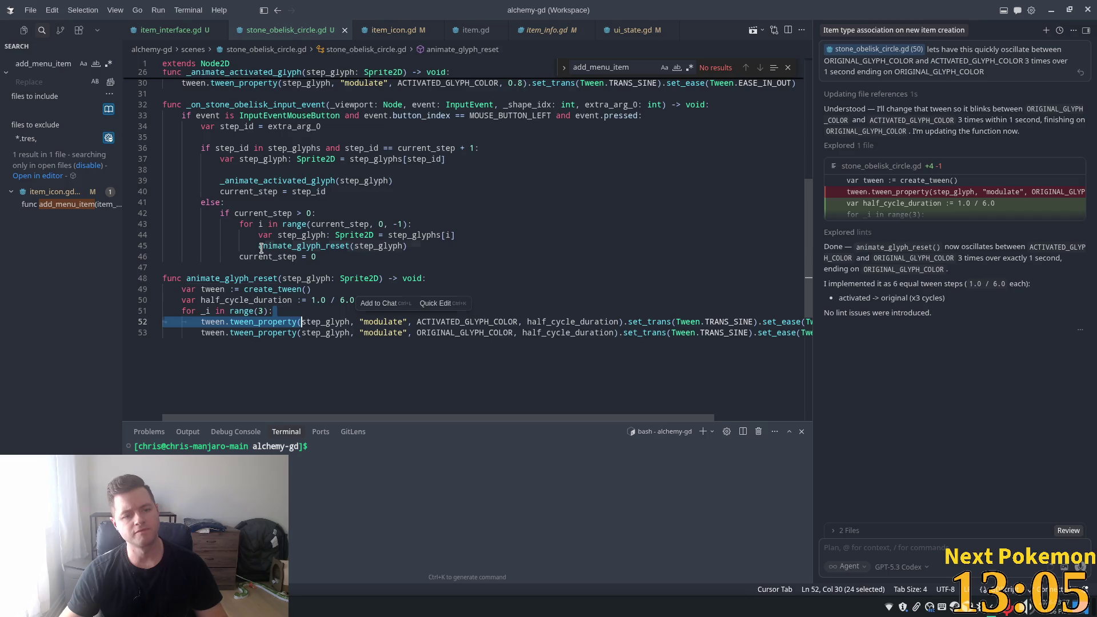
text(_)
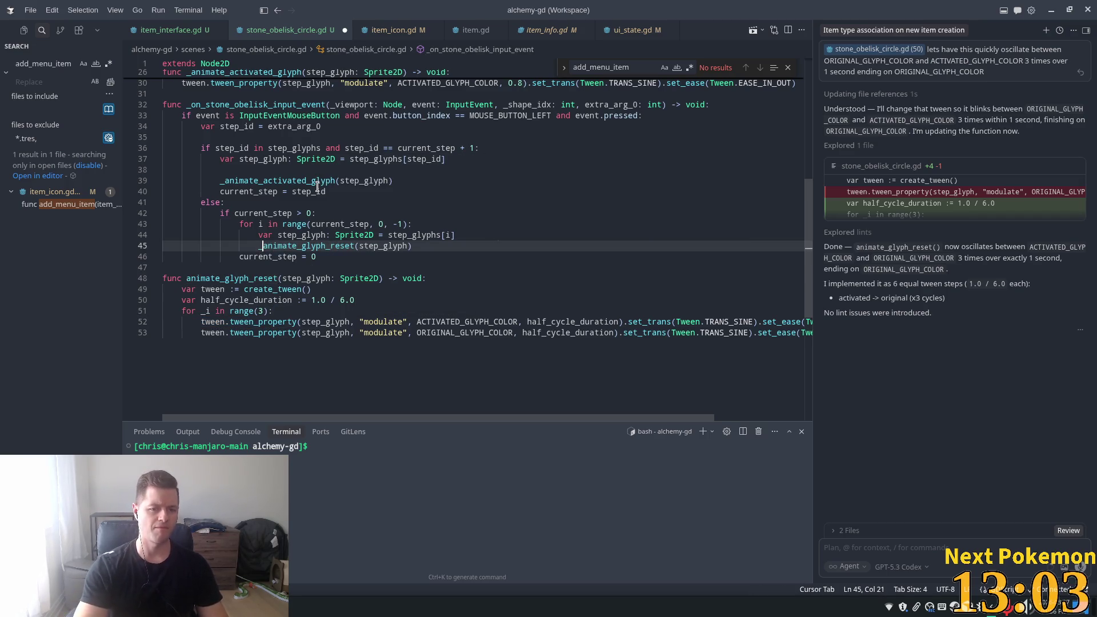
click(192, 278)
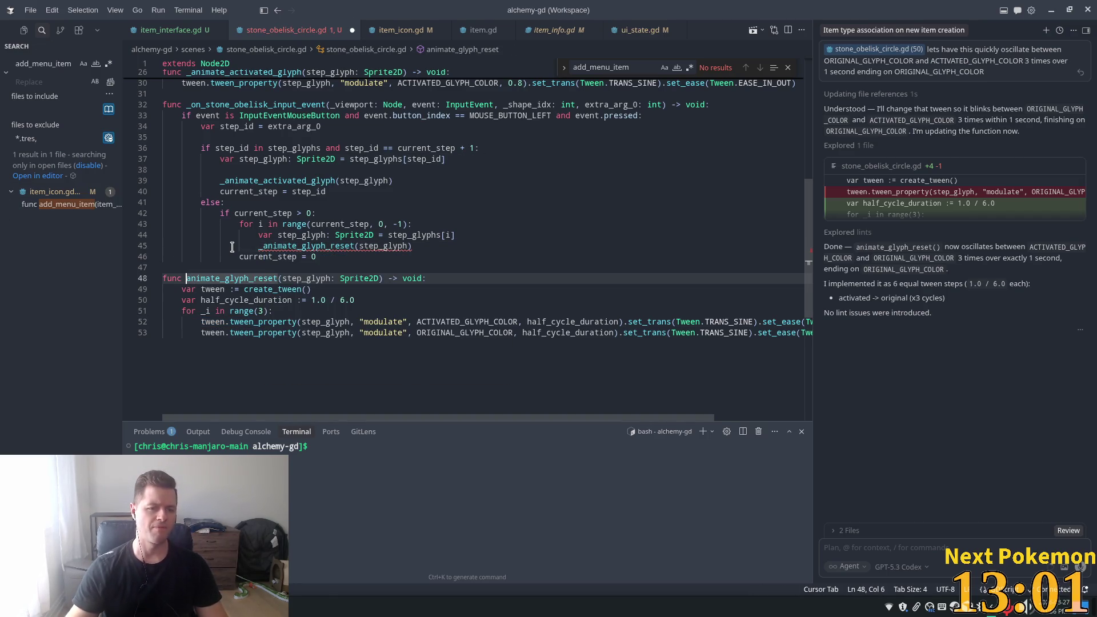
text(_)
- Move the _animate_activated_glyph function below the input handler, above the reset function
scroll(383, 296, up, 3)
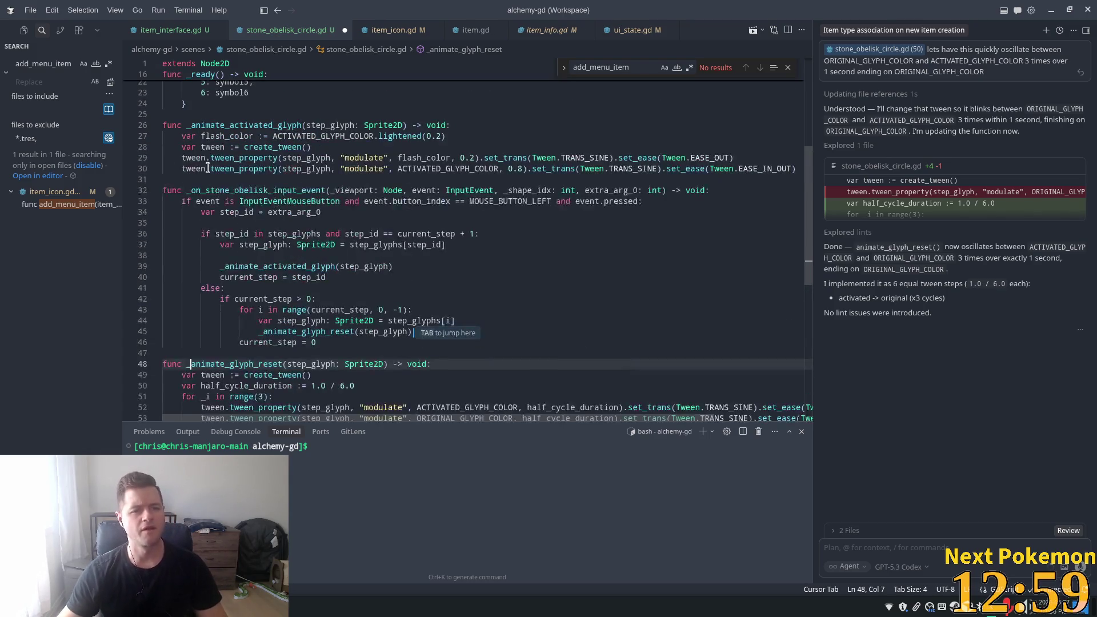
mouse_move(799, 168)
mouse_down()
mouse_move(357, 156)
mouse_move(198, 104)
mouse_up()
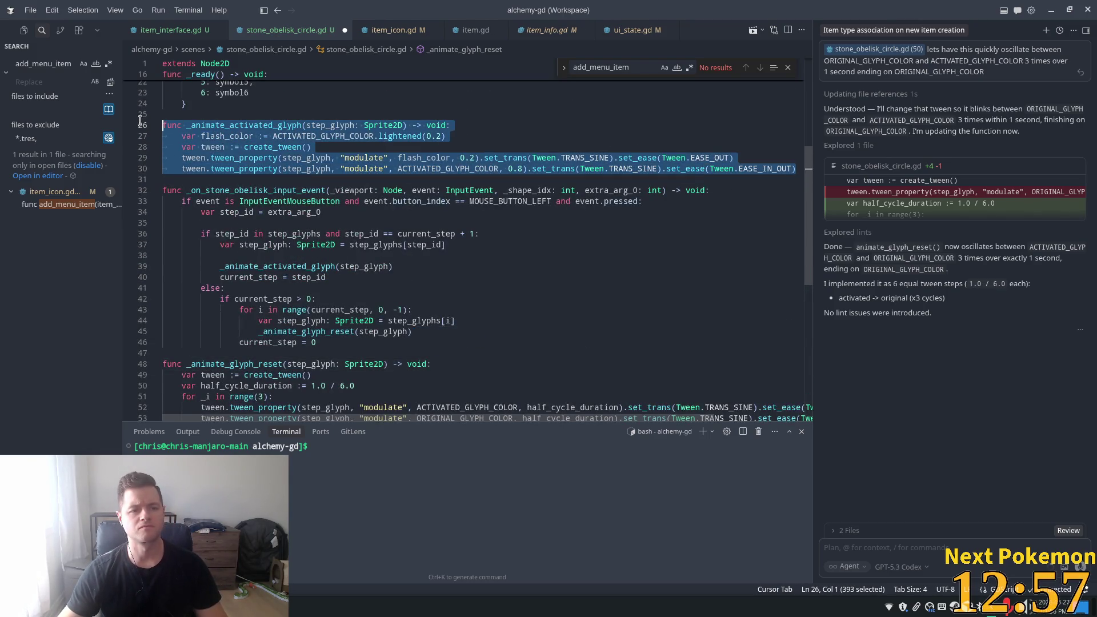
key(BackSpace)
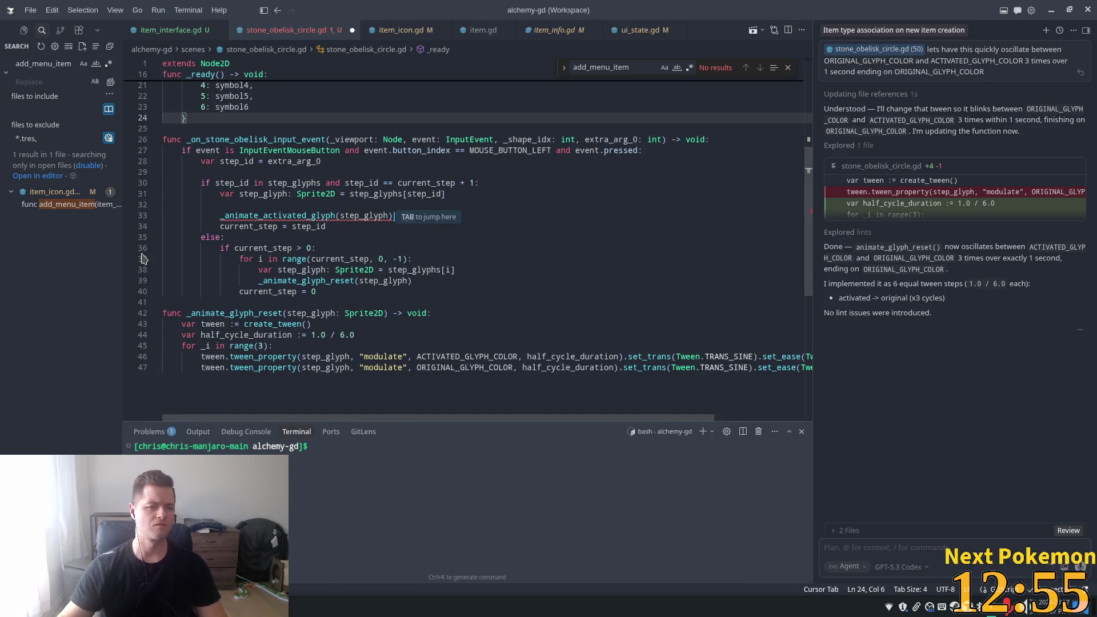
click(243, 300)
key(Return)
key(ctrl+v)
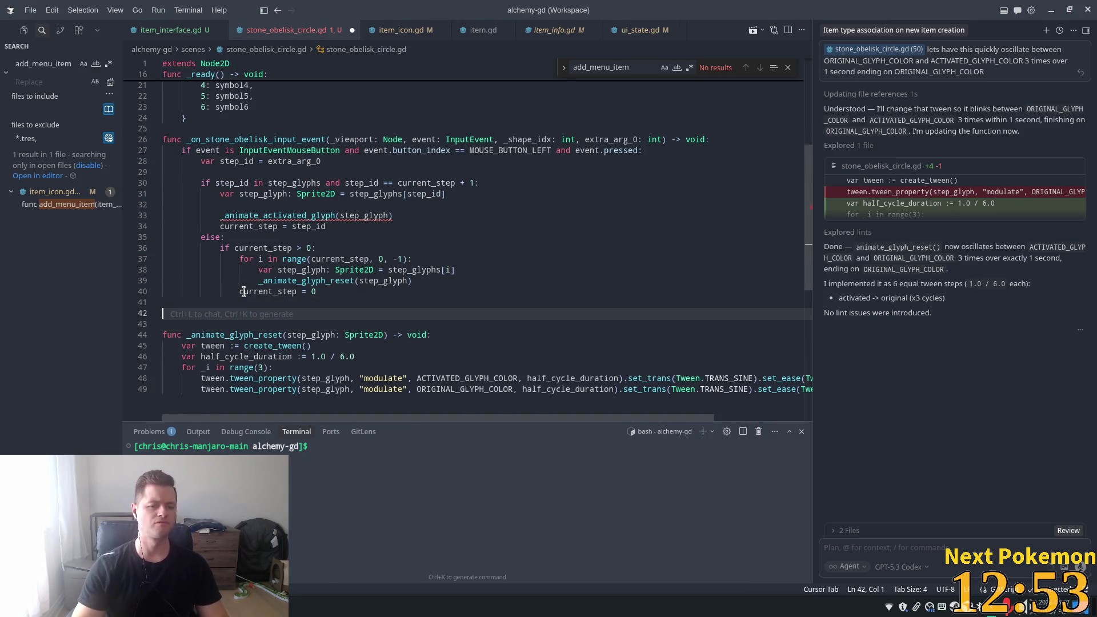
key(ctrl+a)
click(232, 286)
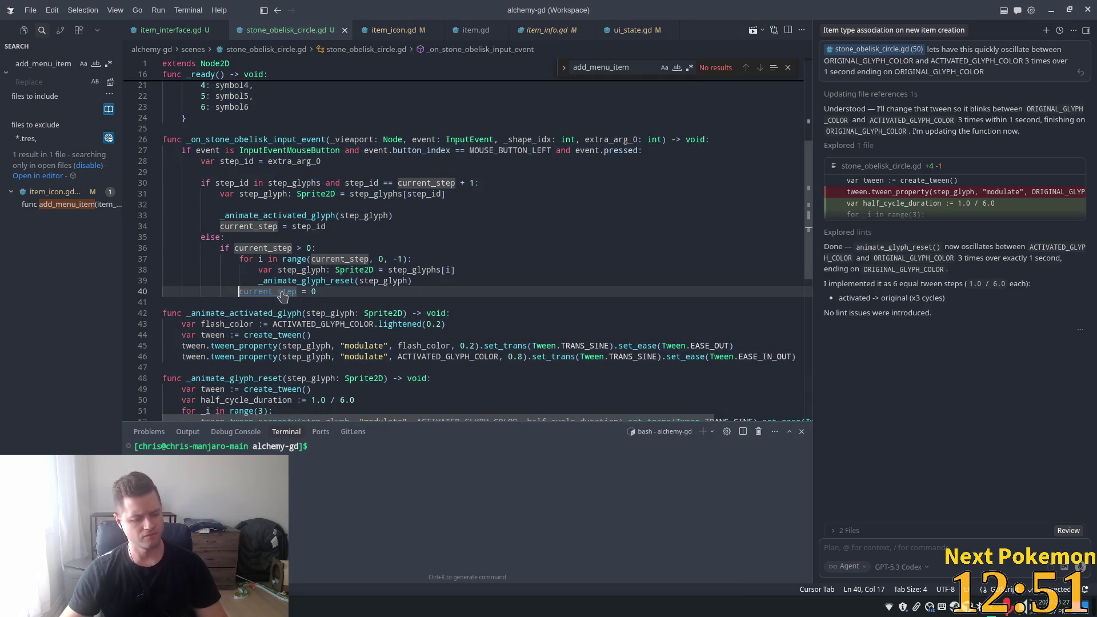
key(alt+Tab)
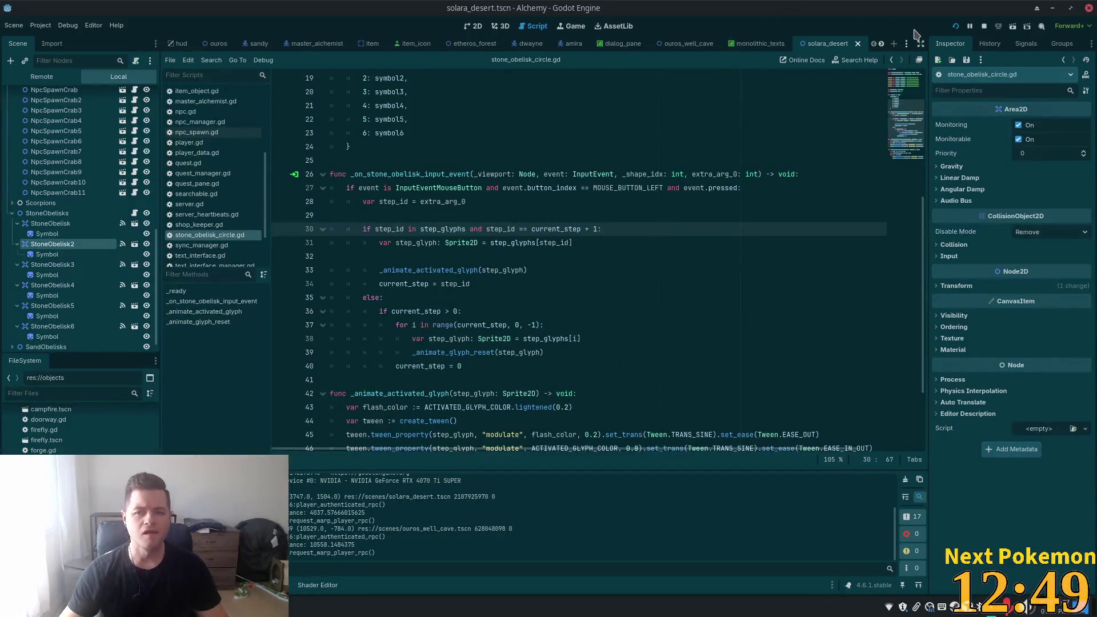
- Run Alchemy, log in, and walk the character north and right into the desert obelisk ring
click(956, 26)
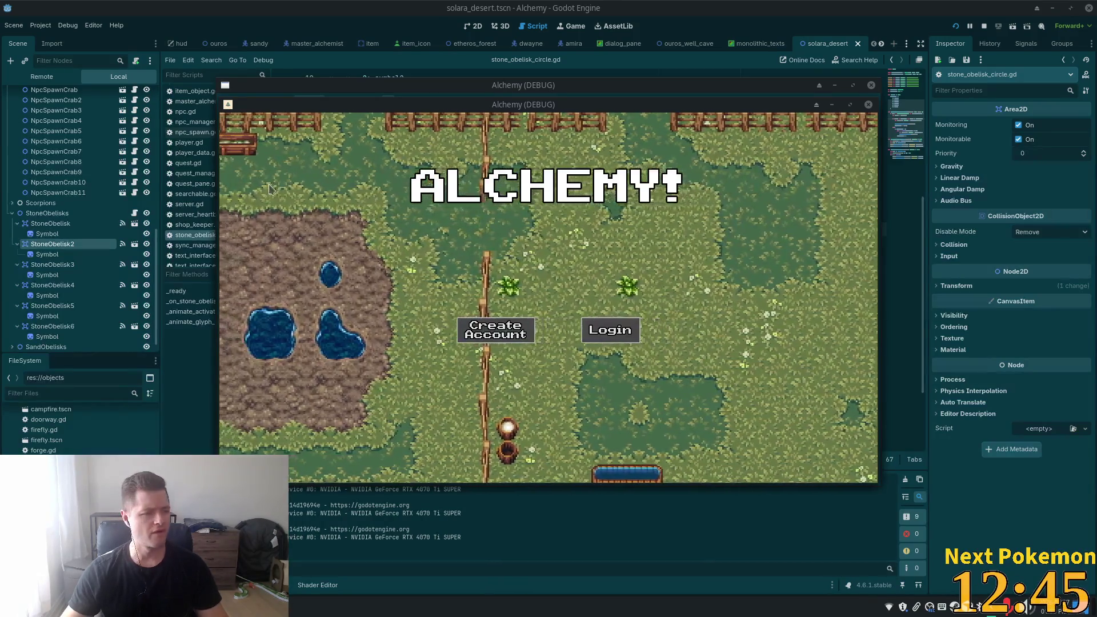
click(591, 337)
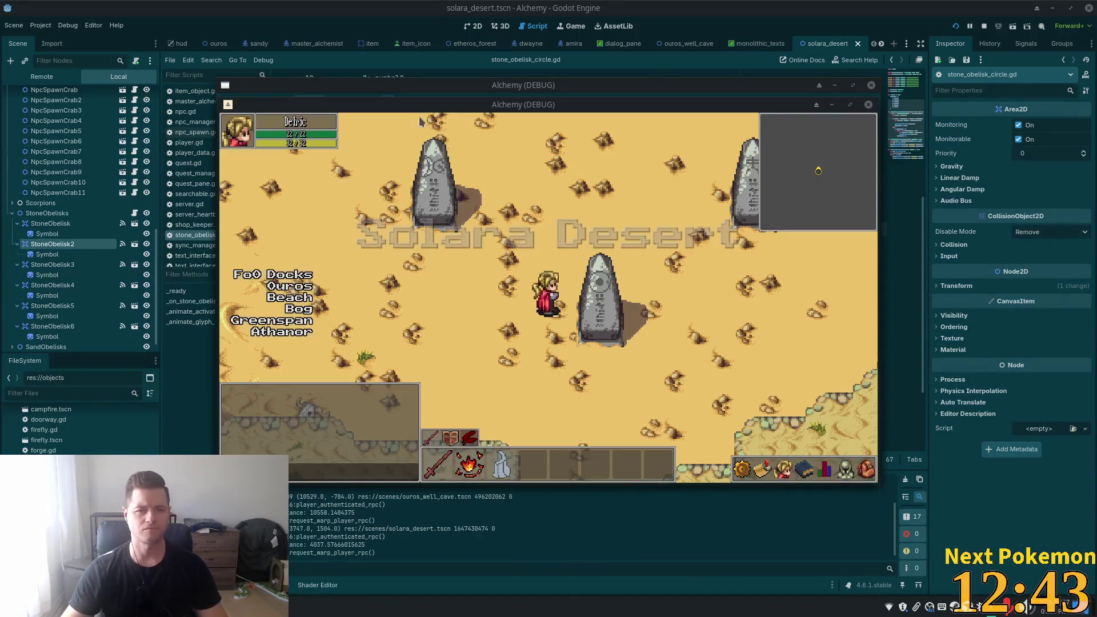
key(Down)
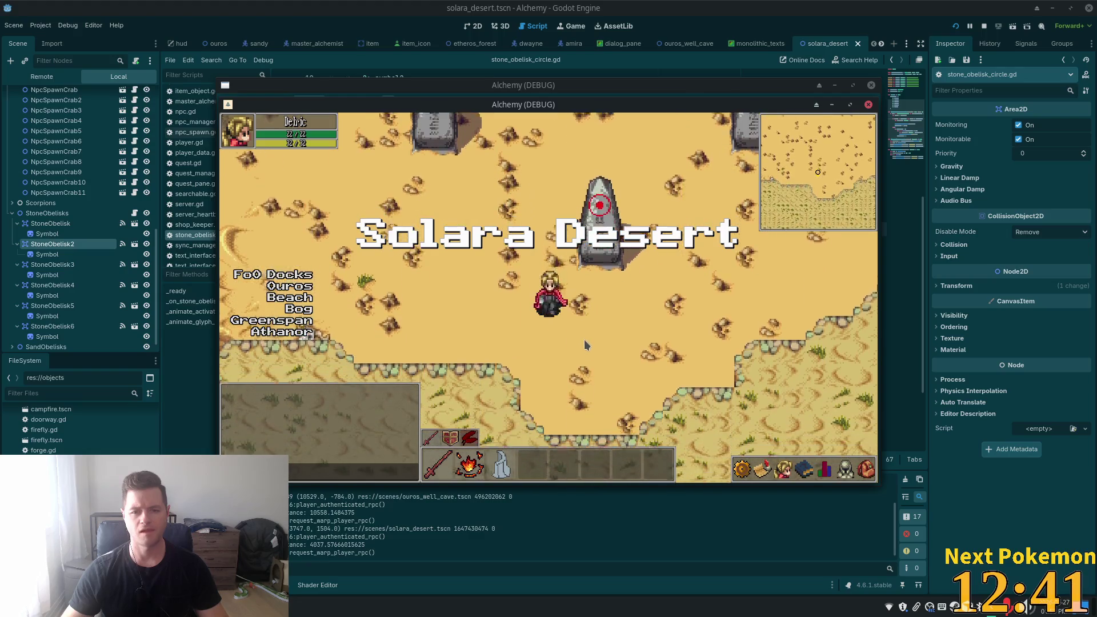
key(Up)
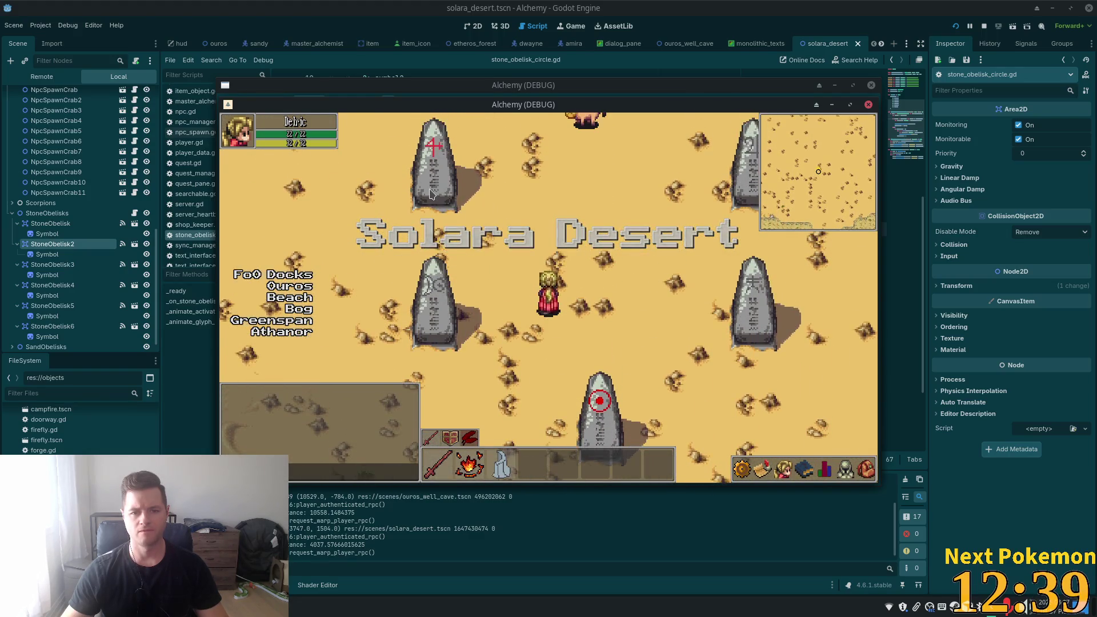
key(Up)
key(Right)
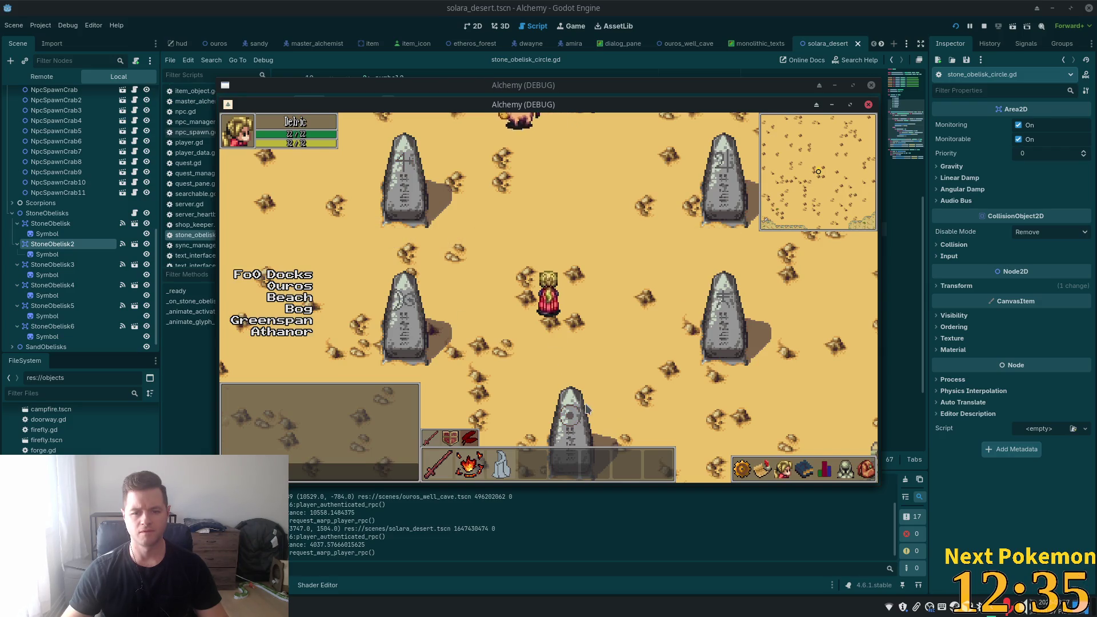
key(Up)
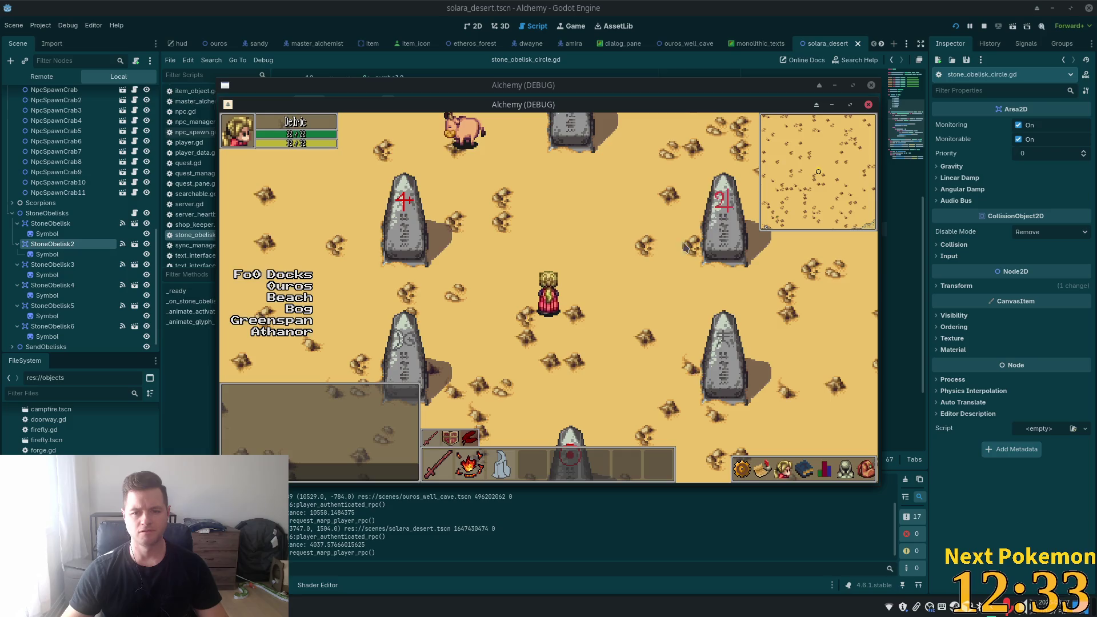
key(Right)
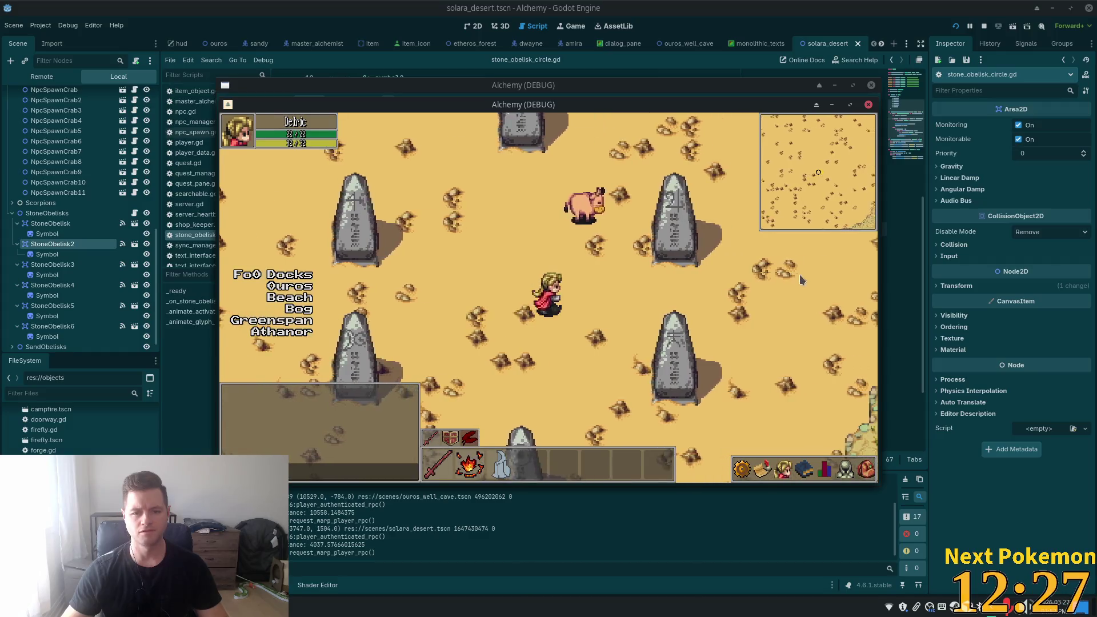
key(Down)
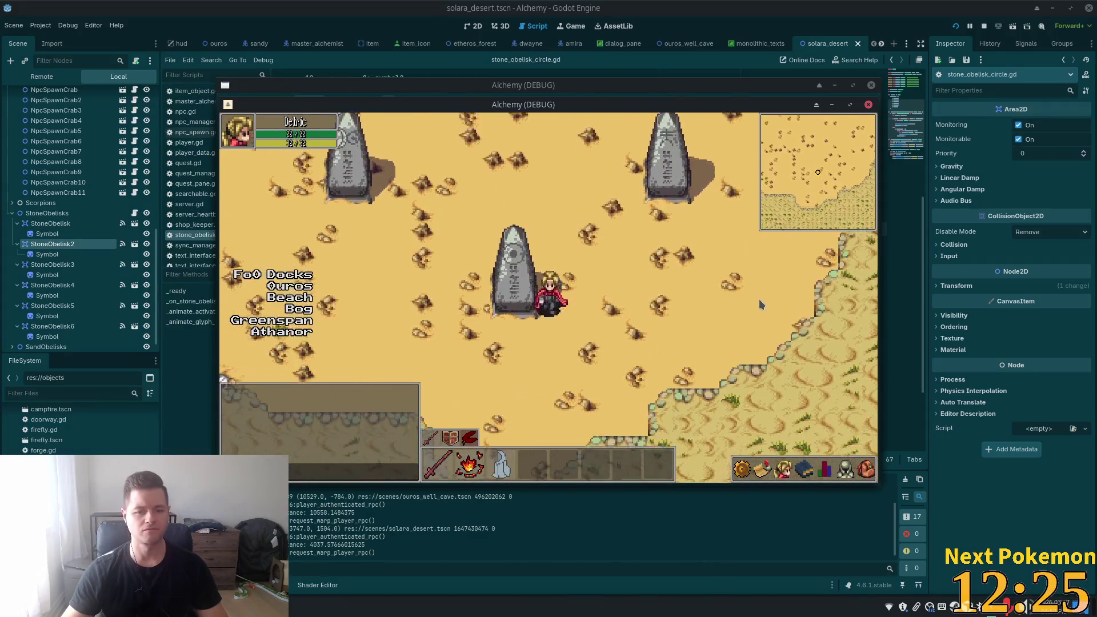
key(Up)
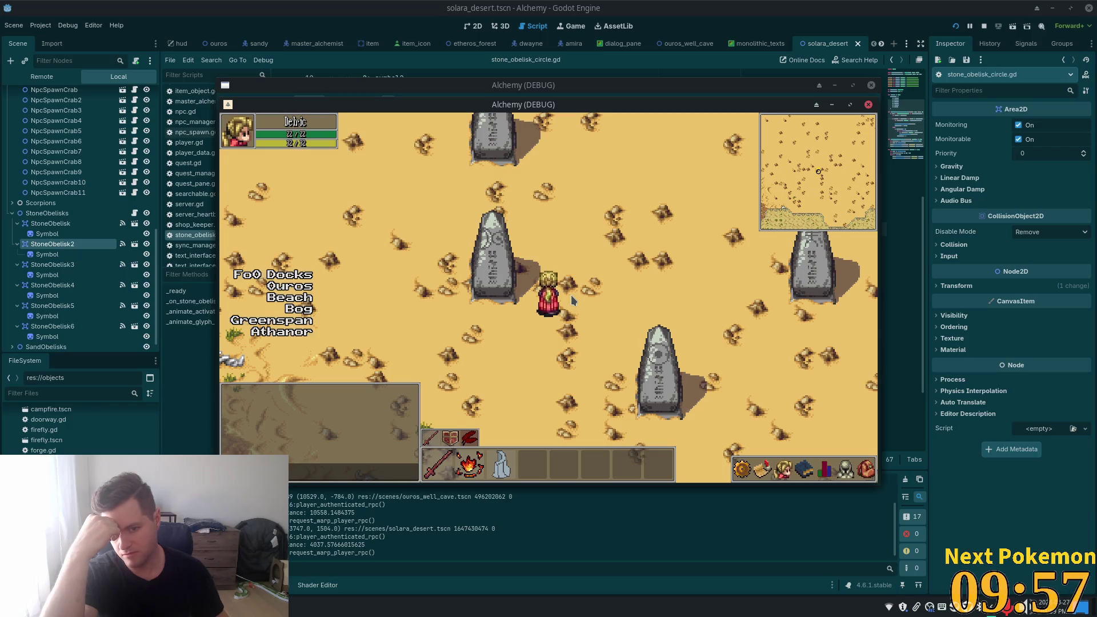
- Walk the character east, up-left, and up-right among the obelisks to light their glyphs
key(Right)
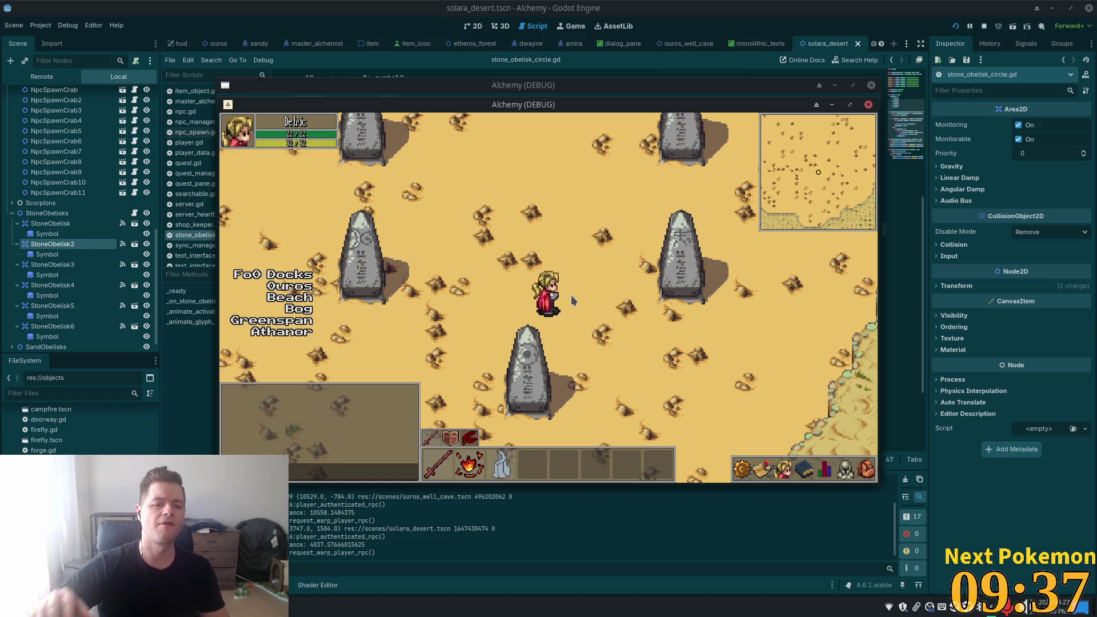
key(Up)
key(Left)
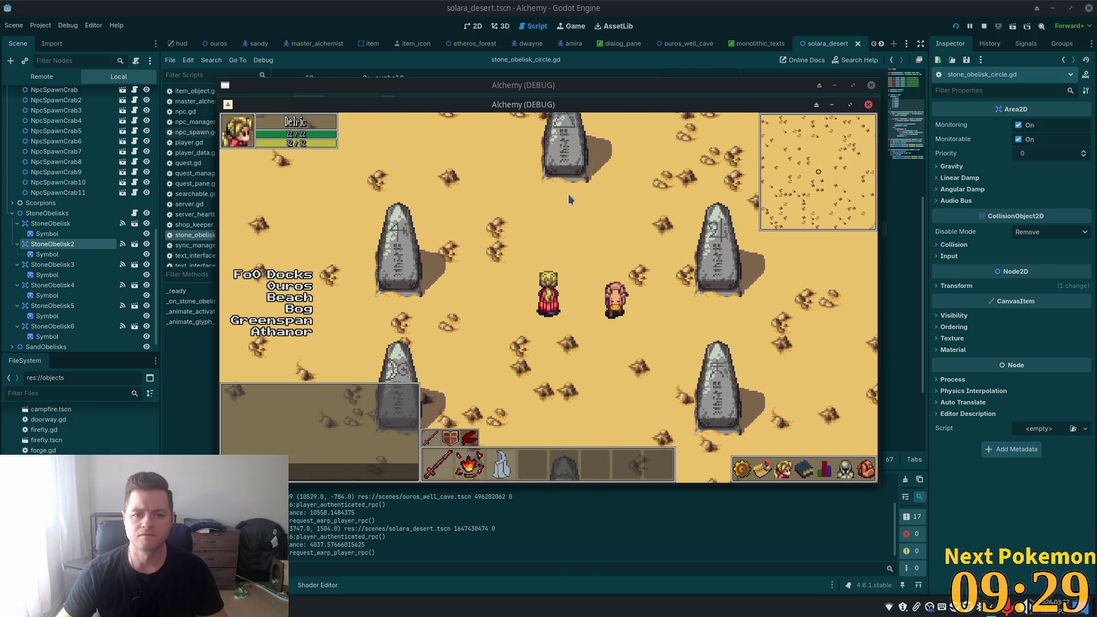
key(s)
key(w)
key(a)
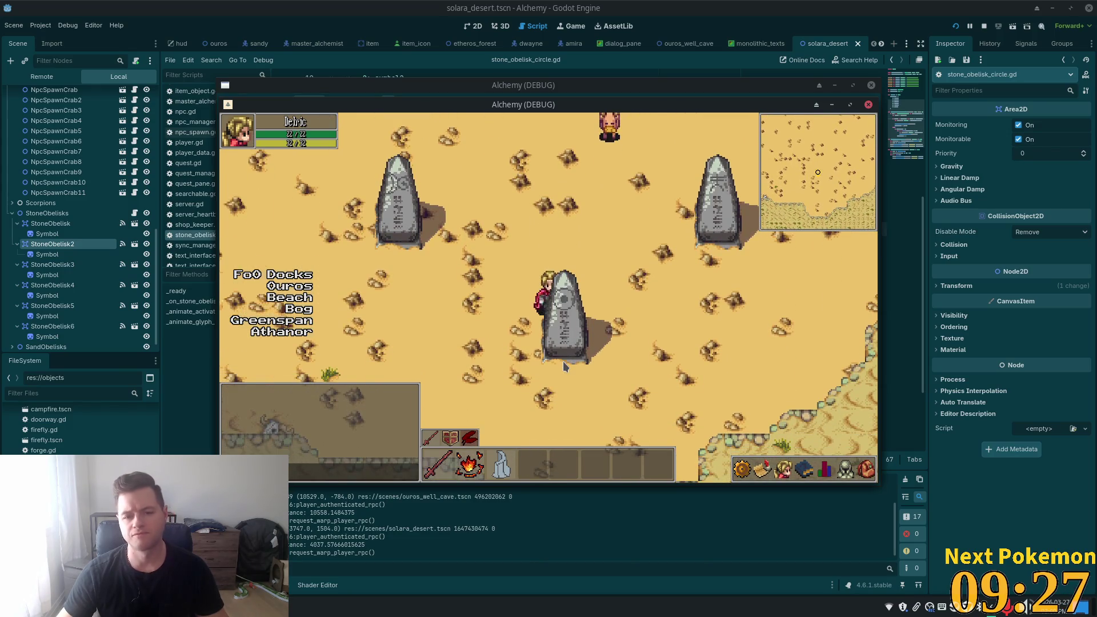
key(w)
key(a)
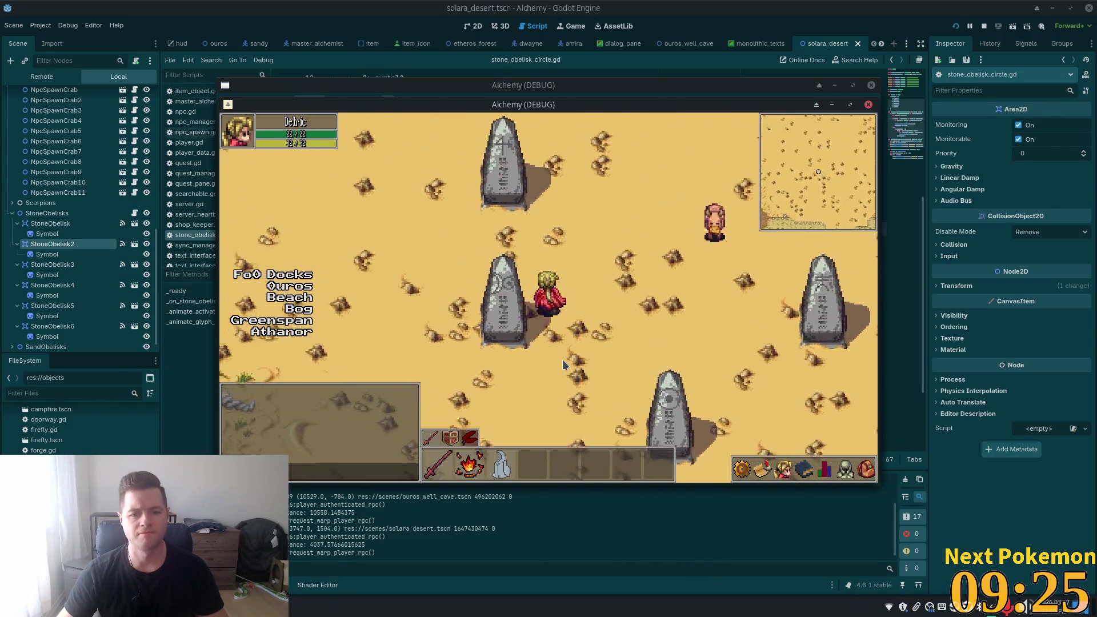
key(w)
key(d)
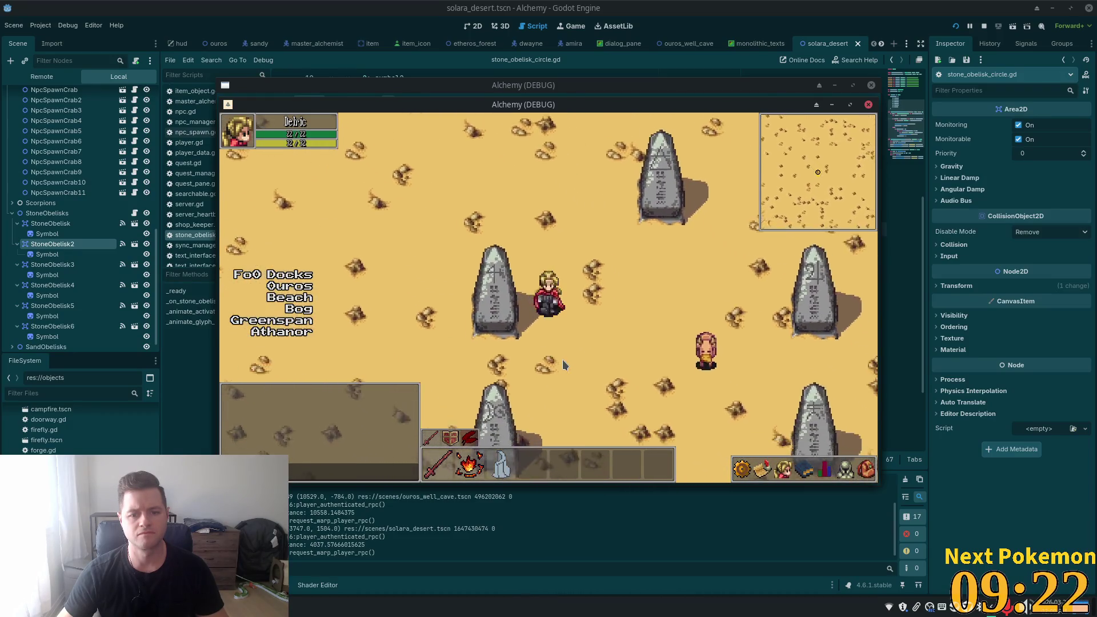
key(s)
key(d)
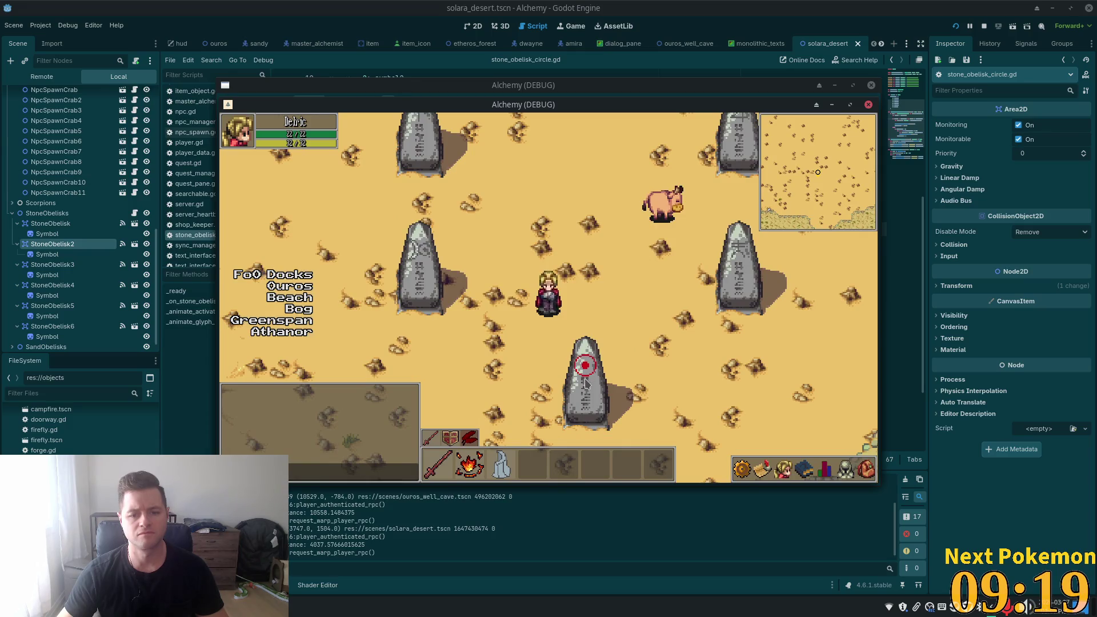
- Walk back up past the lower obelisk, then close the front window and refocus the game
key(s)
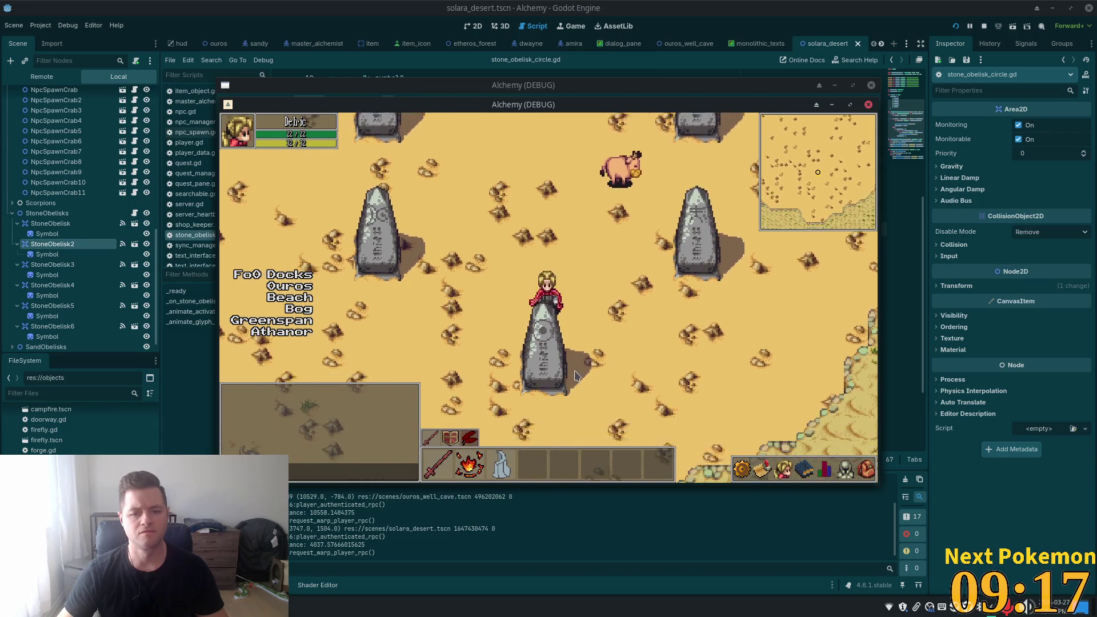
key(w)
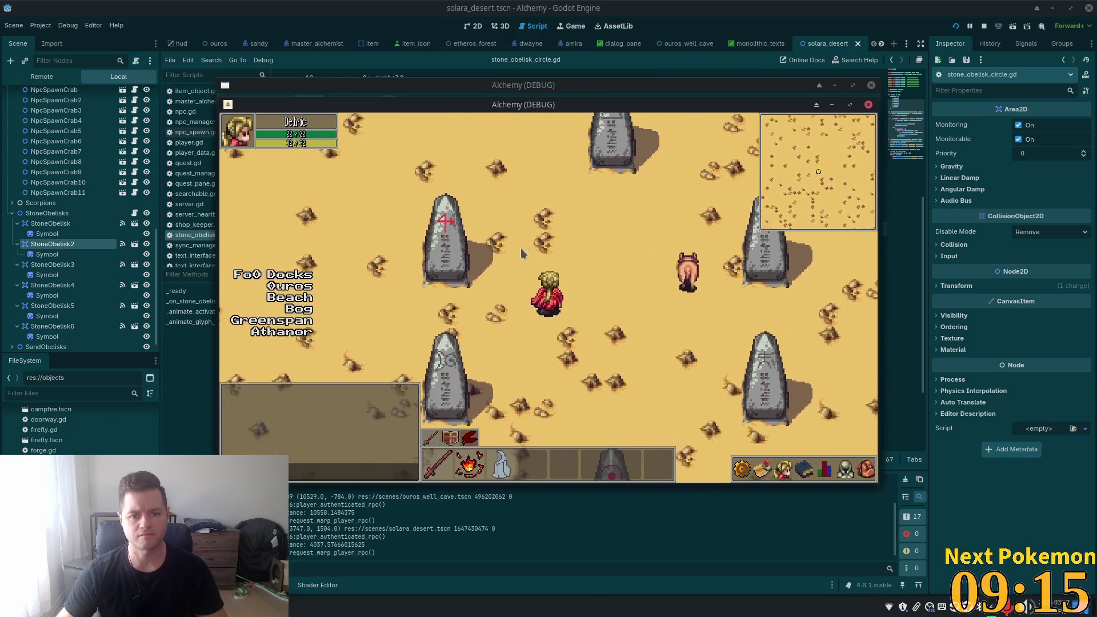
key(d)
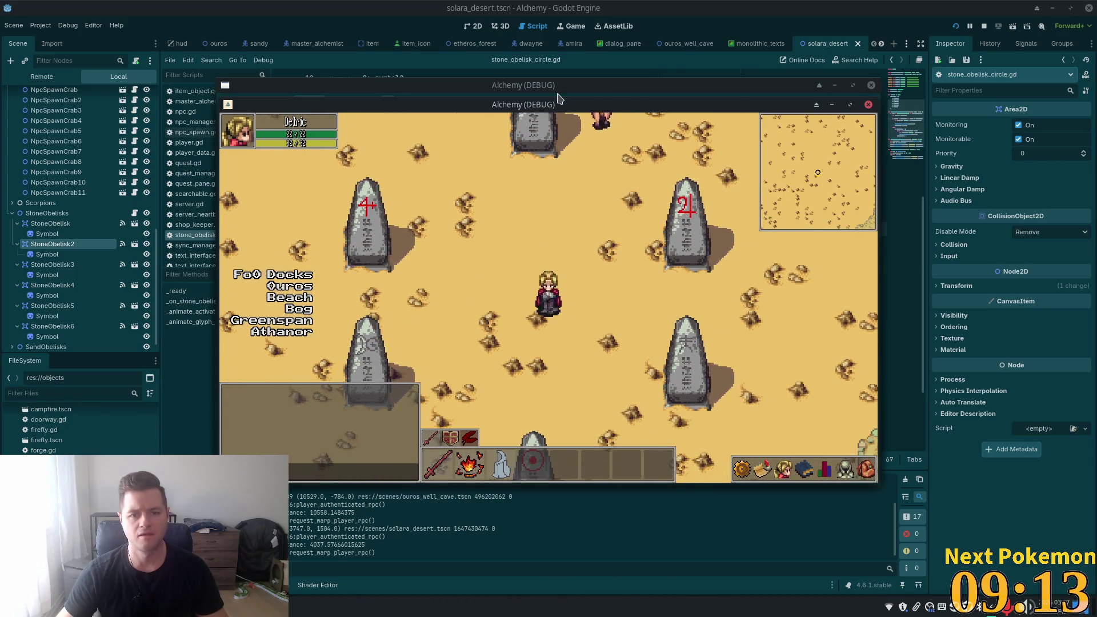
key(alt+F4)
key(alt+Tab)
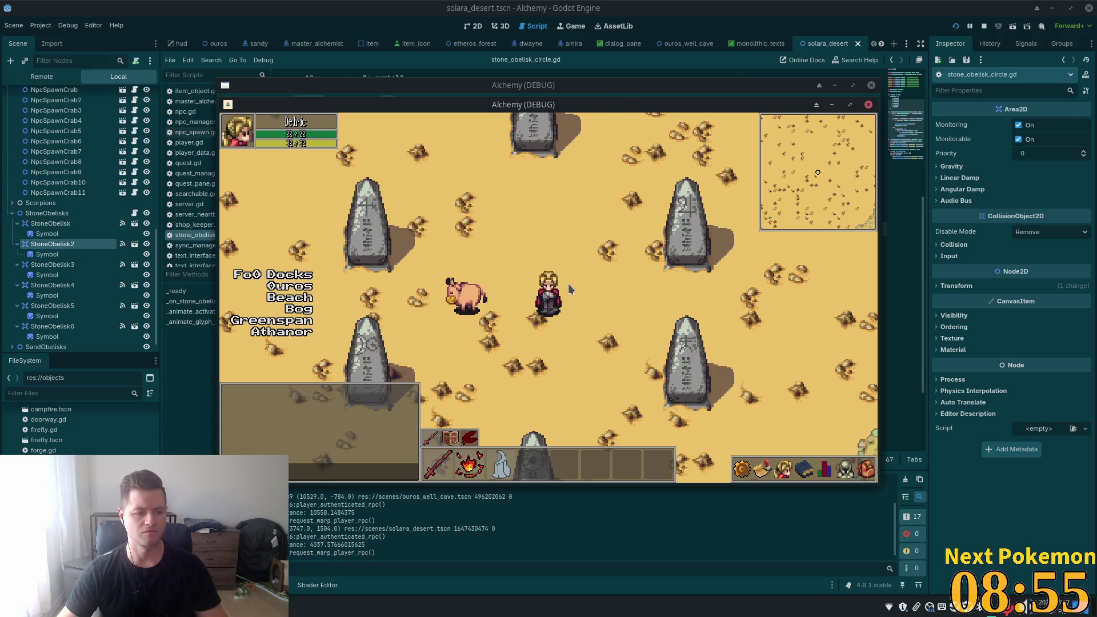
- Walk into the obelisk circle, around an obelisk, and onto the centre obelisk to light its symbol
key(Up)
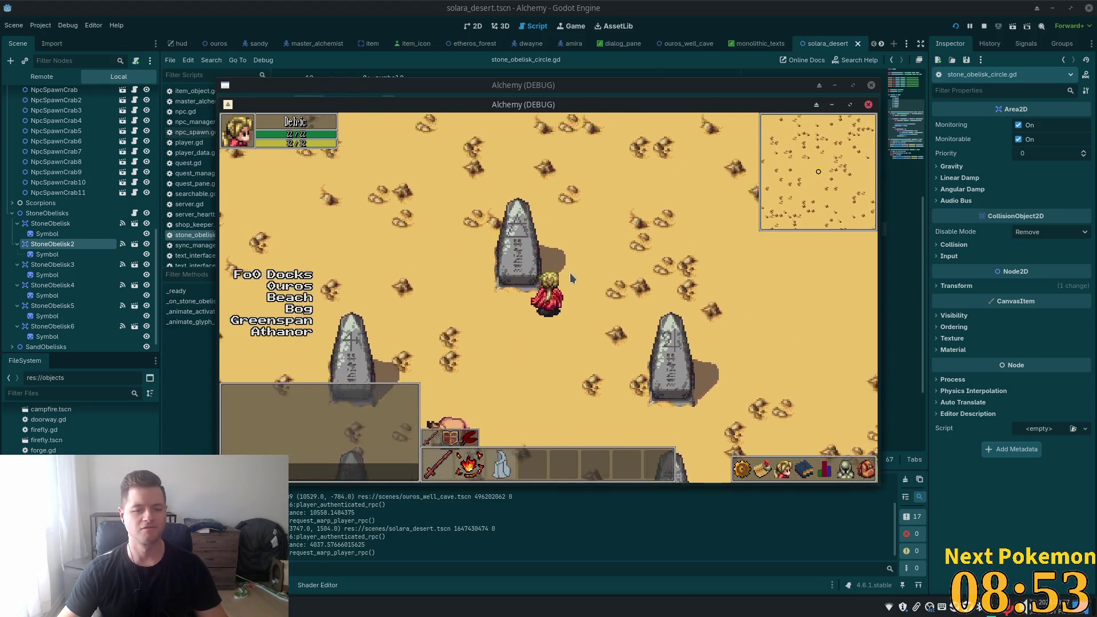
key(Left)
key(Right)
key(Down)
key(Up)
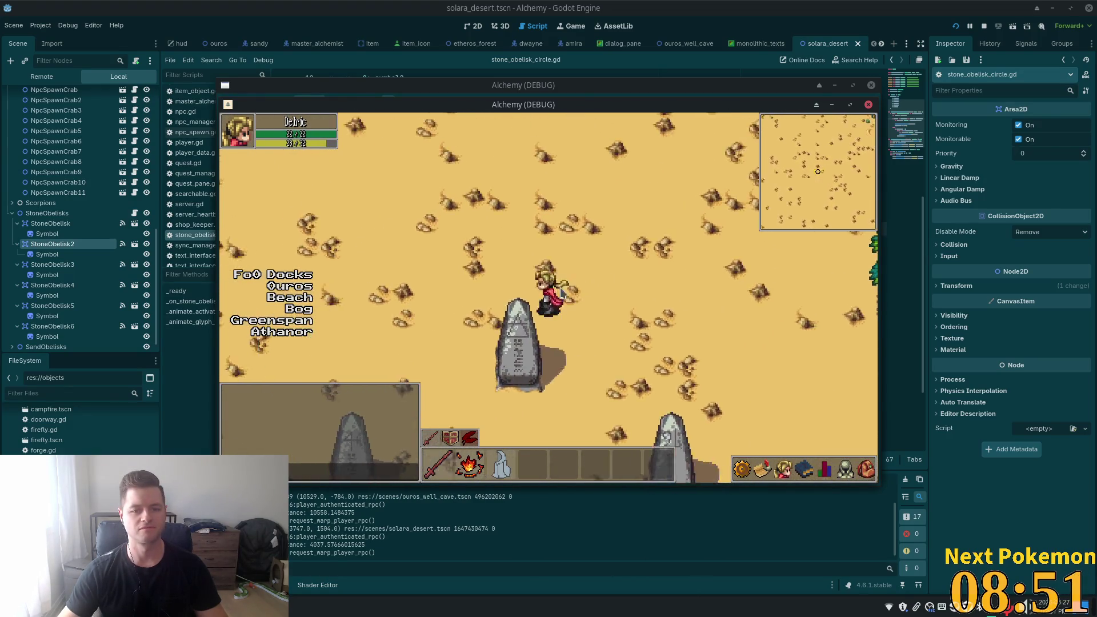
key(Left)
key(Down)
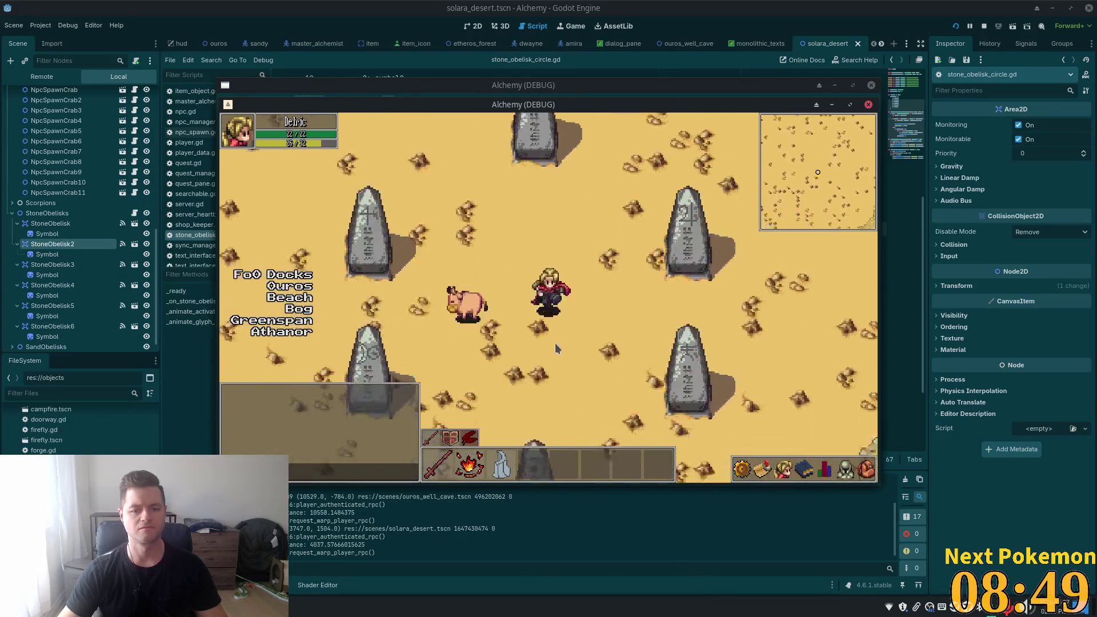
key(Down)
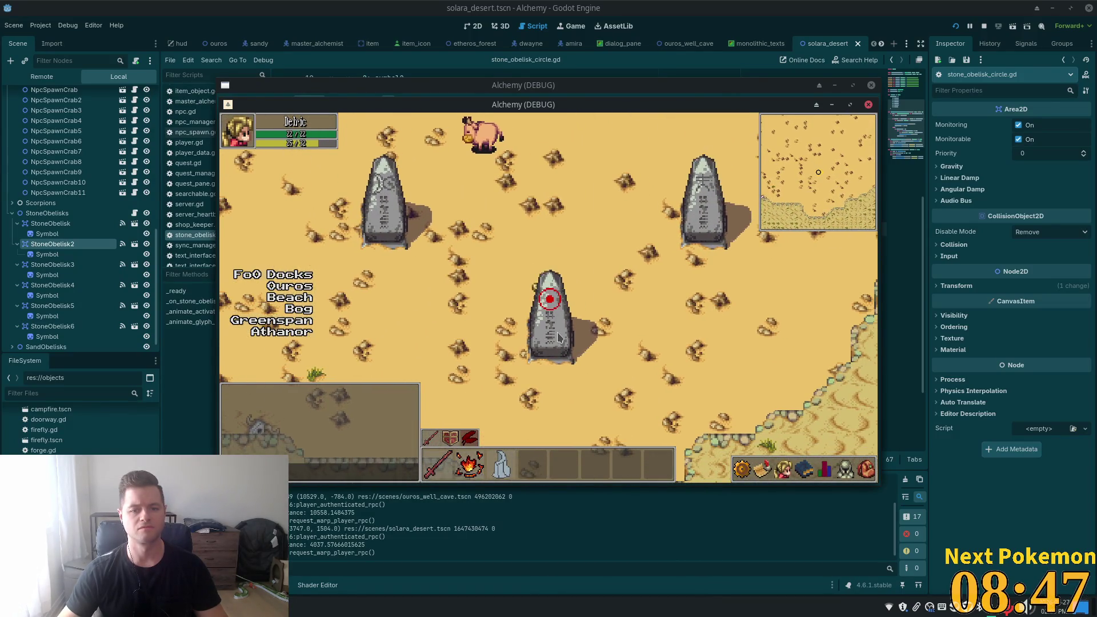
- Walk away from the lit obelisk around the circle, then back north into it
key(Up)
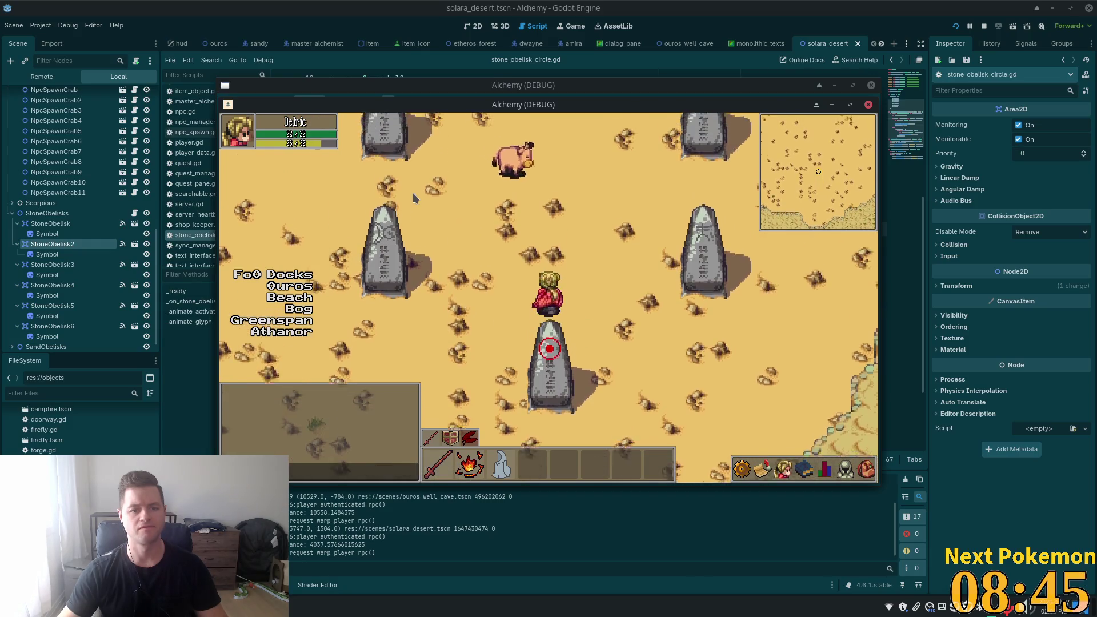
key(Left)
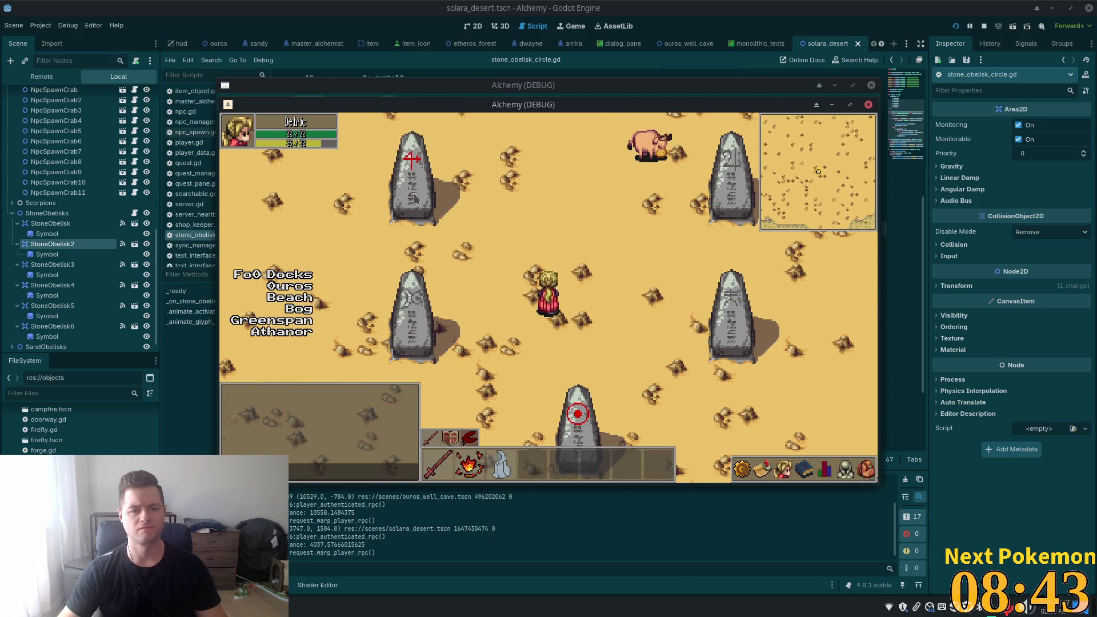
key(Right)
key(Right)
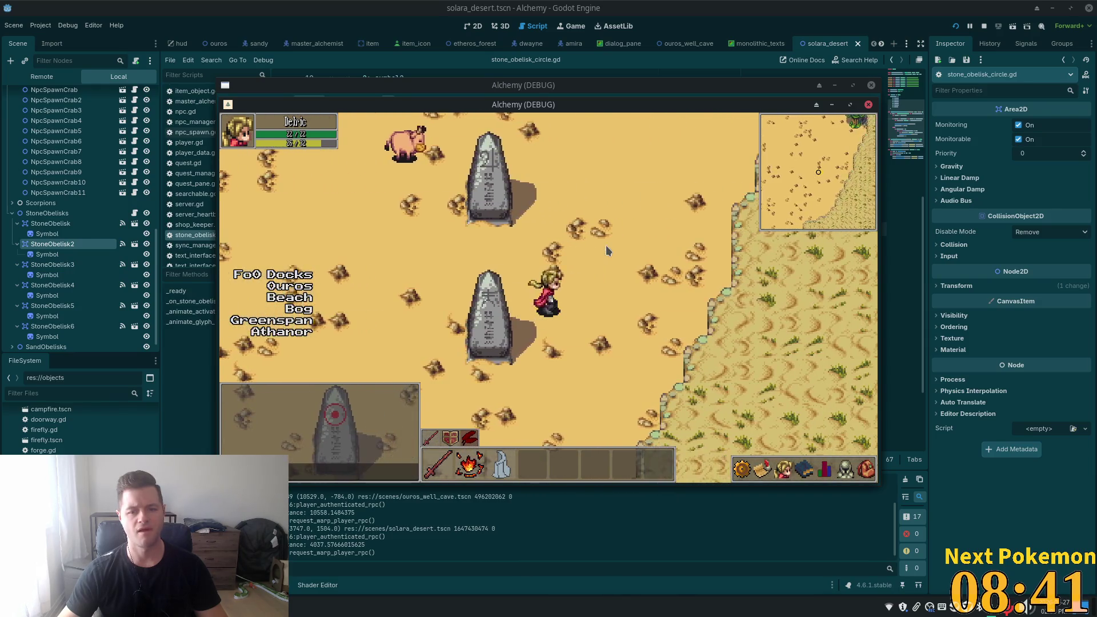
key(Up)
key(Left)
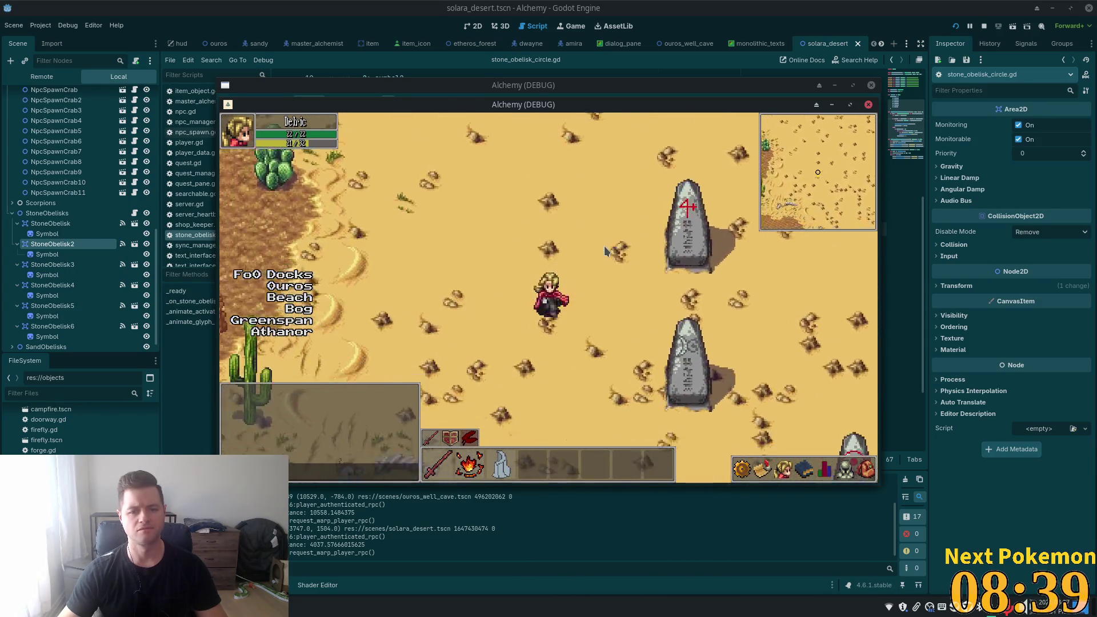
key(Down)
key(Right)
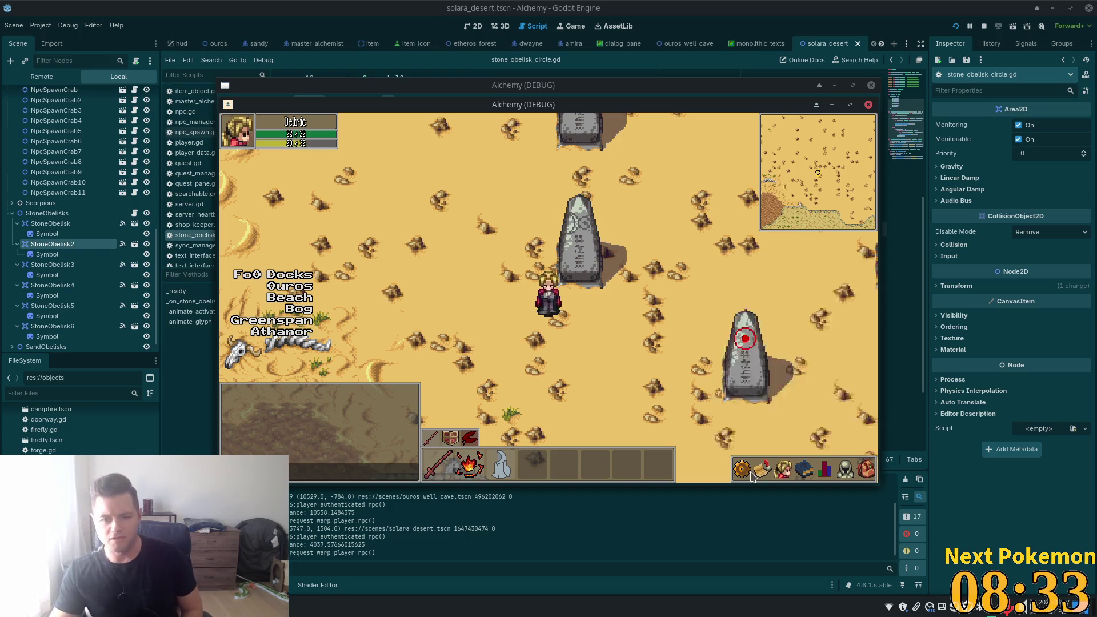
mouse_move(805, 479)
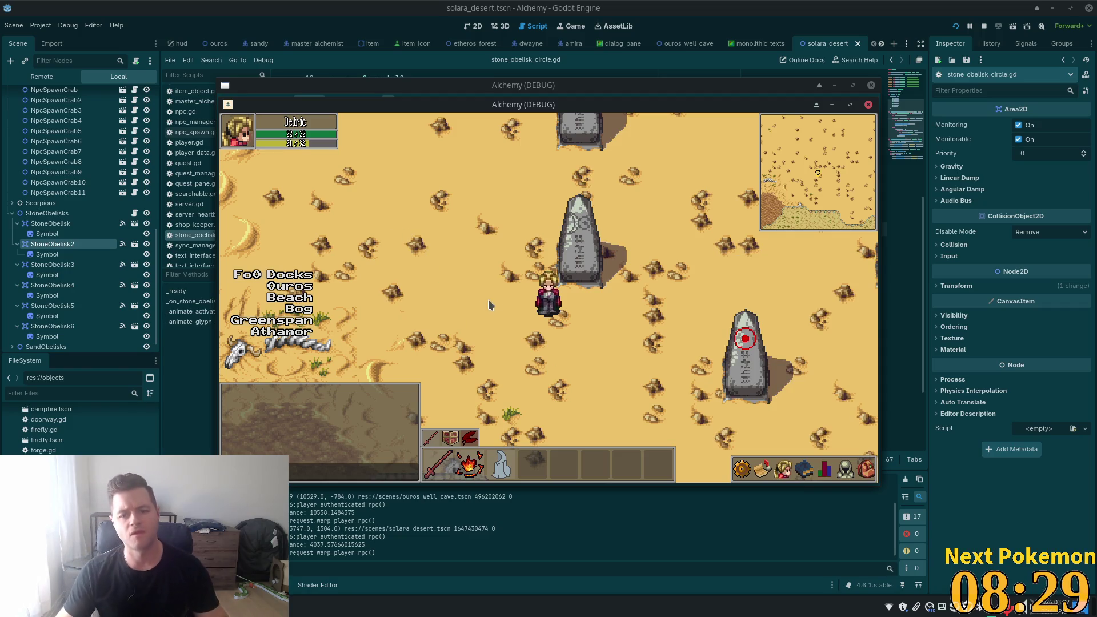
key(d)
key(w)
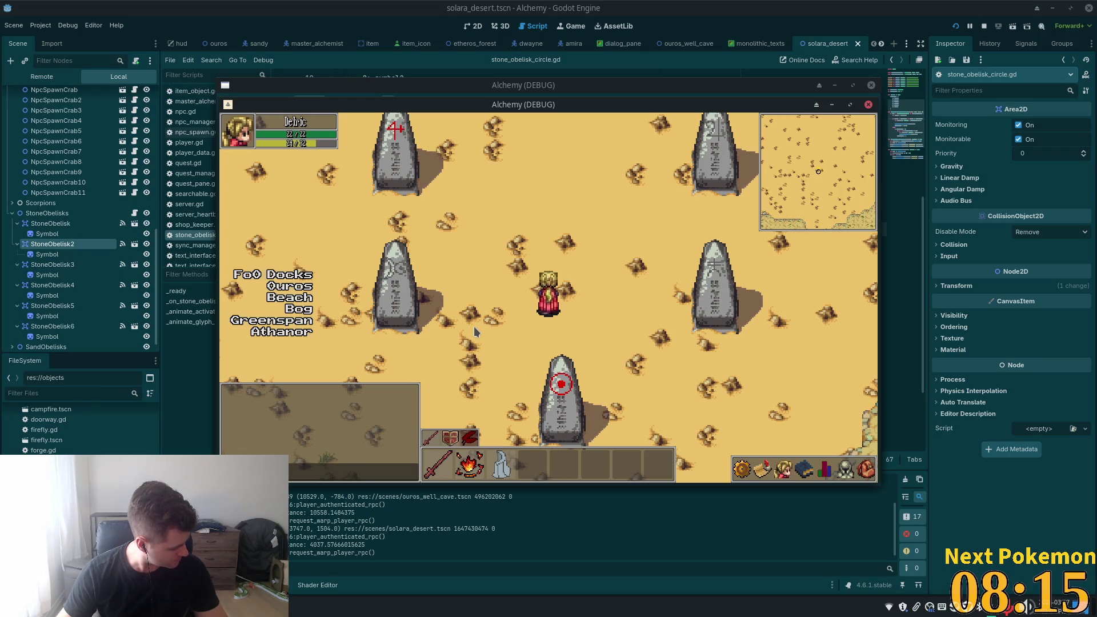
key(w)
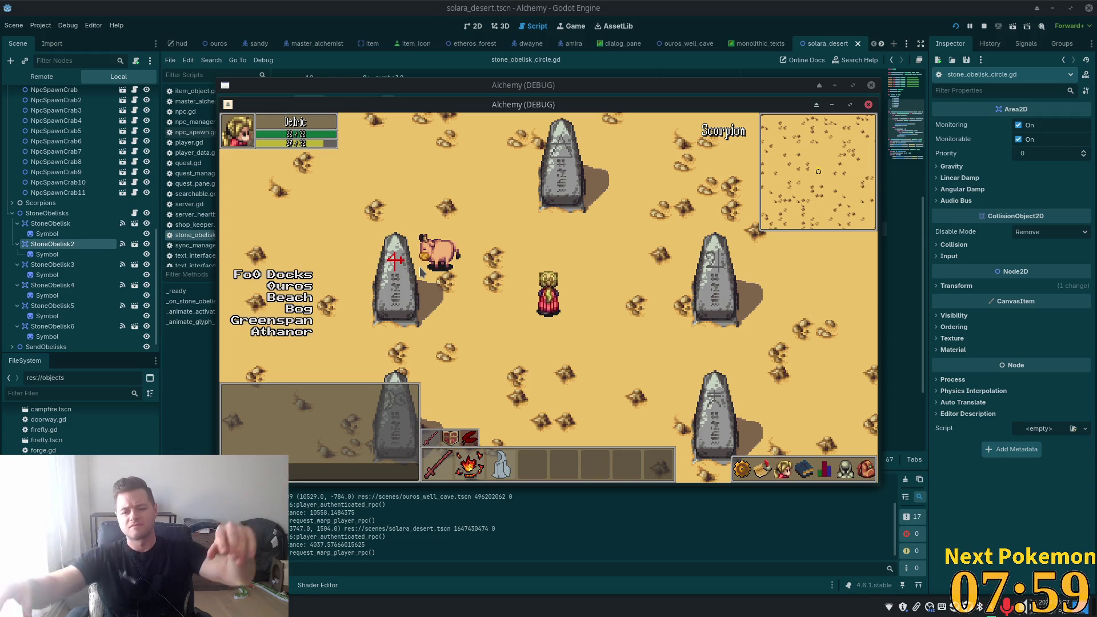
- Open the skills, friends and quests lists in the HUD, then close the quests list
click(802, 473)
click(785, 474)
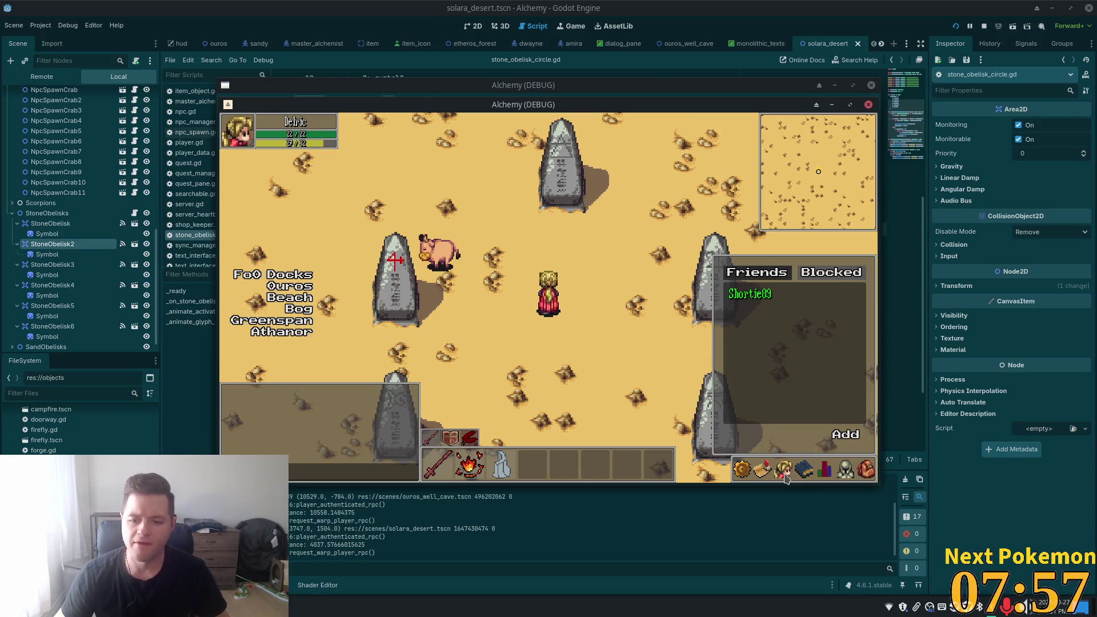
click(786, 475)
click(764, 472)
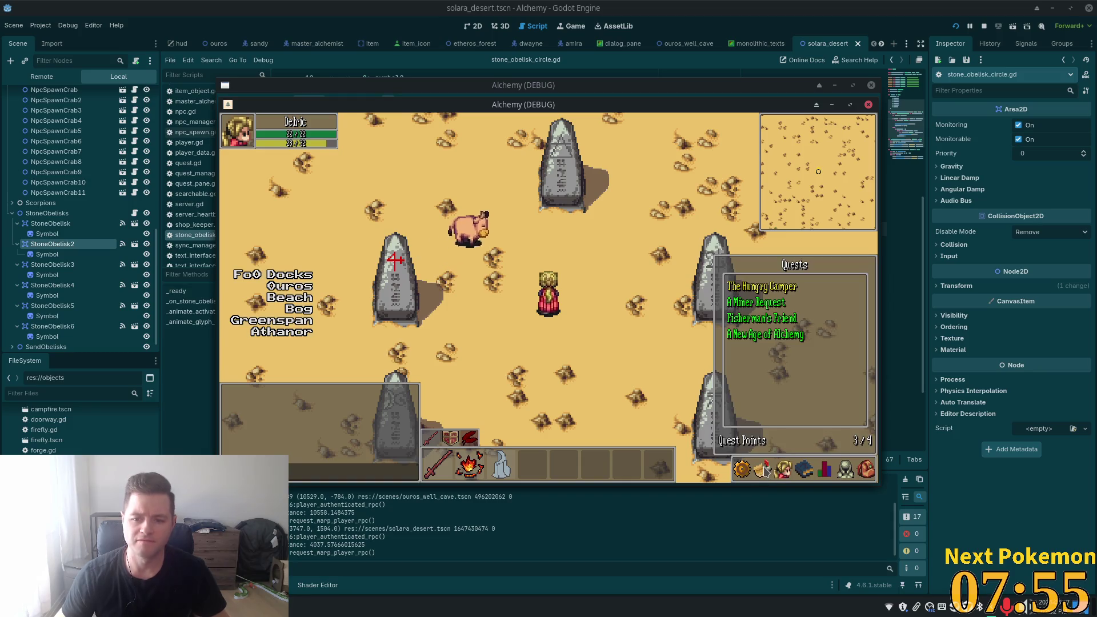
click(763, 472)
- Walk down through the circle, up past the red-marked obelisk, toward the palm trees and back
click(633, 188)
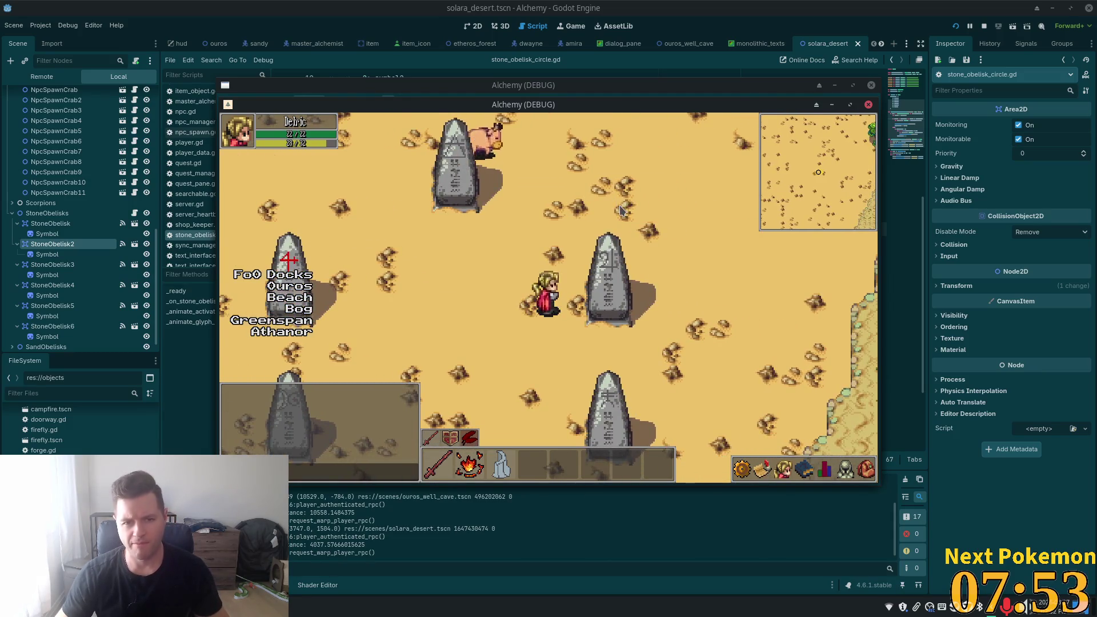
key(Down)
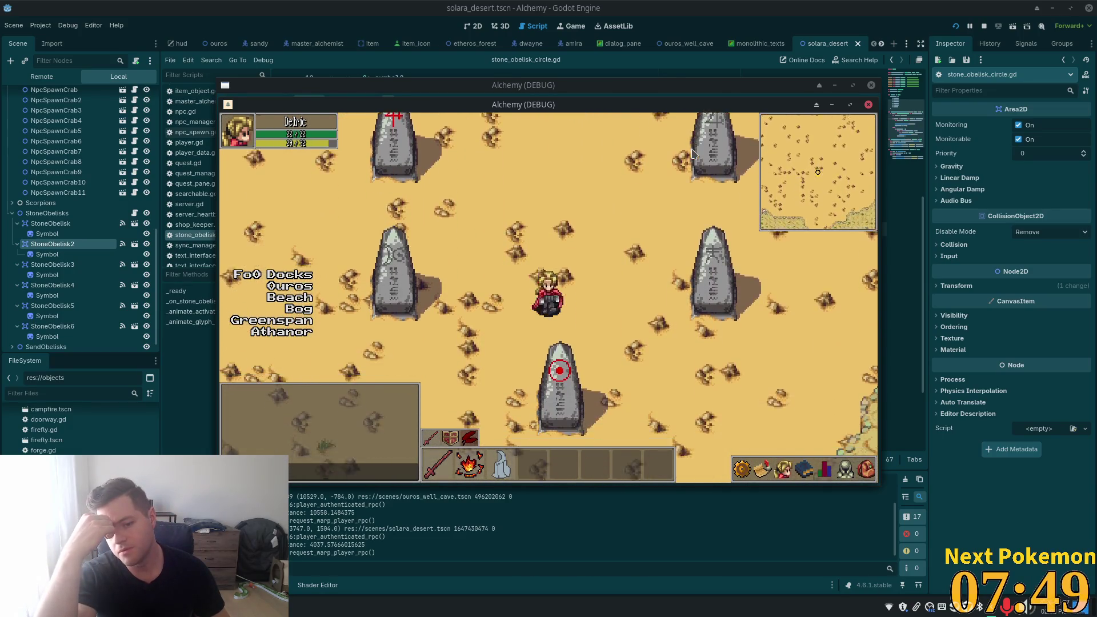
key(Up)
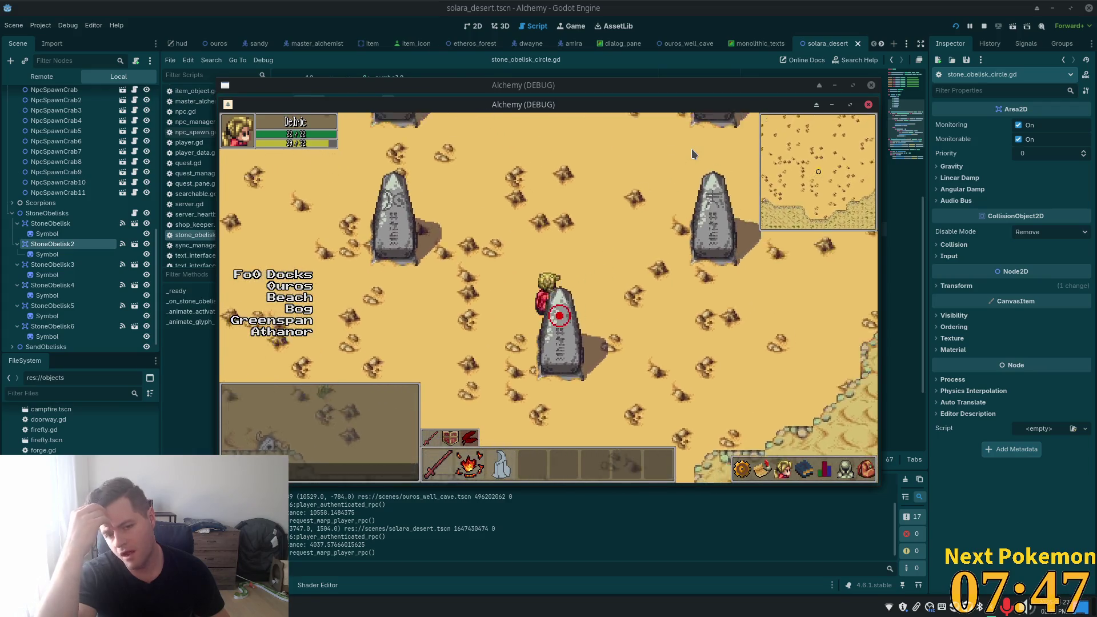
key(Up)
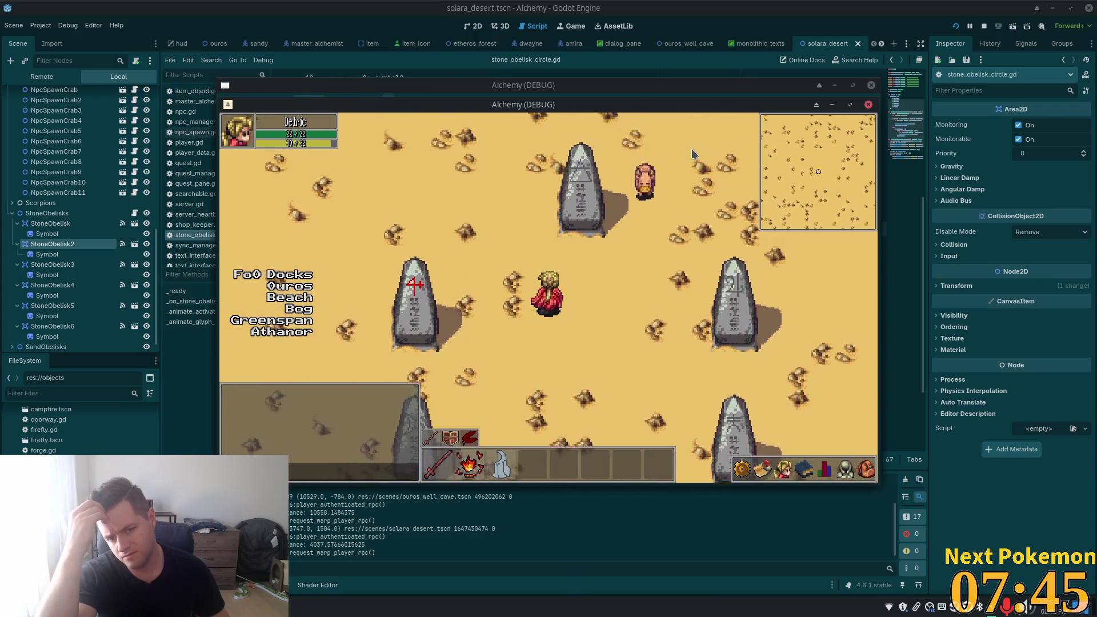
key(Down)
key(Right)
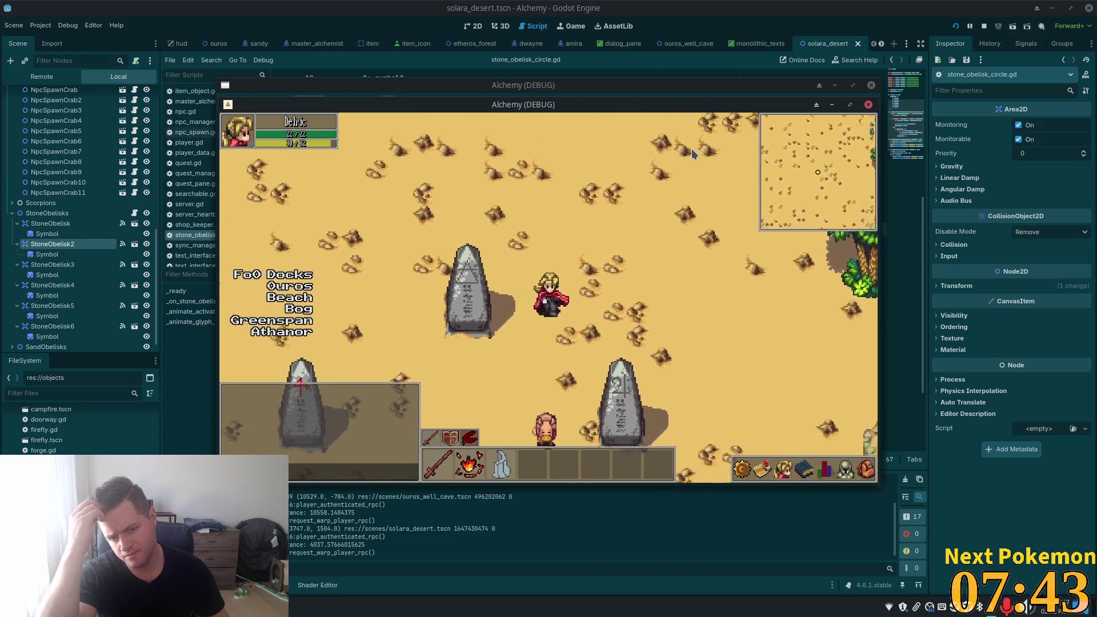
key(Right)
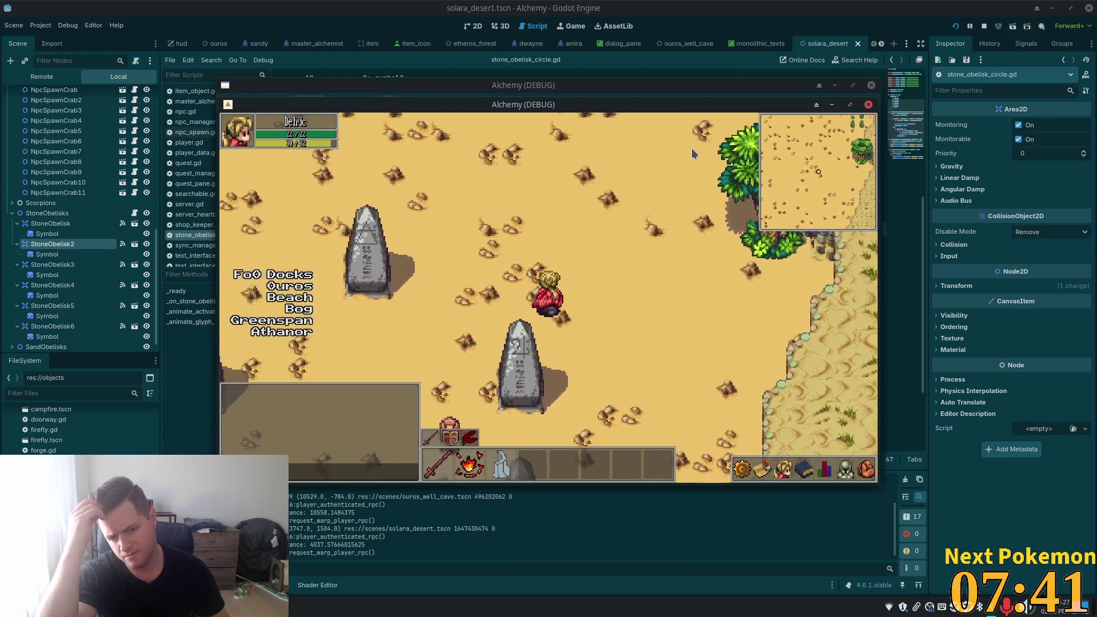
key(Left)
key(Down)
key(Left)
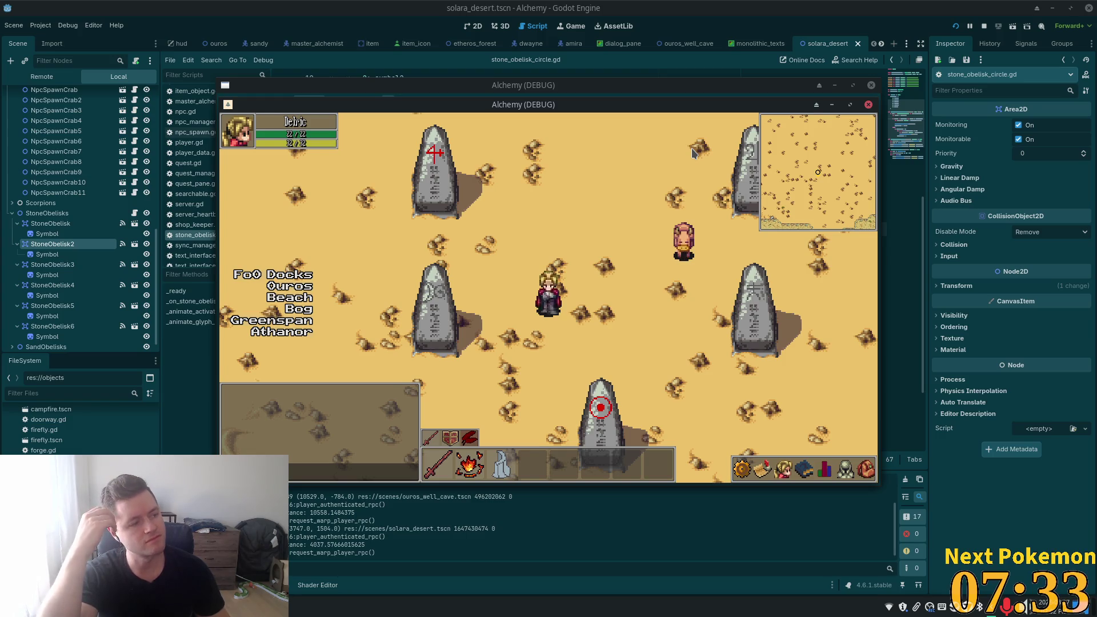
- Cross the circle toward the grassland, then return past the obelisks into its middle
key(Right)
key(Down)
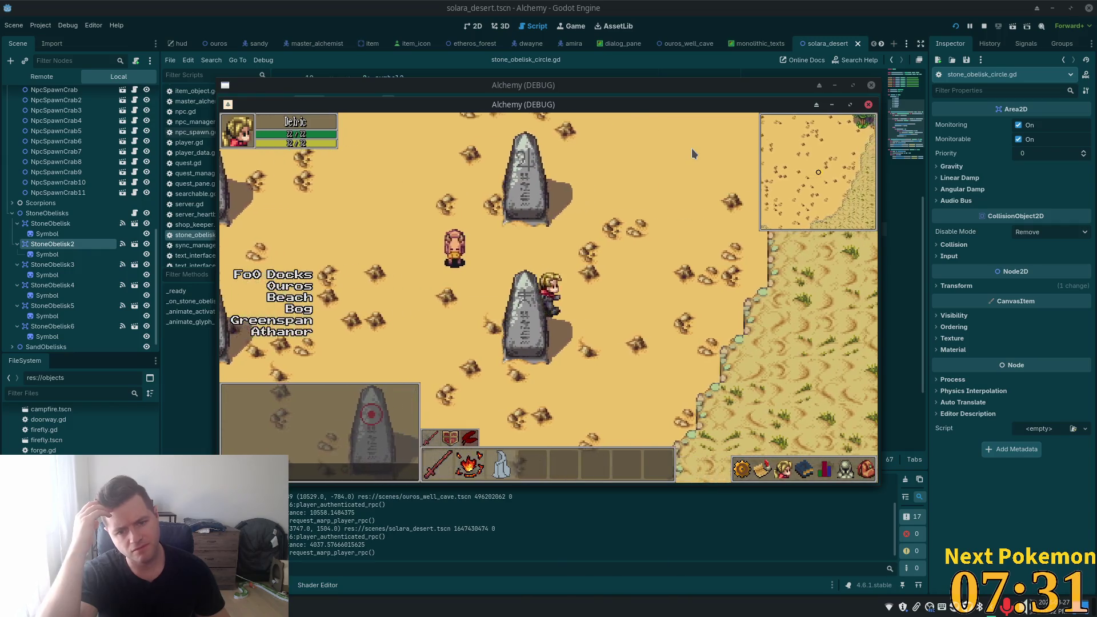
key(Right)
key(Down)
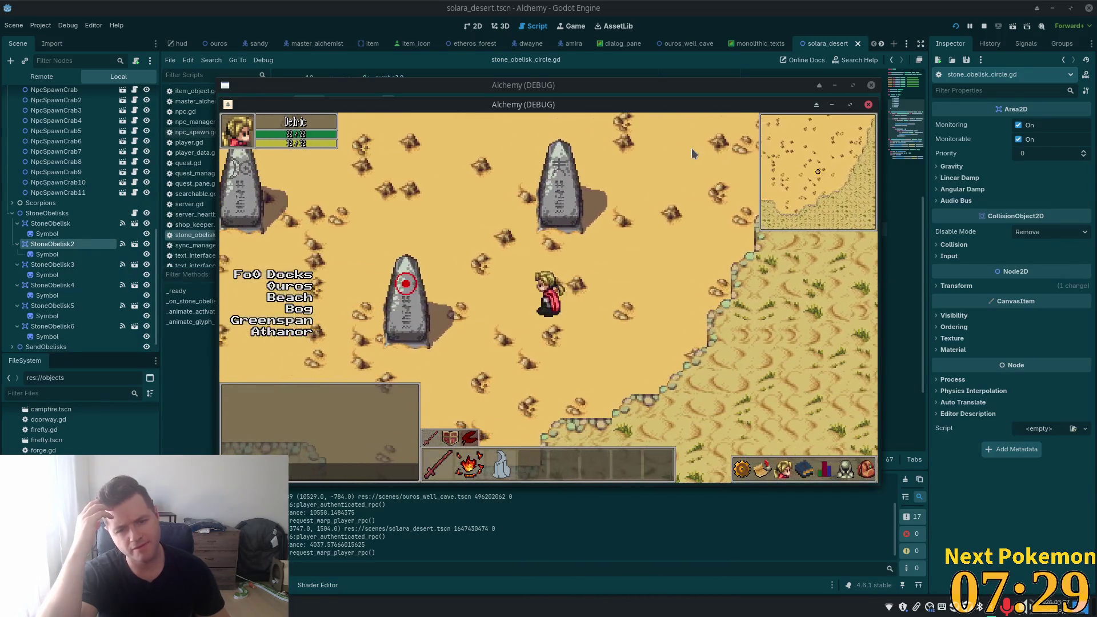
key(Left)
key(Up)
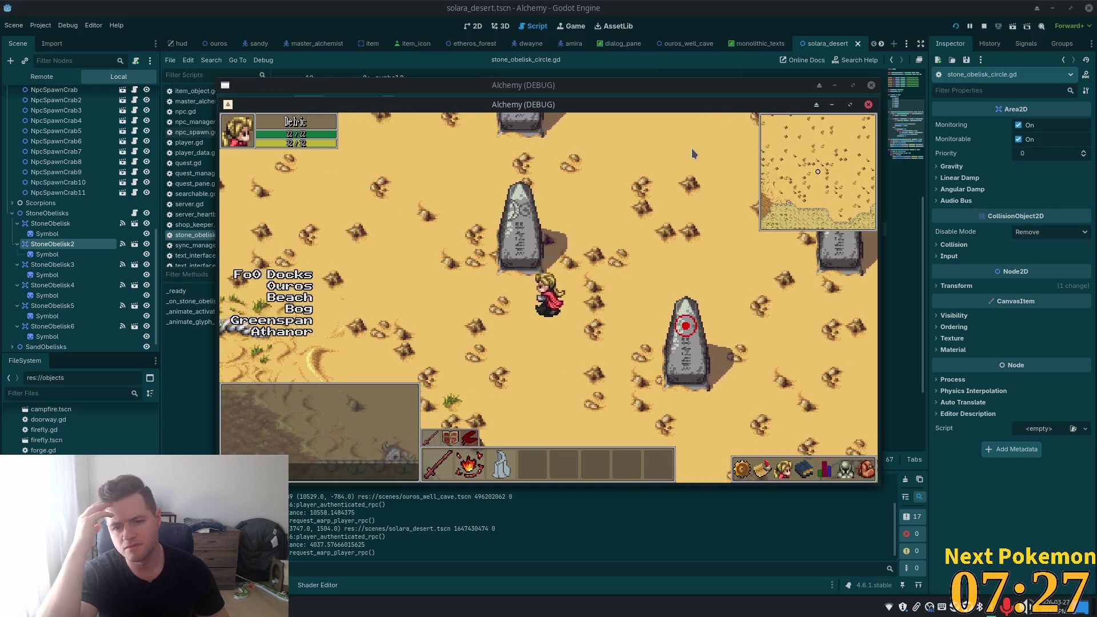
key(Left)
key(Up)
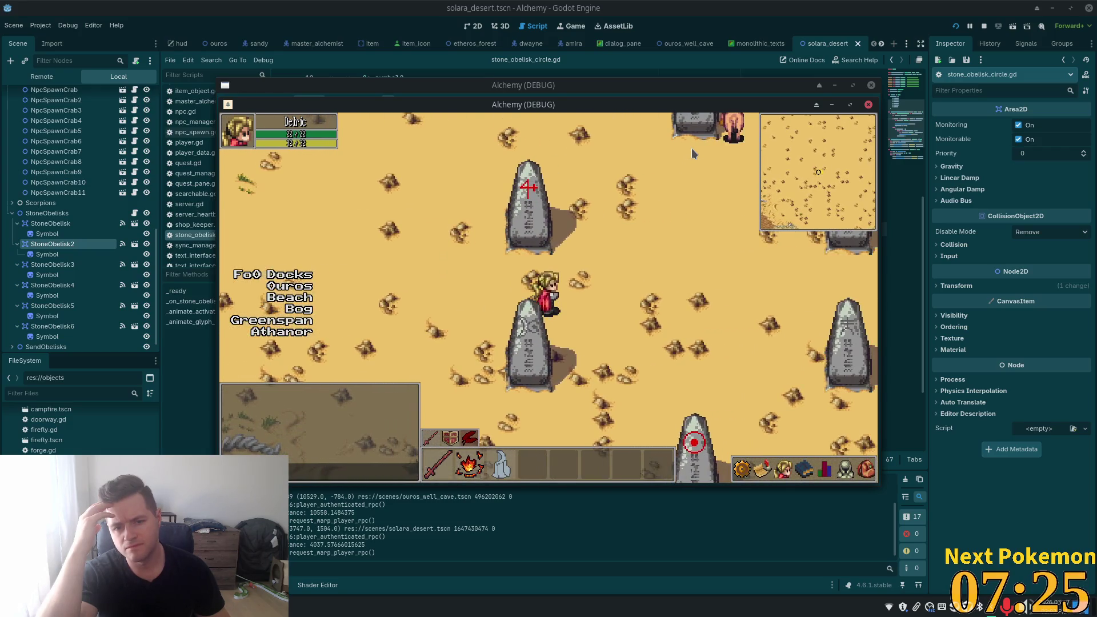
key(Right)
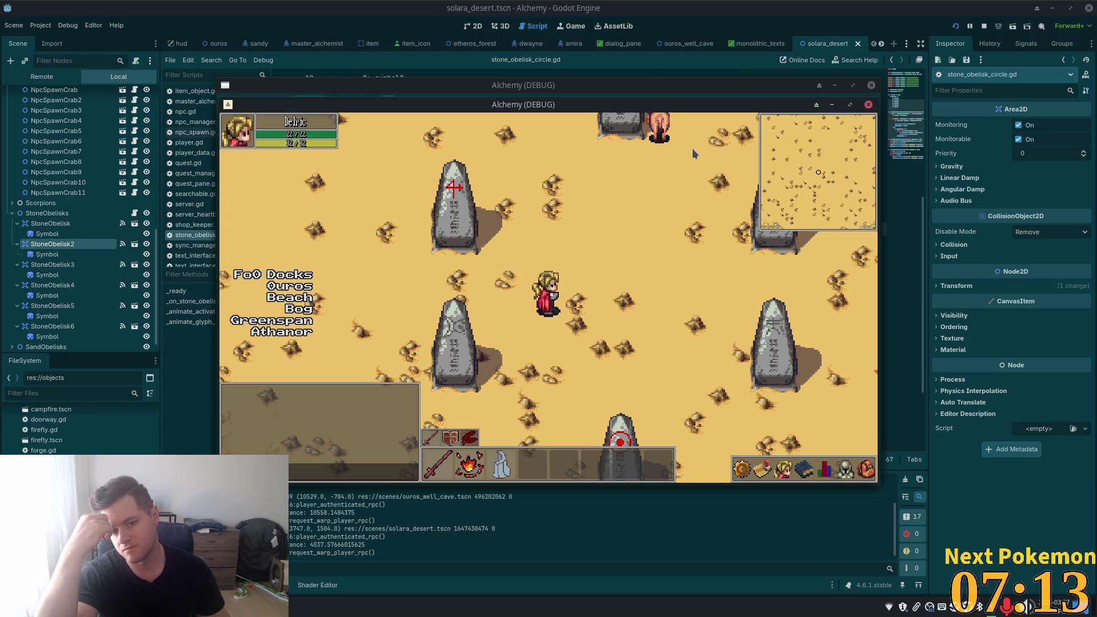
- Step onto the lower obelisk to light its symbol, then return to the script in Cursor
key(Right)
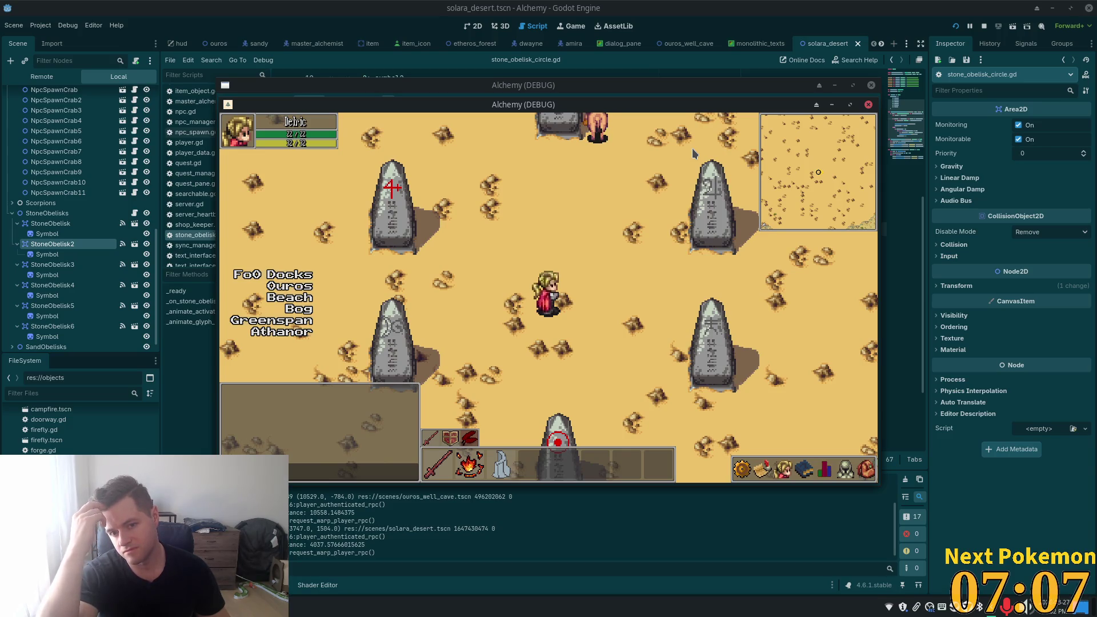
key(Left)
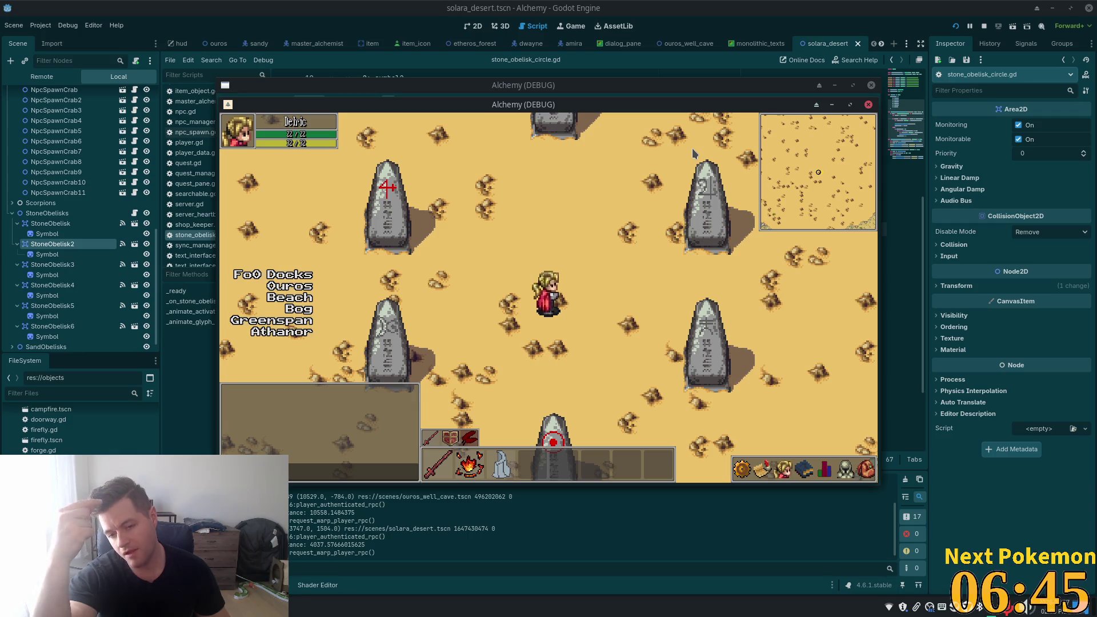
key(Left)
key(Down)
key(Down)
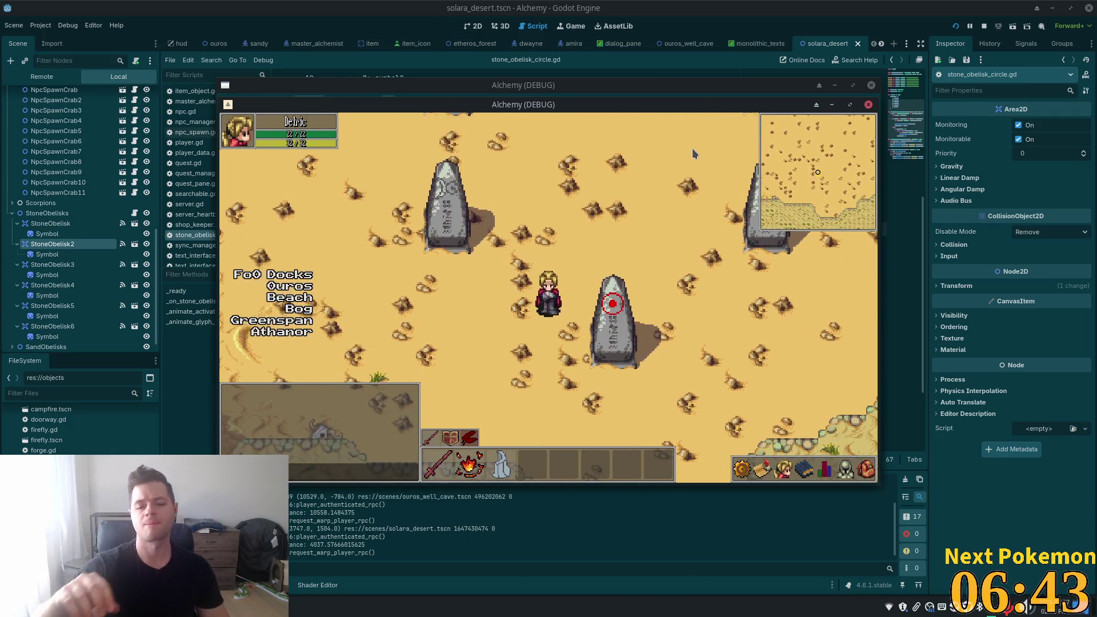
key(Right)
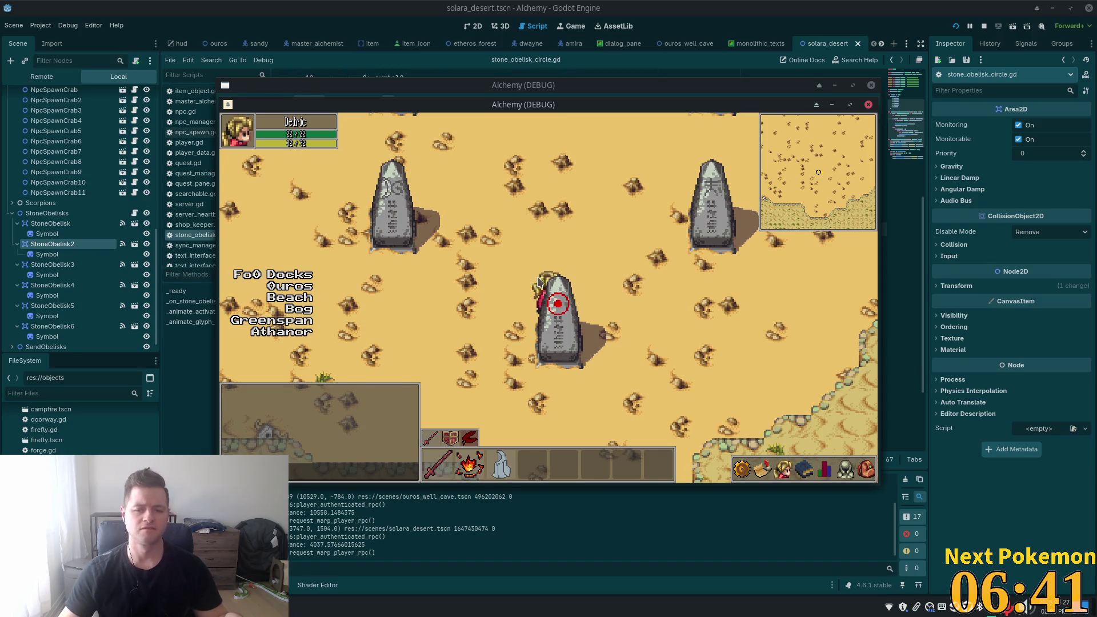
key(alt+Tab)
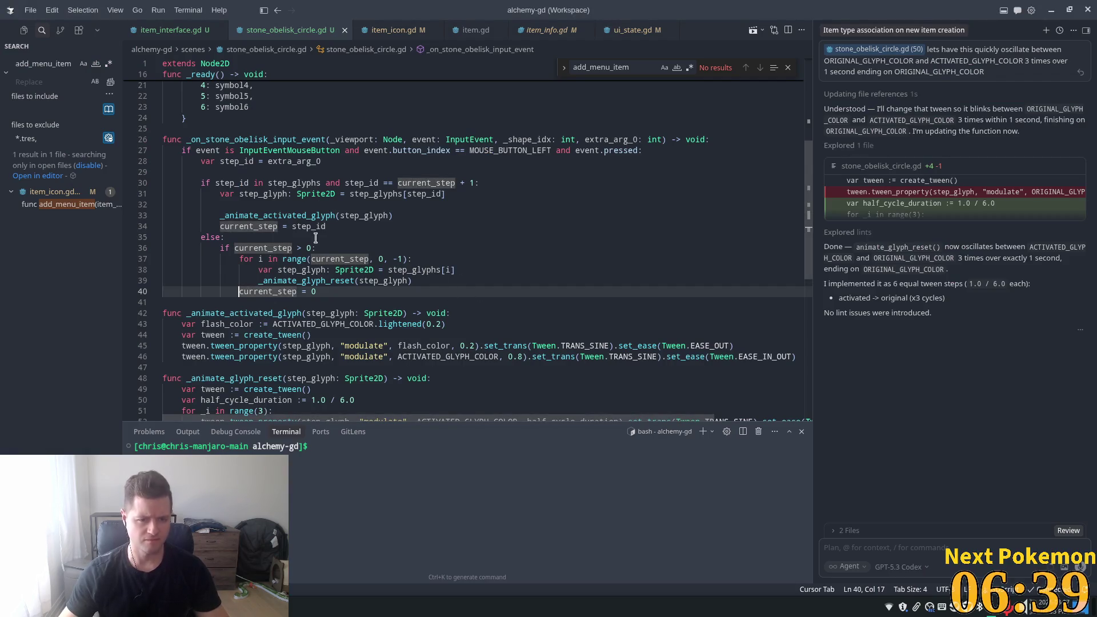
- Add an 'else if step_id > current_step:' line after the current_step assignment and delete the old else line
scroll(302, 341, up, 5)
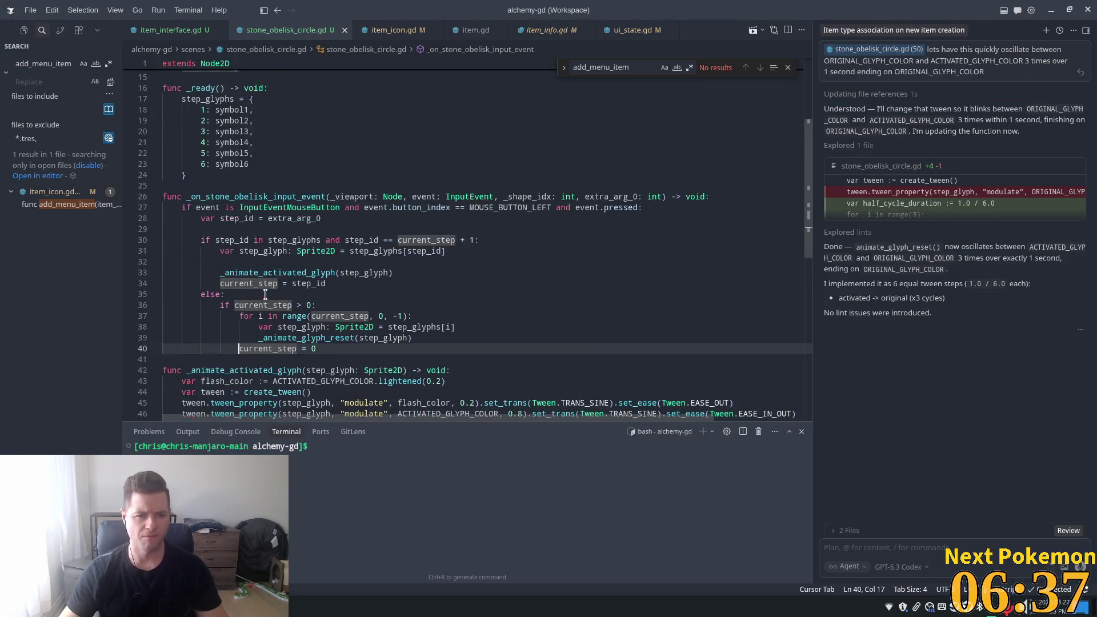
scroll(263, 294, down, 5)
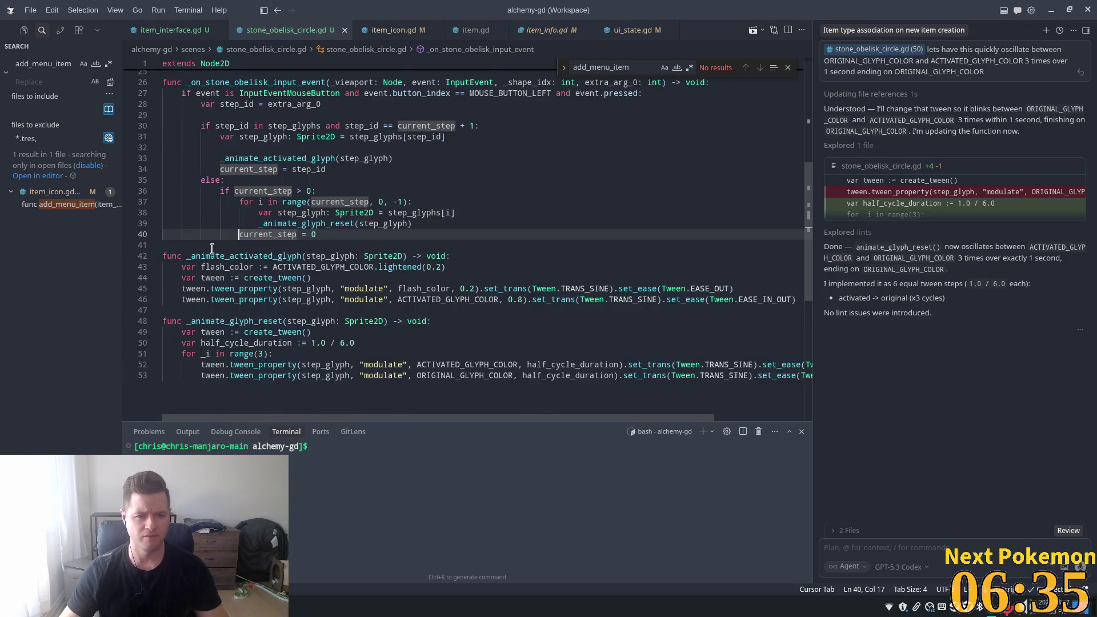
click(257, 177)
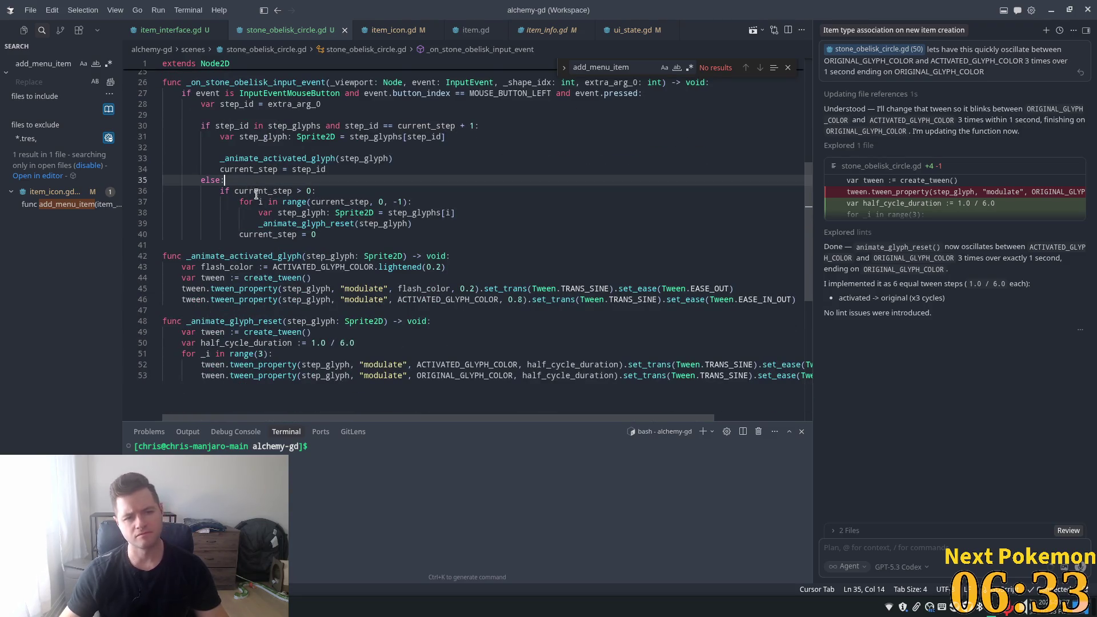
mouse_move(258, 196)
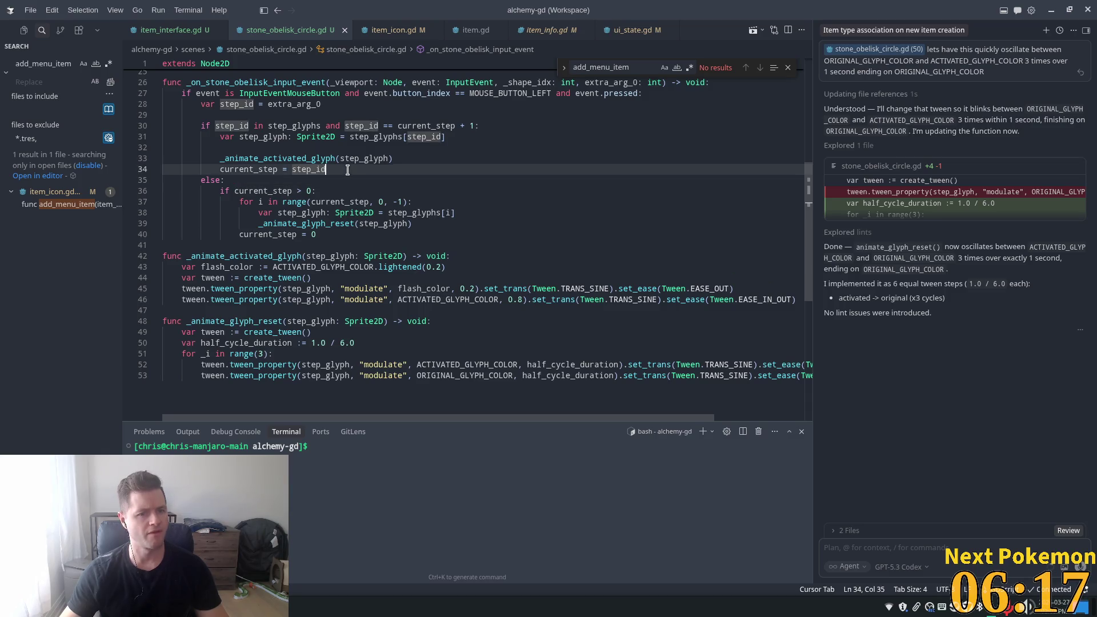
key(Up)
key(Return)
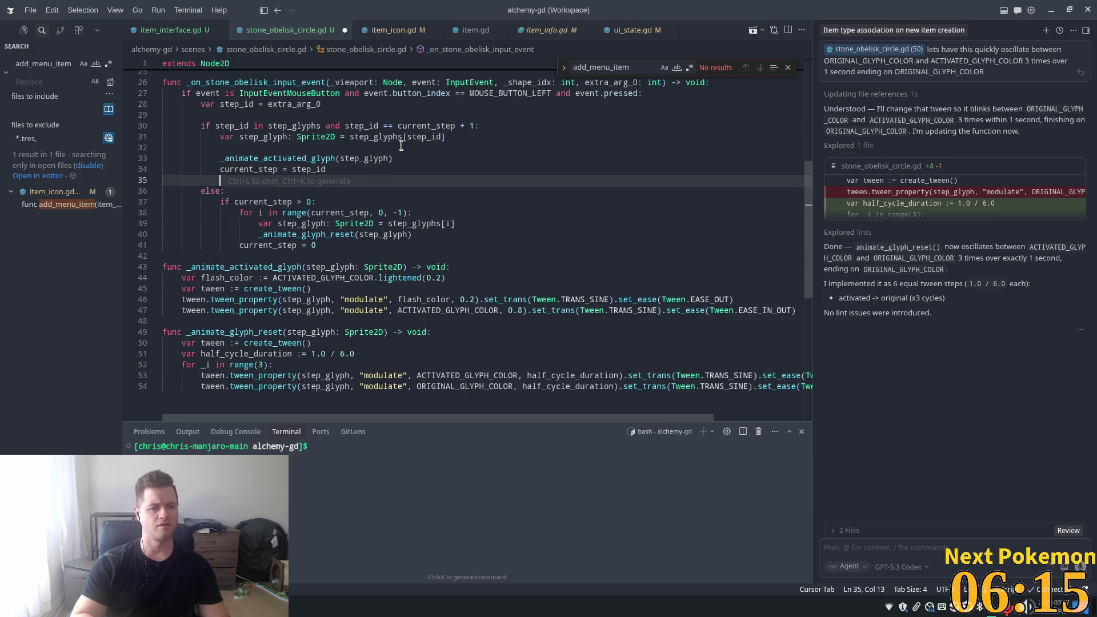
text(else if)
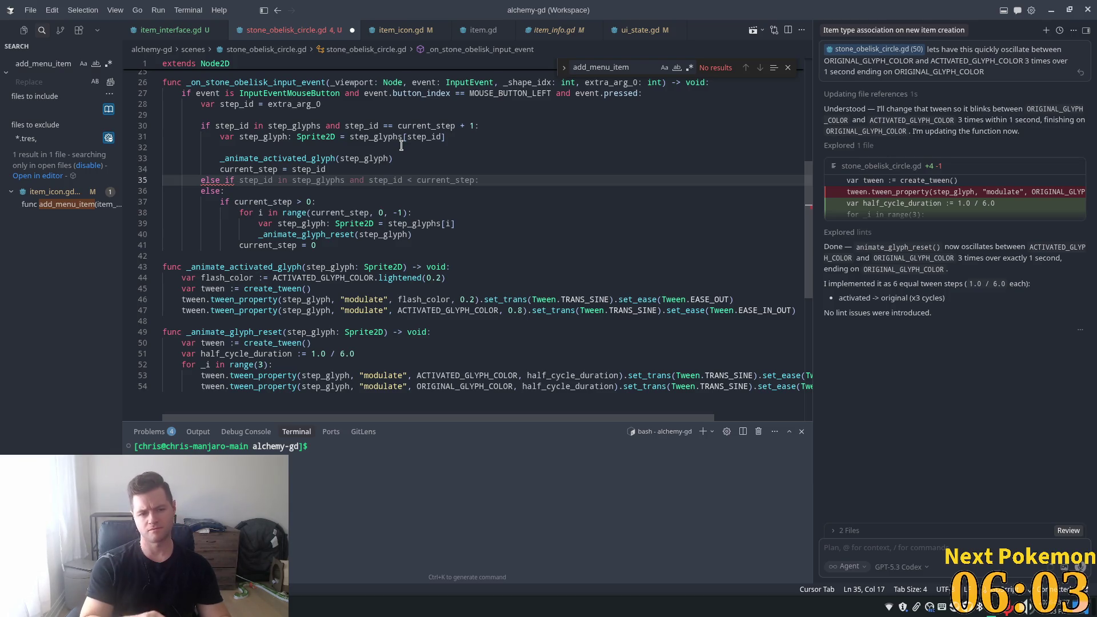
text(step_id >)
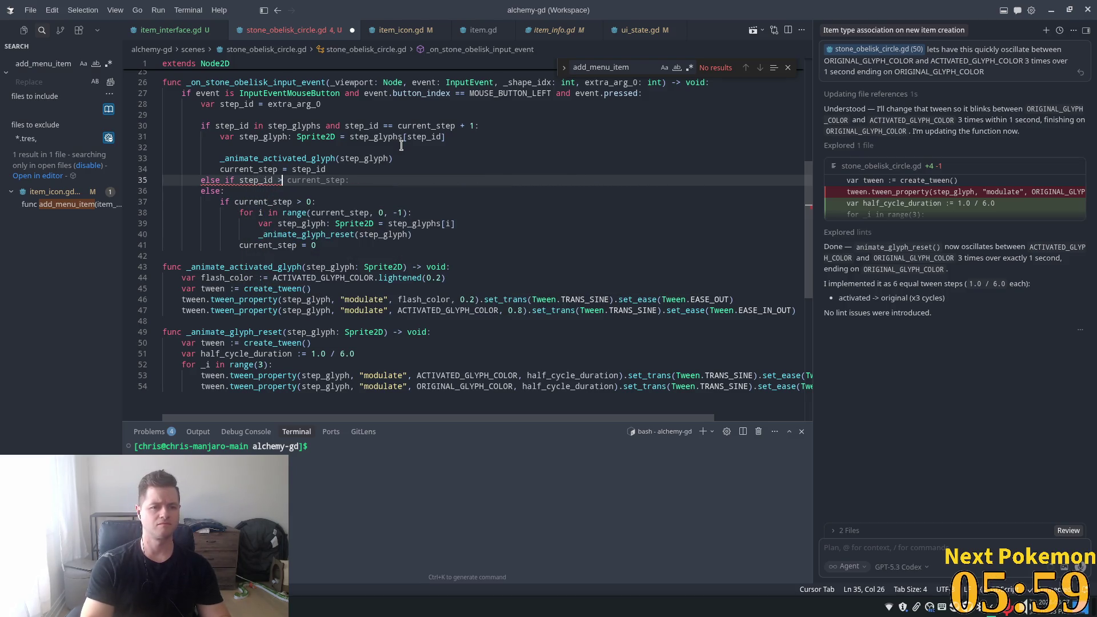
key(BackSpace)
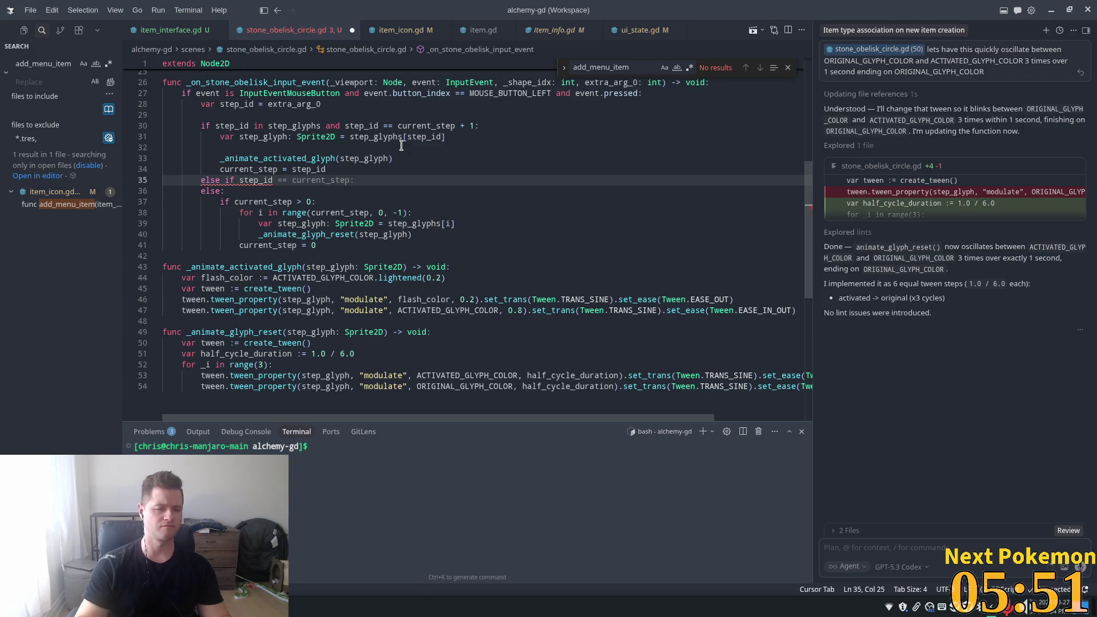
text(> )
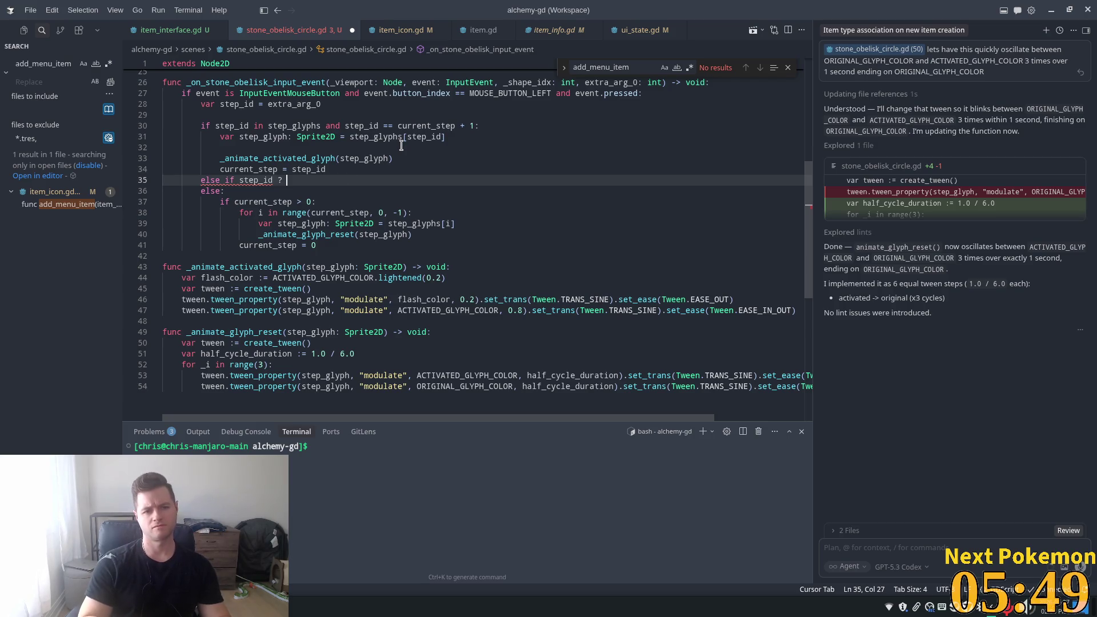
text(curren)
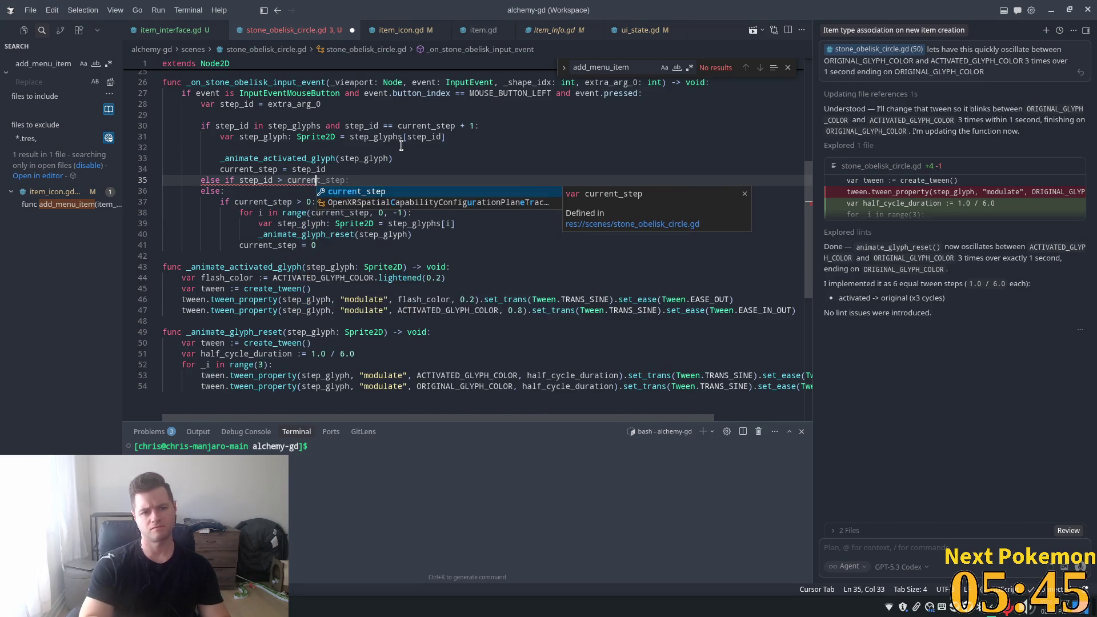
key(Tab)
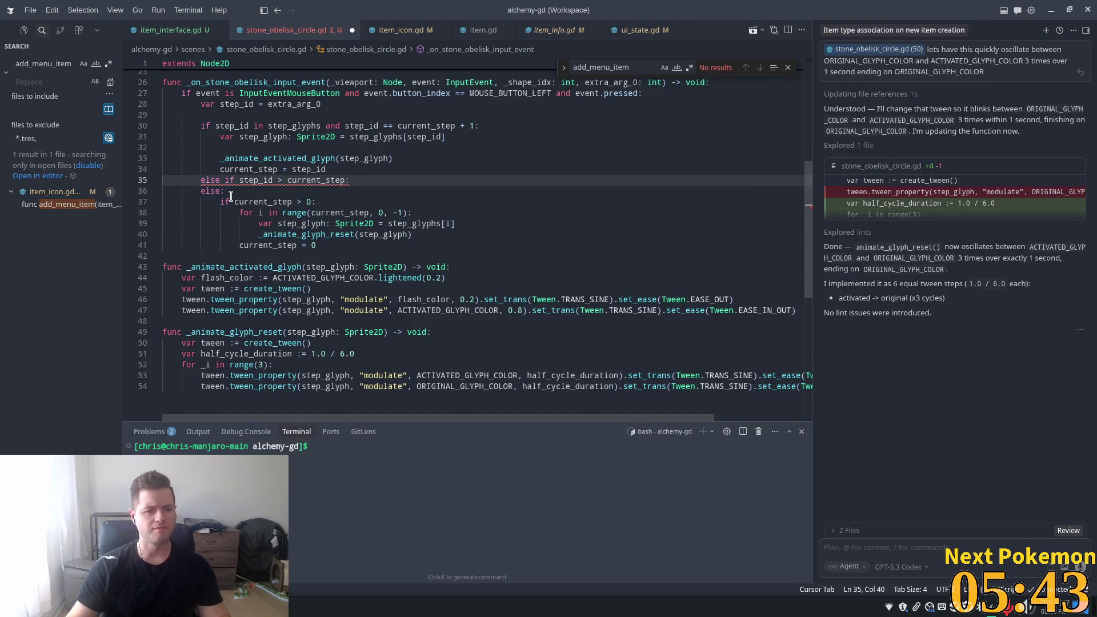
key(Tab)
key(BackSpace)
key(BackSpace)
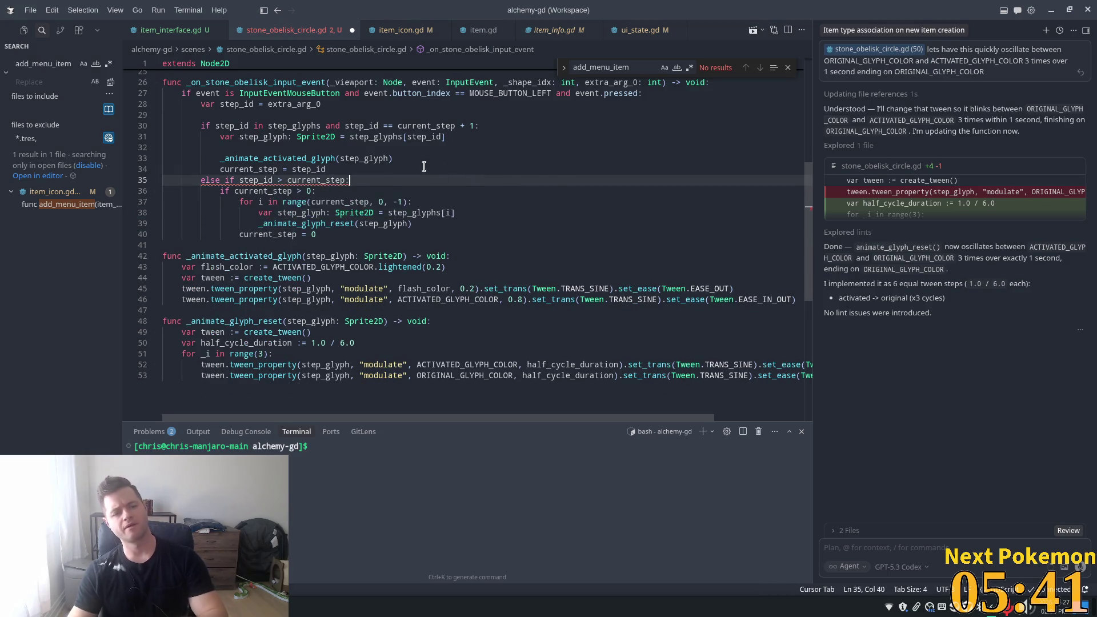
- Correct 'else if' to the GDScript keyword 'elif' and save the script
click(281, 83)
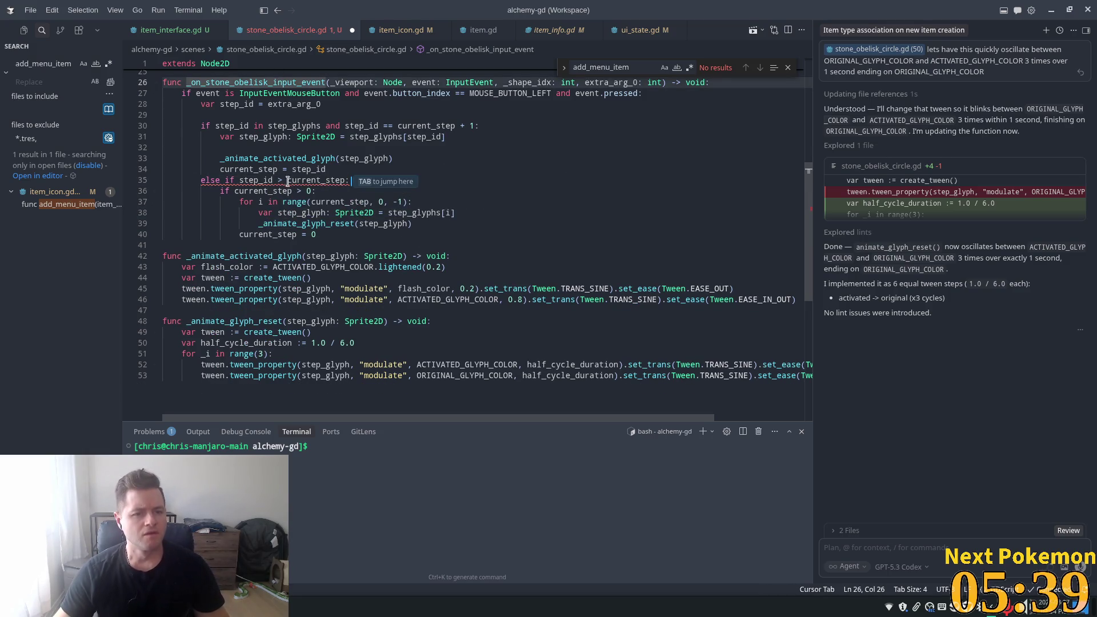
click(226, 181)
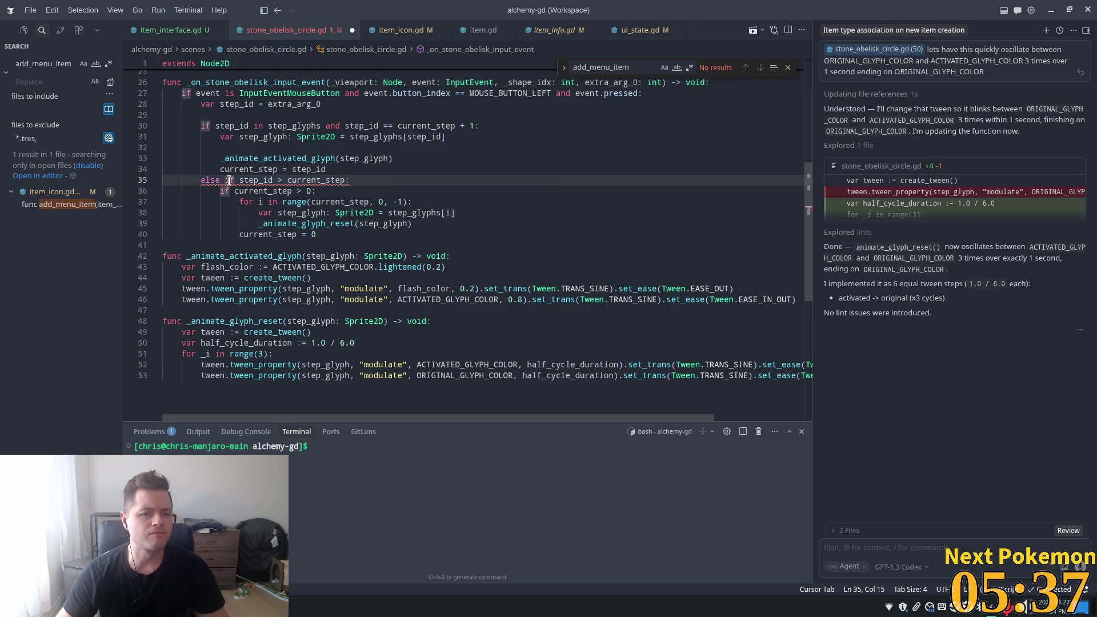
key(BackSpace)
key(BackSpace)
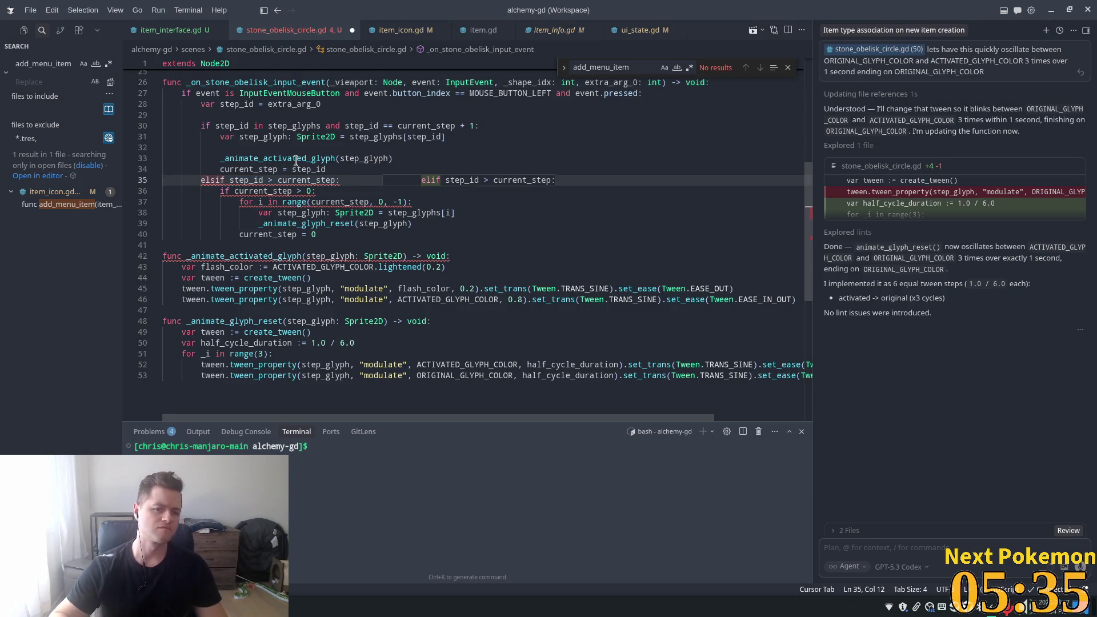
key(BackSpace)
key(ctrl+s)
click(343, 158)
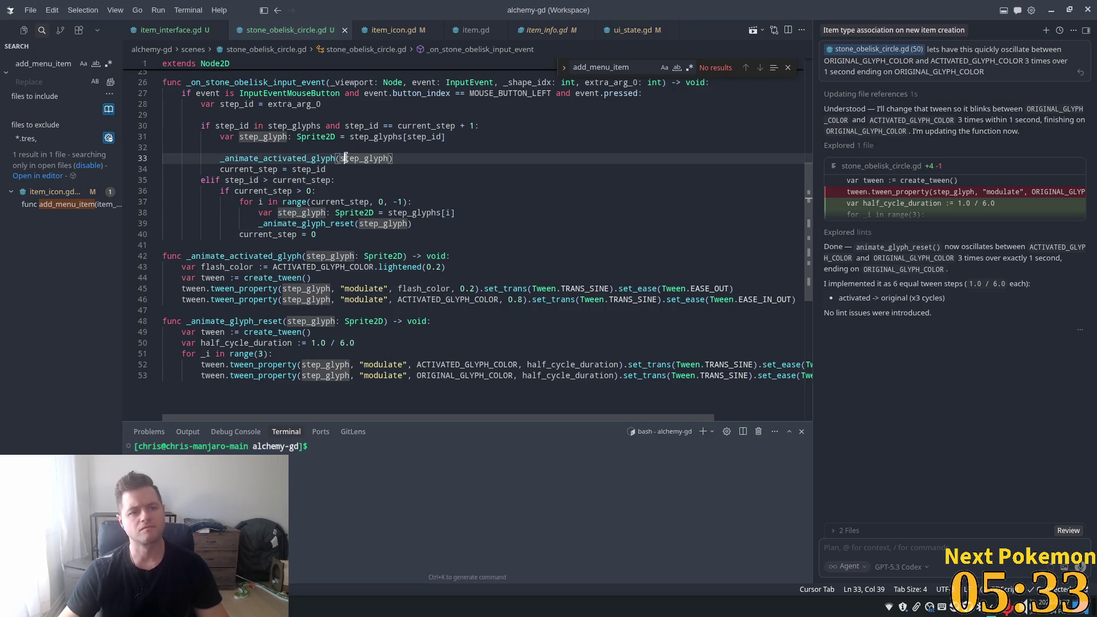
key(alt+Tab)
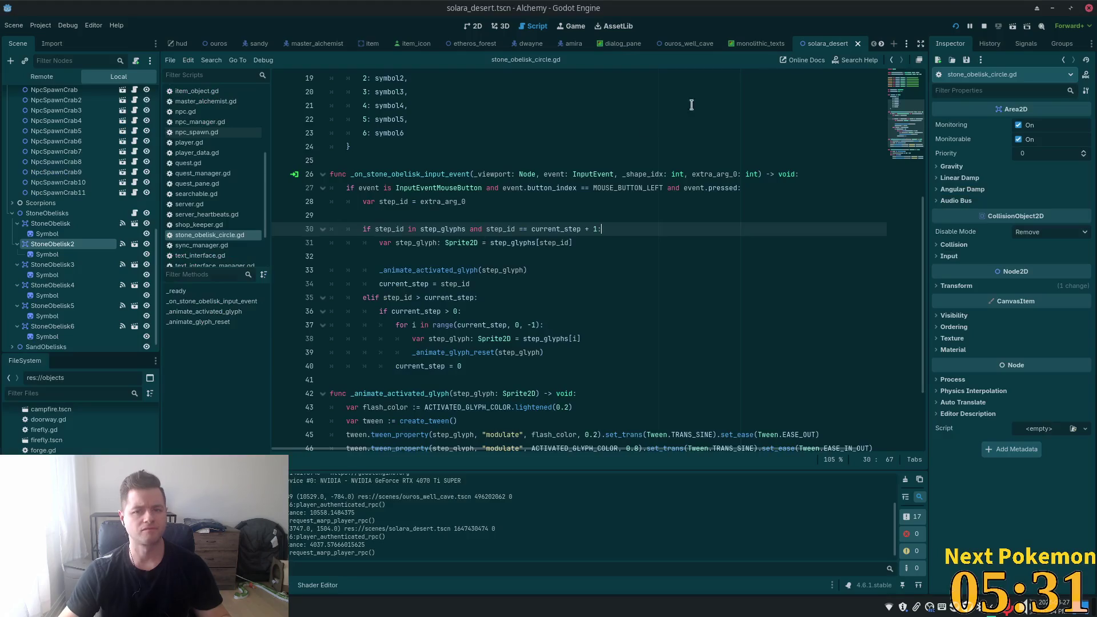
- Restart the Alchemy game with the updated obelisk script and walk the player north toward the obelisks
click(955, 26)
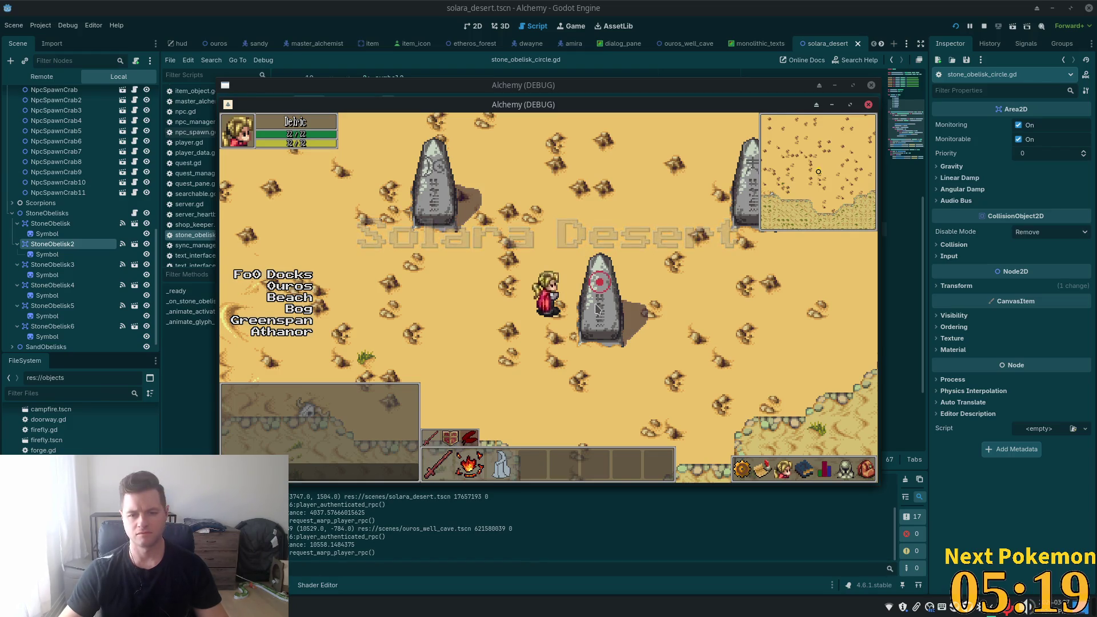
key(w)
key(w)
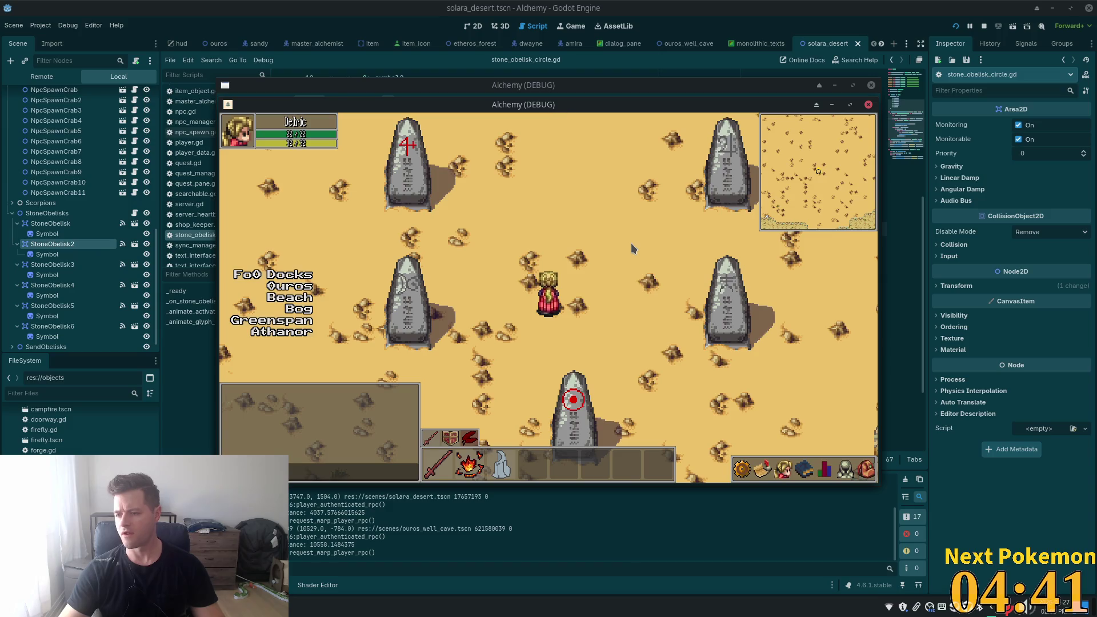
- Walk up, left and down between the obelisks, activating them until five glyphs glow red
key(Up)
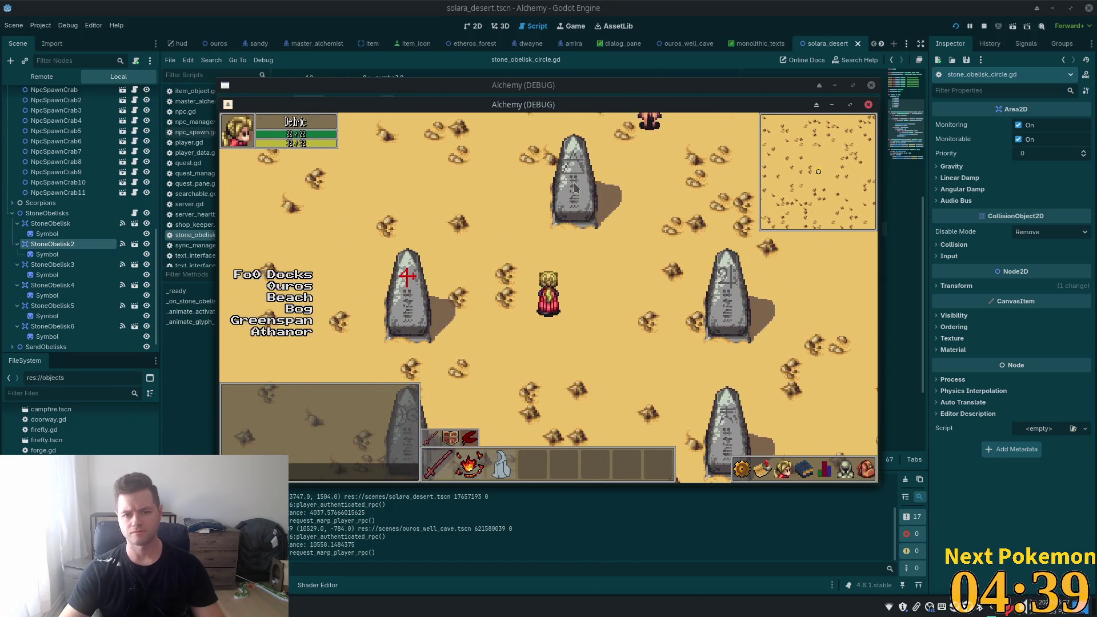
key(Down)
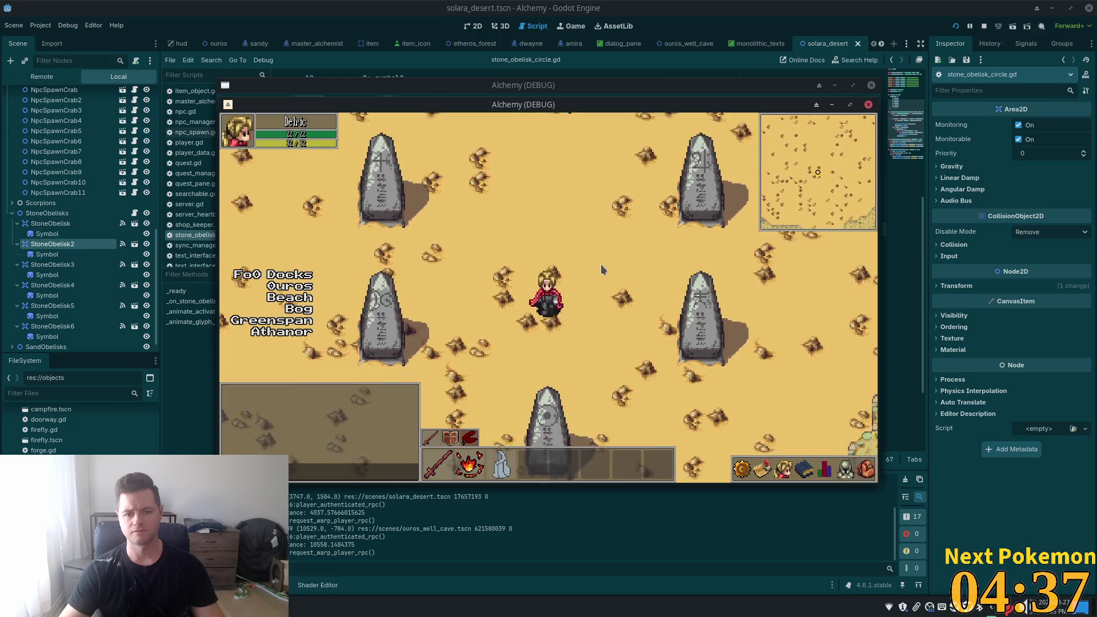
key(Up)
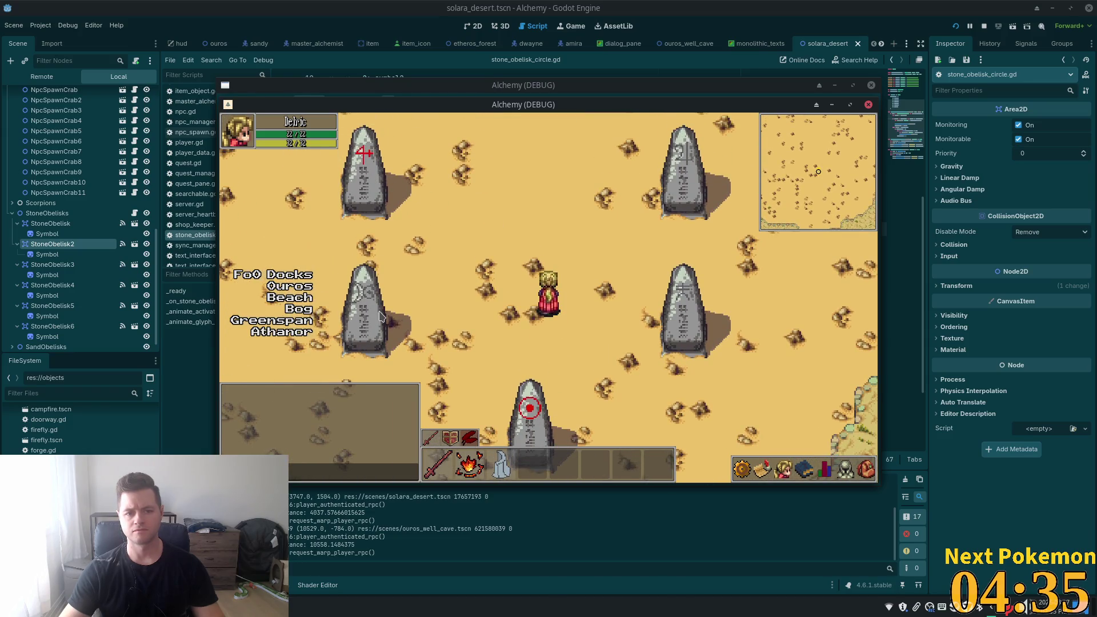
key(Left)
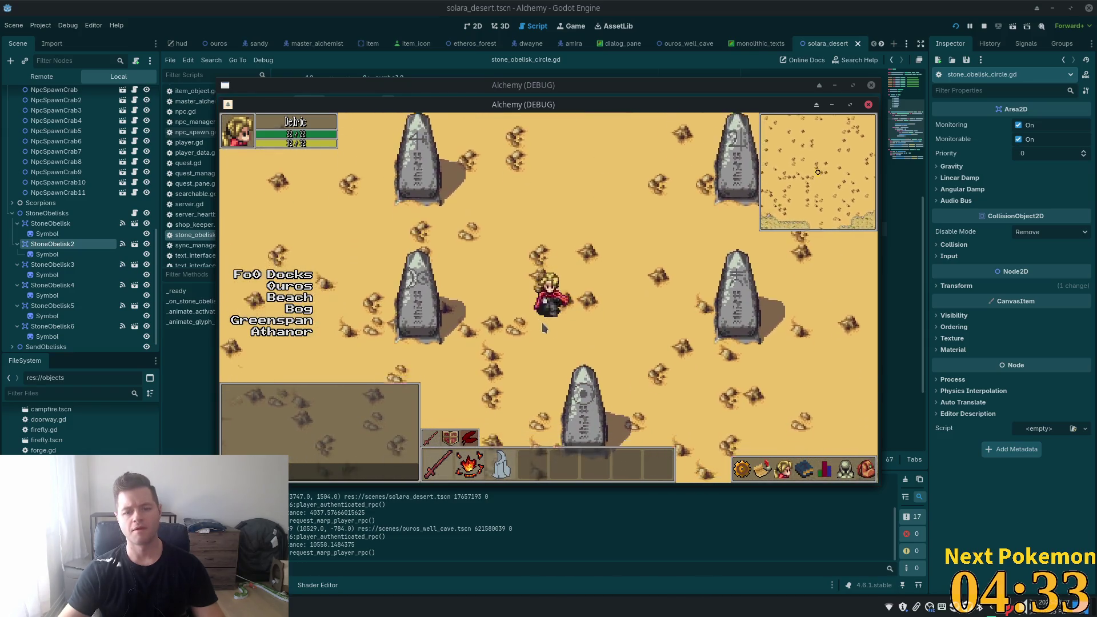
key(Up)
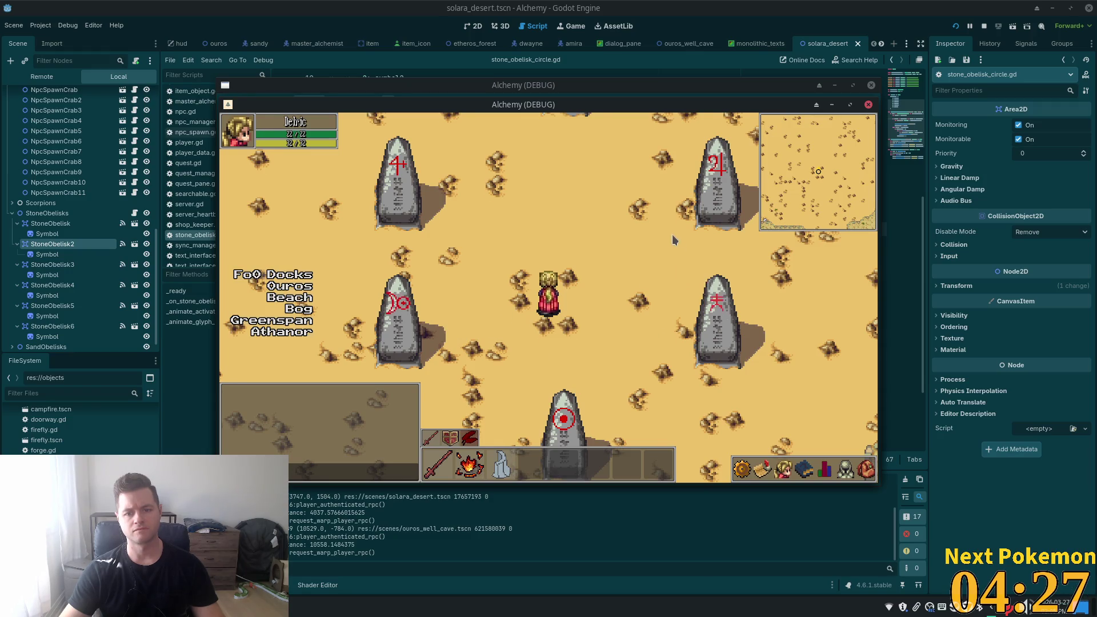
key(Up)
key(Down)
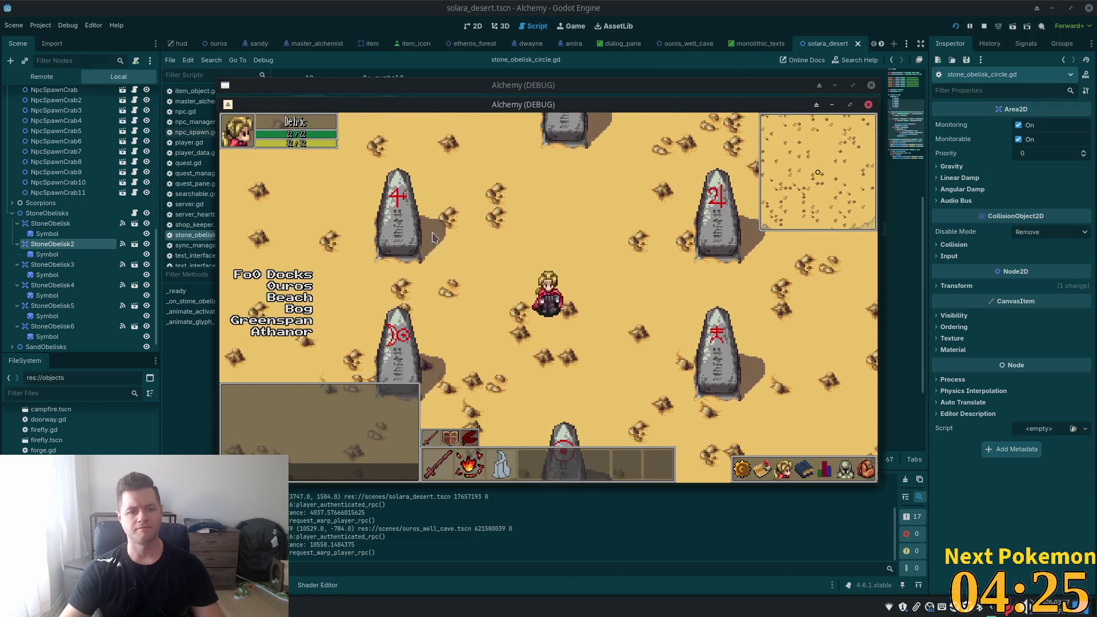
key(Up)
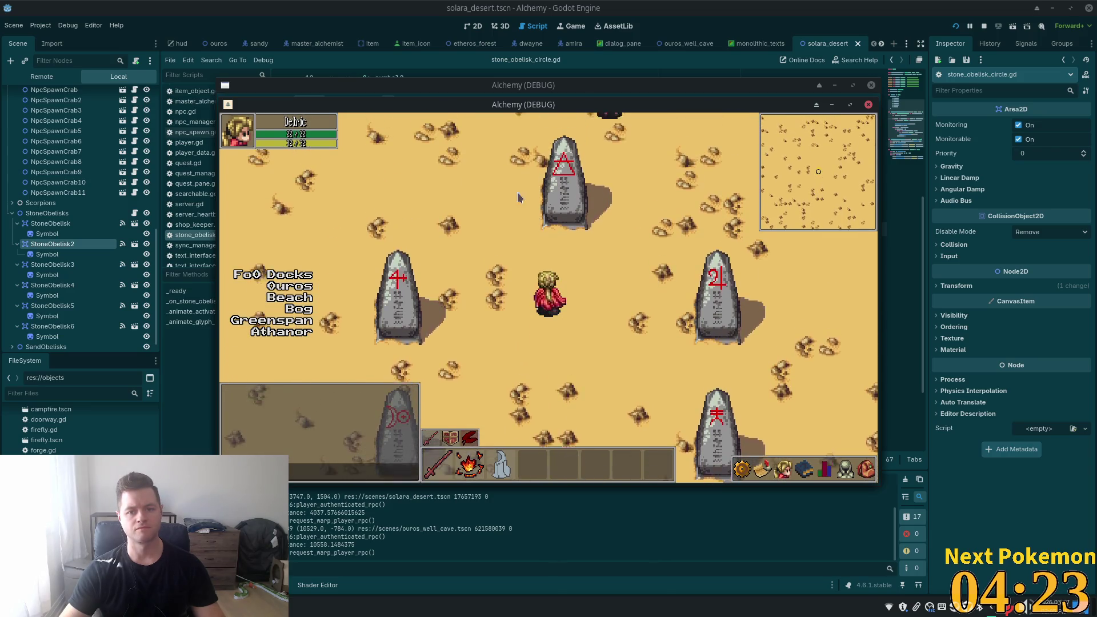
key(Down)
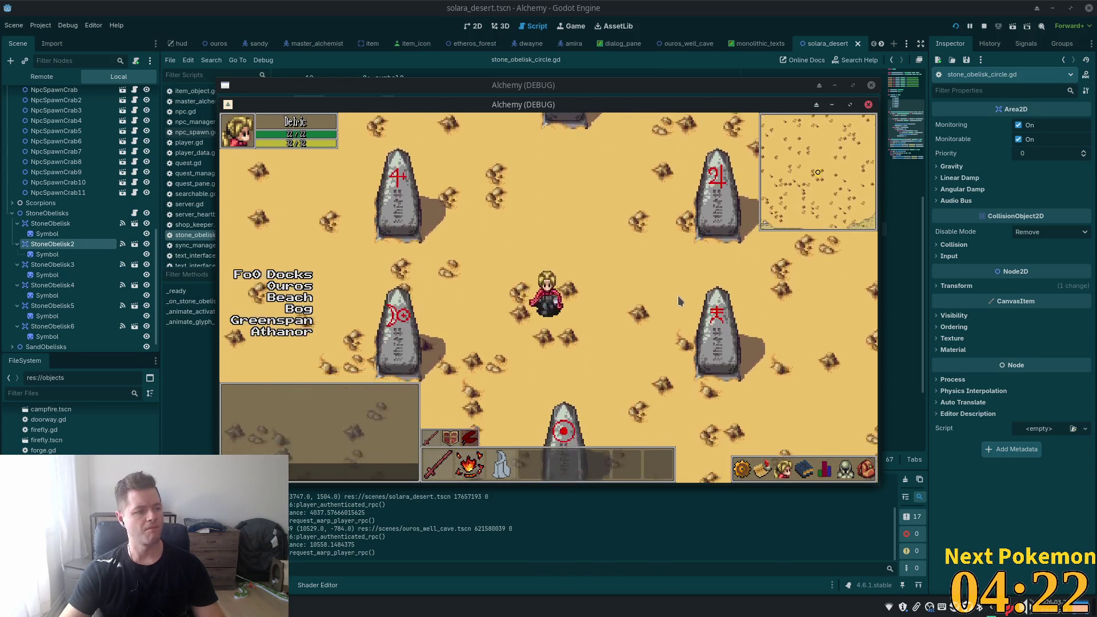
key(Down)
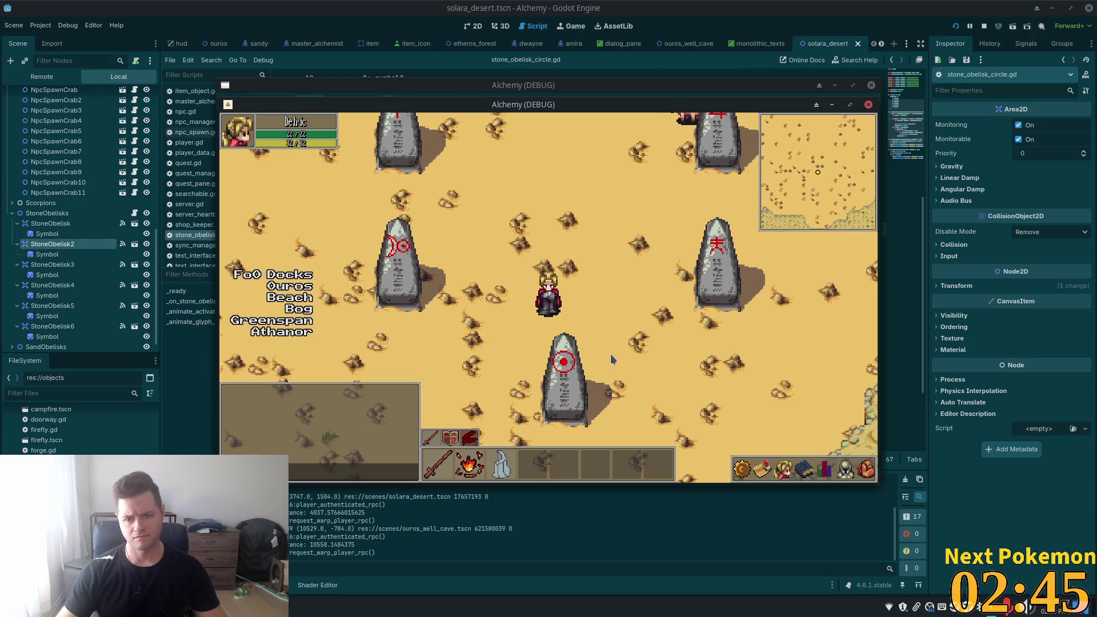
key(w)
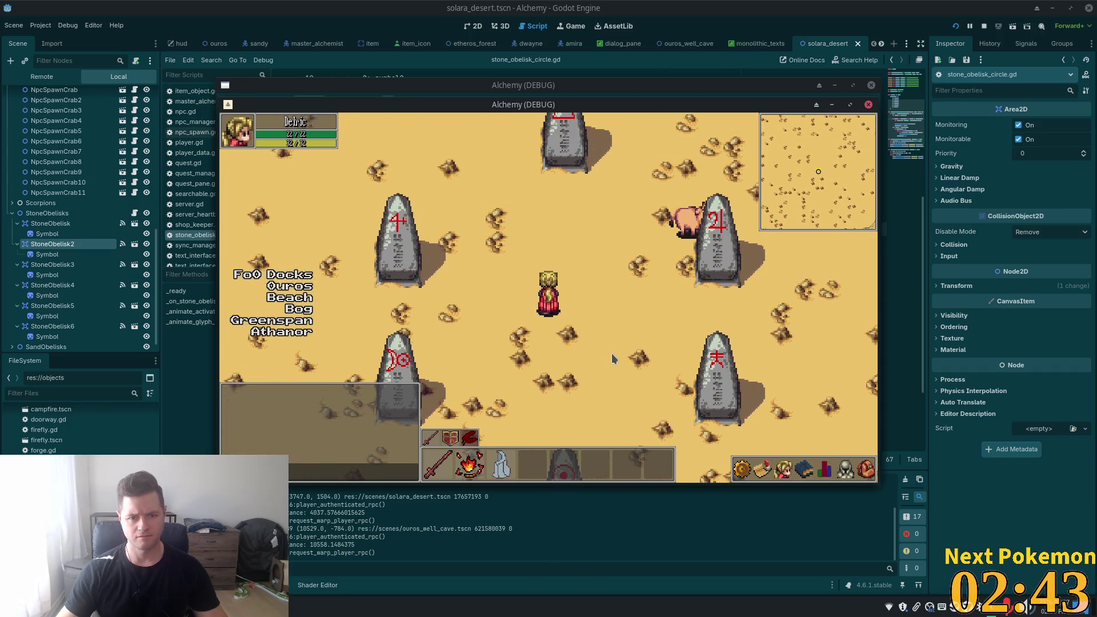
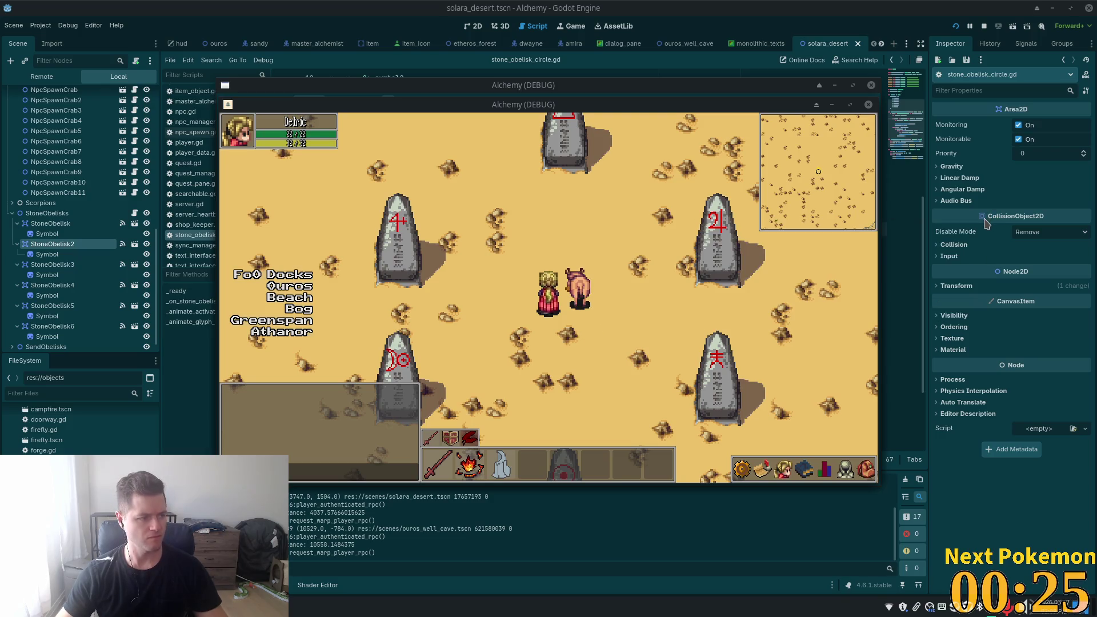
- Walk the player around the obelisks with the arrow keys, then return to the editor showing stone_obelisk_circle.gd
mouse_move(983, 223)
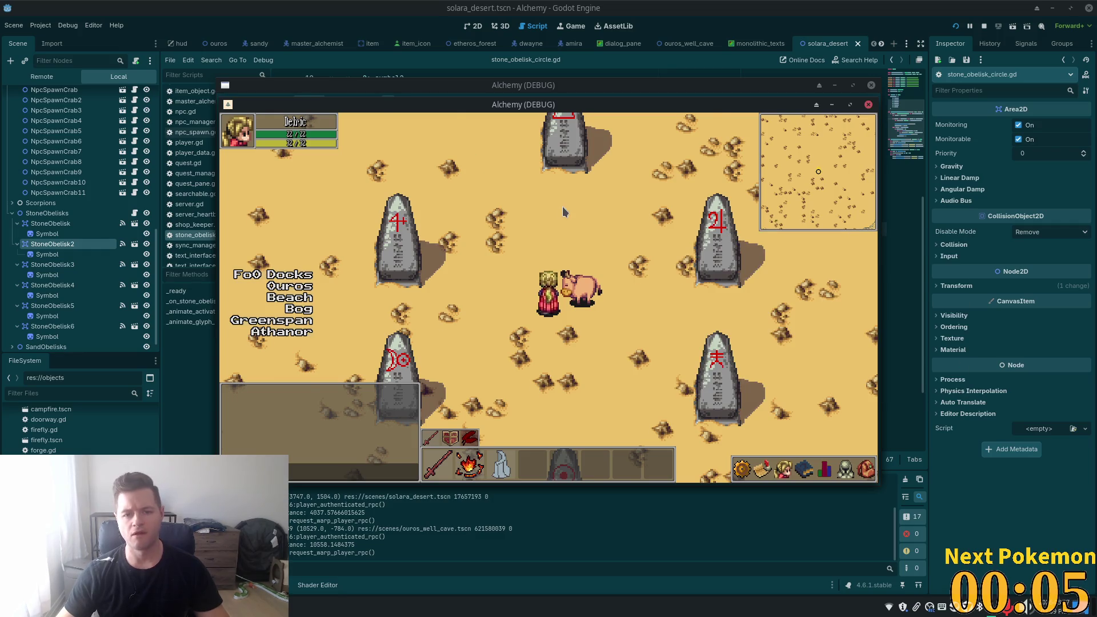
key(Up)
key(Right)
key(Up)
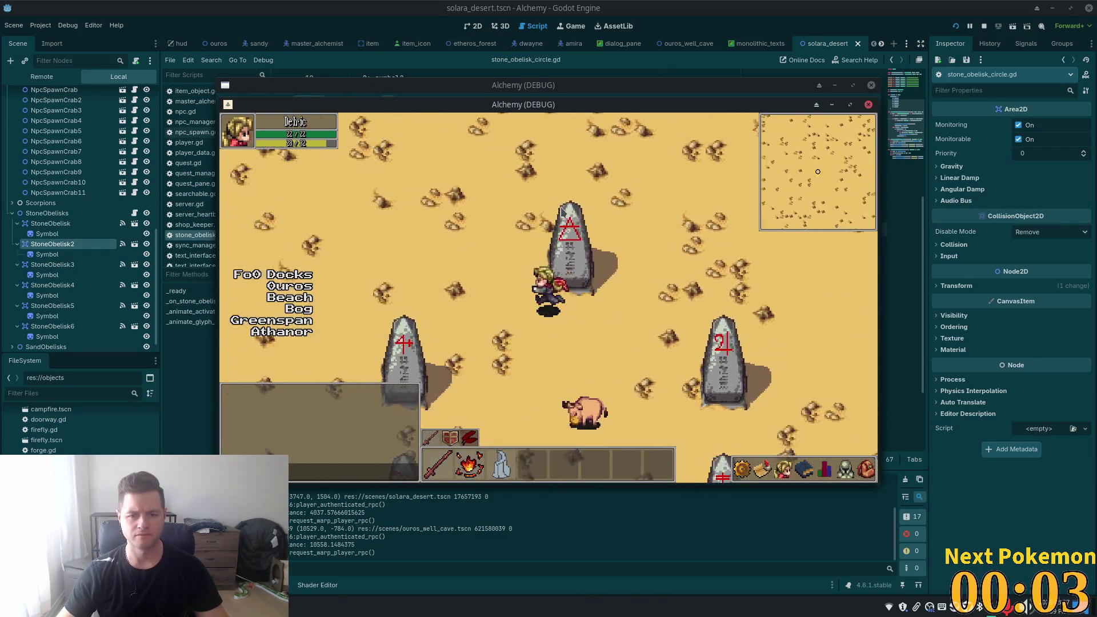
key(Right)
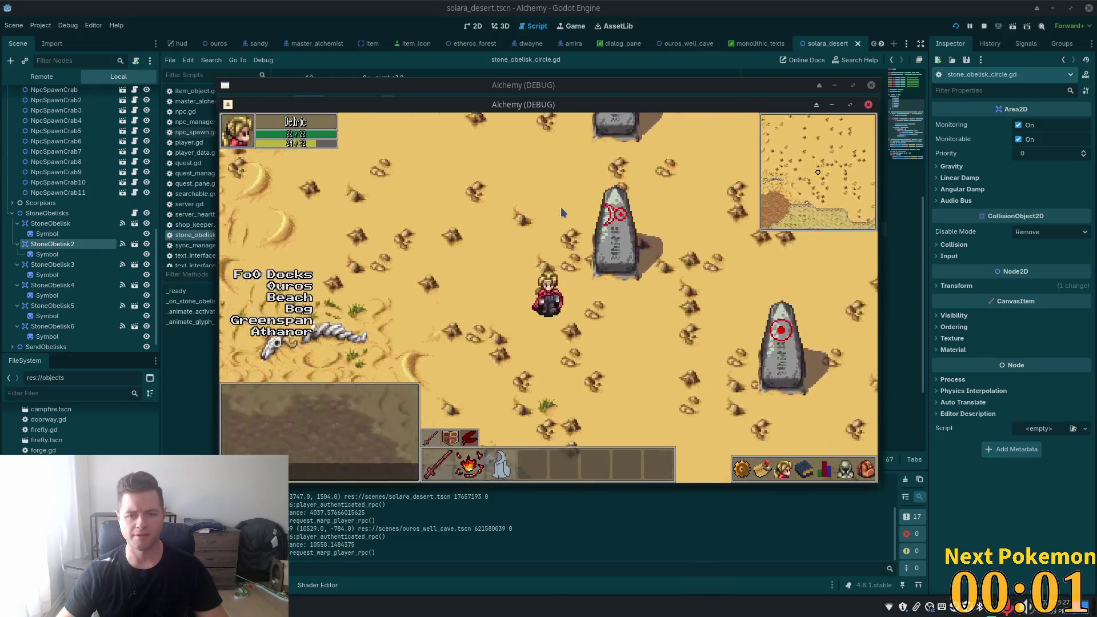
key(Up)
key(Left)
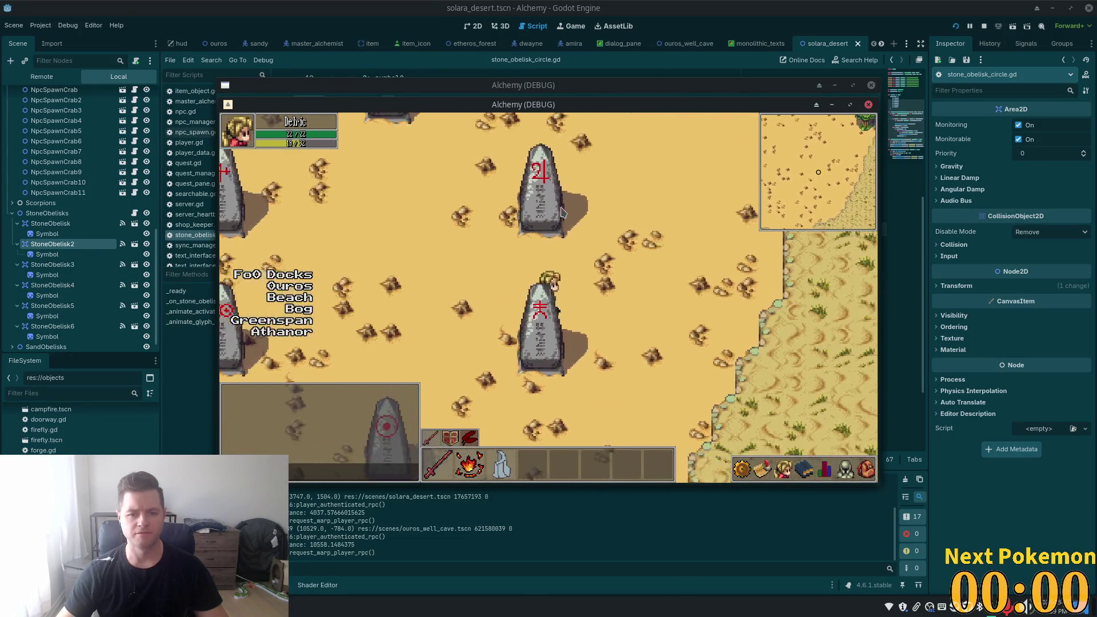
key(Right)
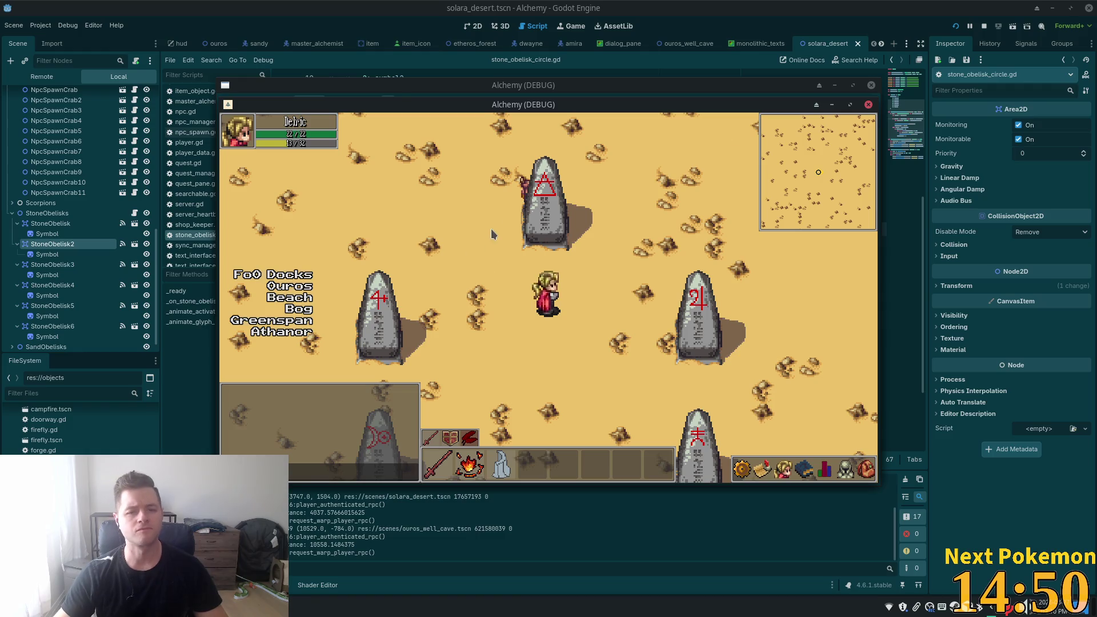
click(732, 5)
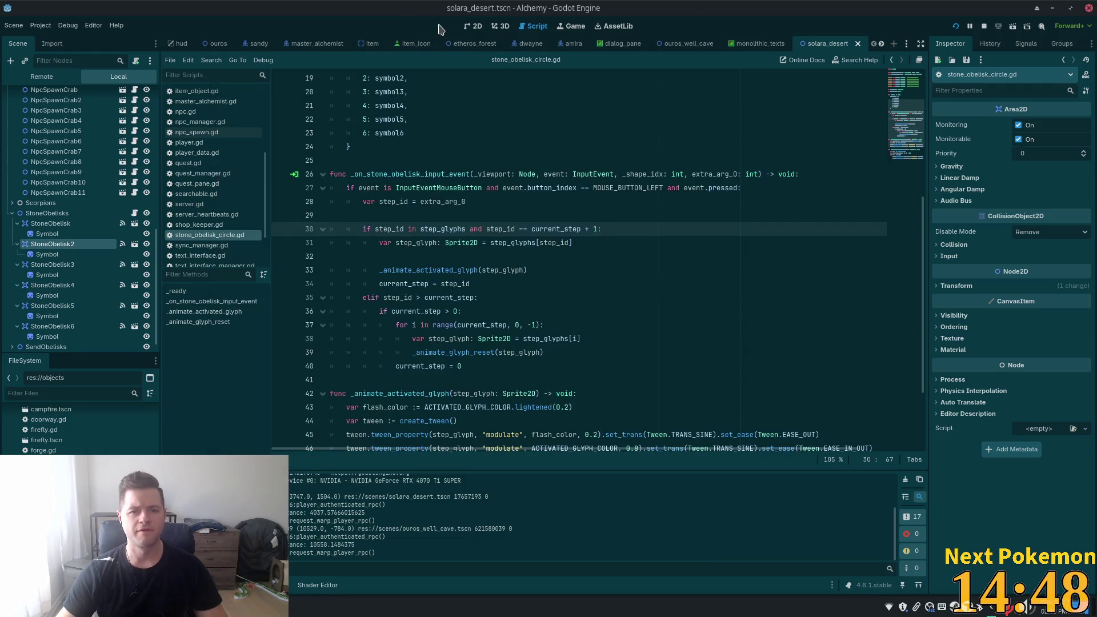
- Show the desert scene in the 2D view and select the first StoneObelisk
click(472, 27)
scroll(537, 167, down, 3)
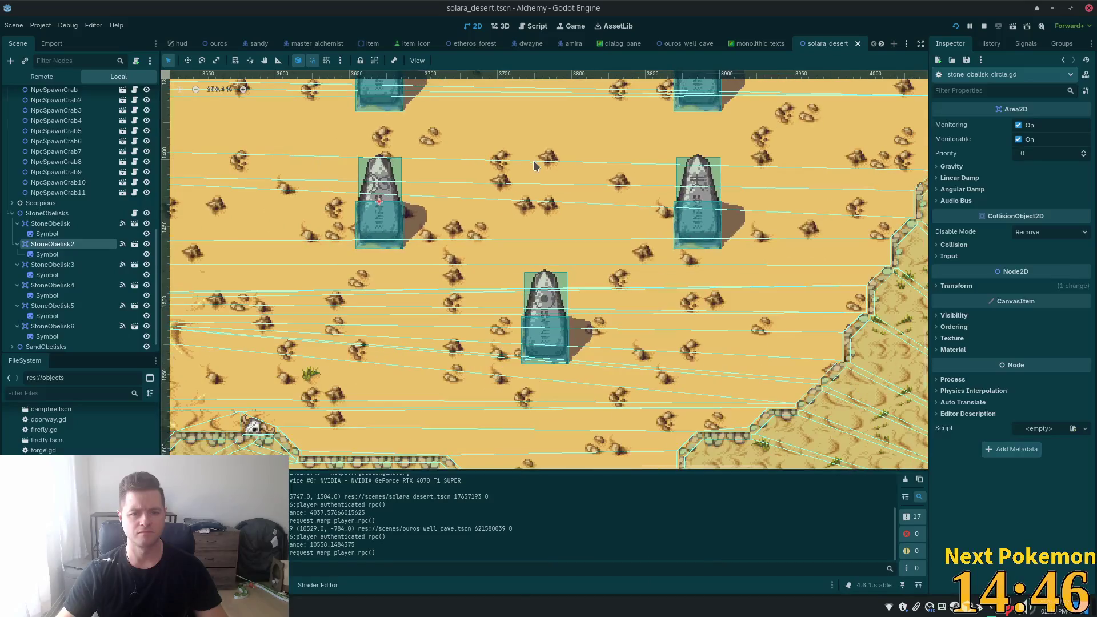
scroll(509, 212, up, 5)
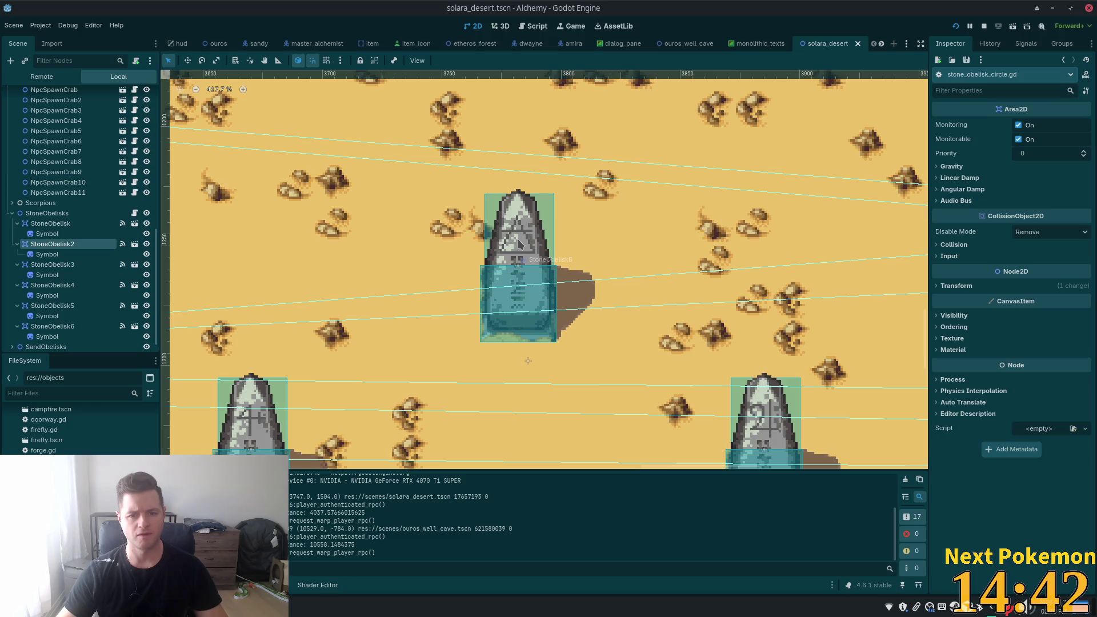
right_click(518, 244)
click(532, 246)
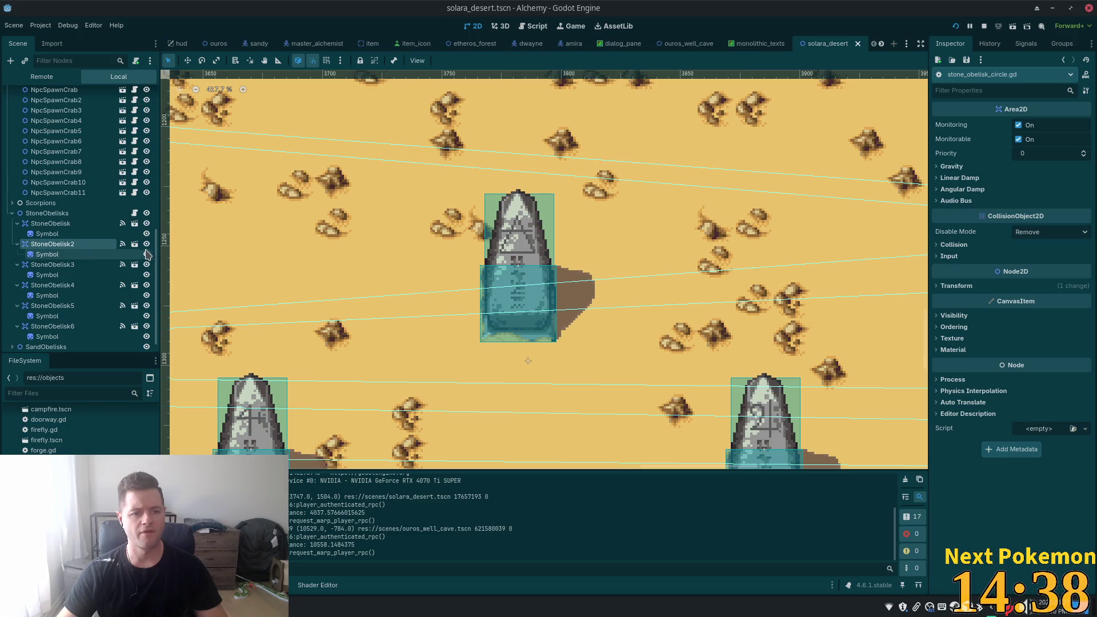
click(85, 225)
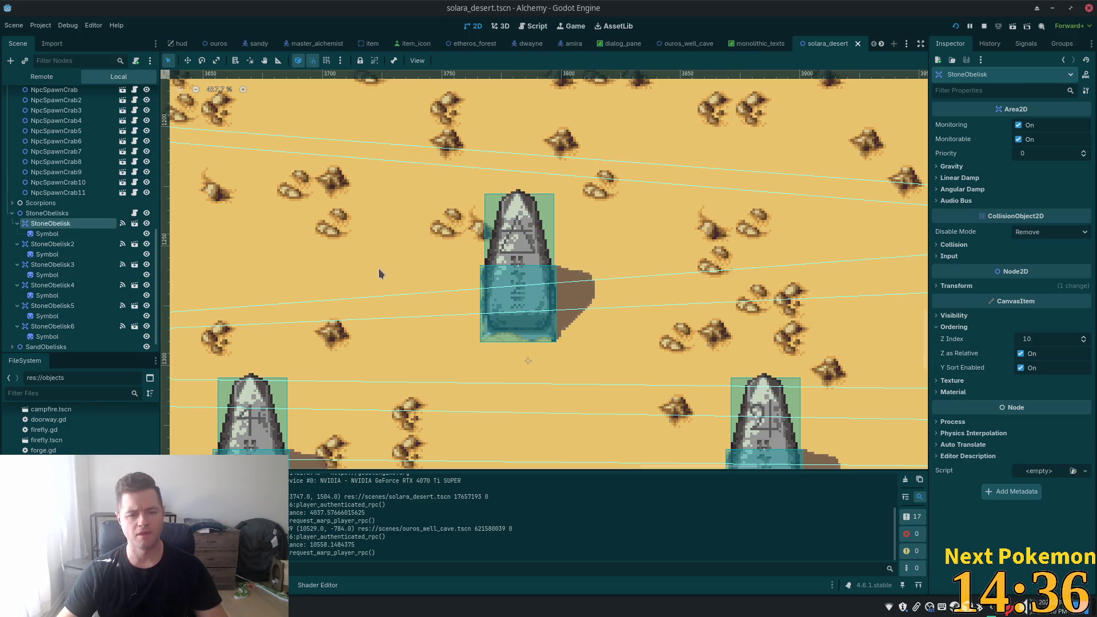
- Add a PointLight2D node under StoneObelisk by searching 'point' in Add Node Here
right_click(518, 240)
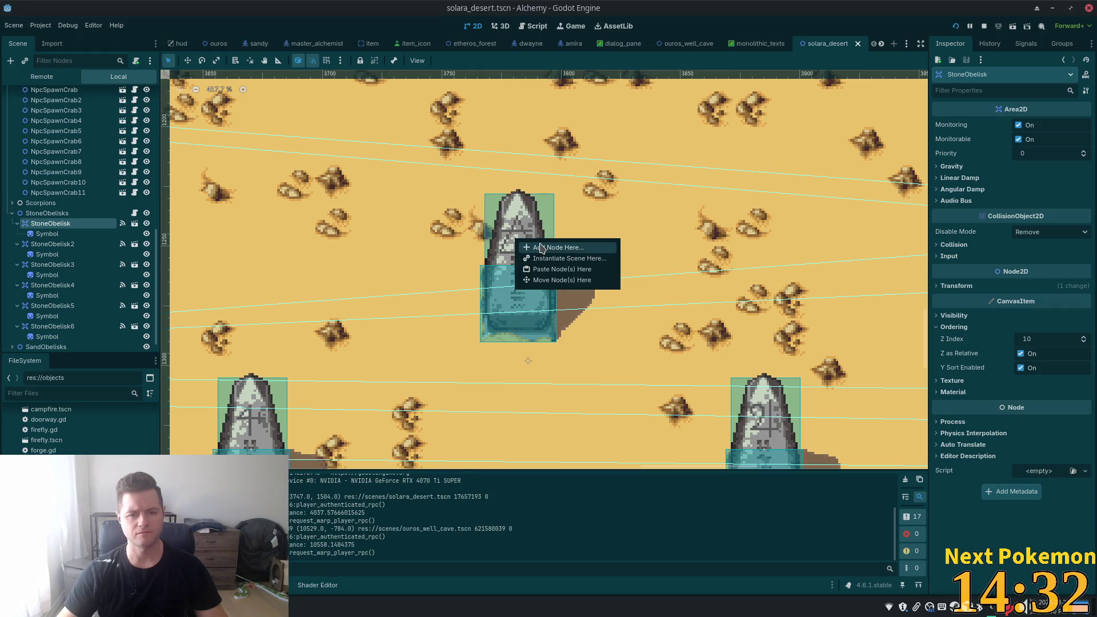
click(541, 248)
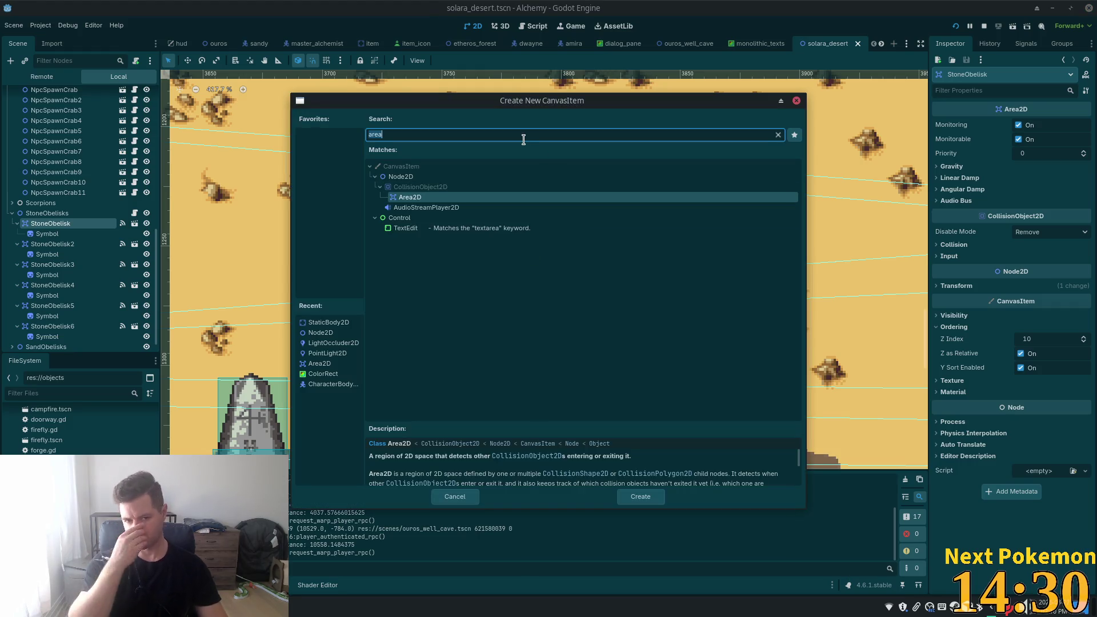
text(poi)
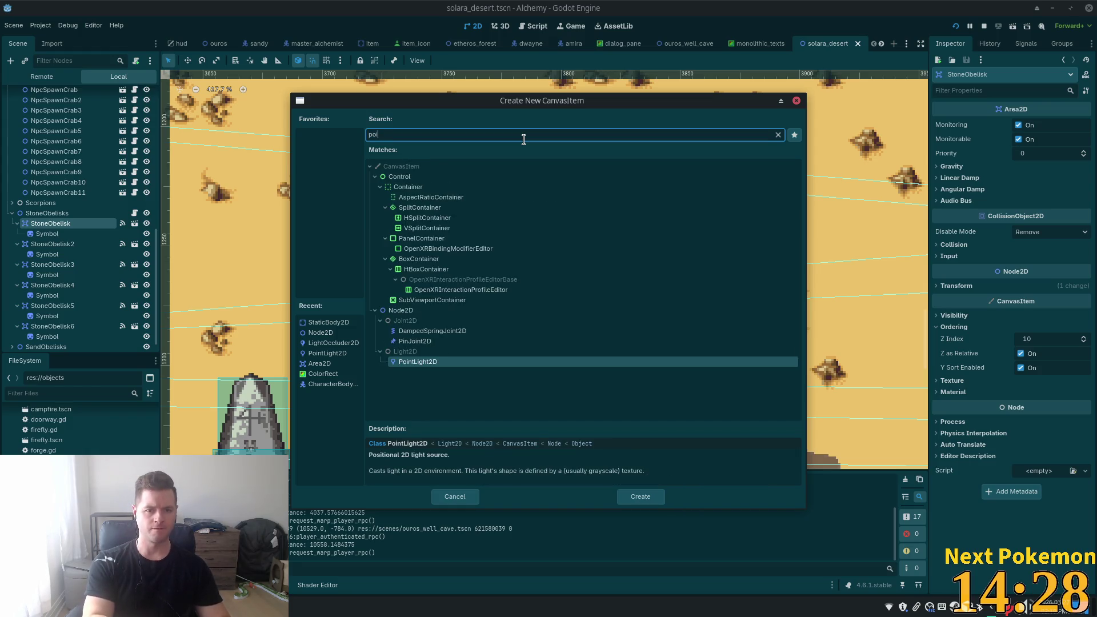
text(nt)
key(Return)
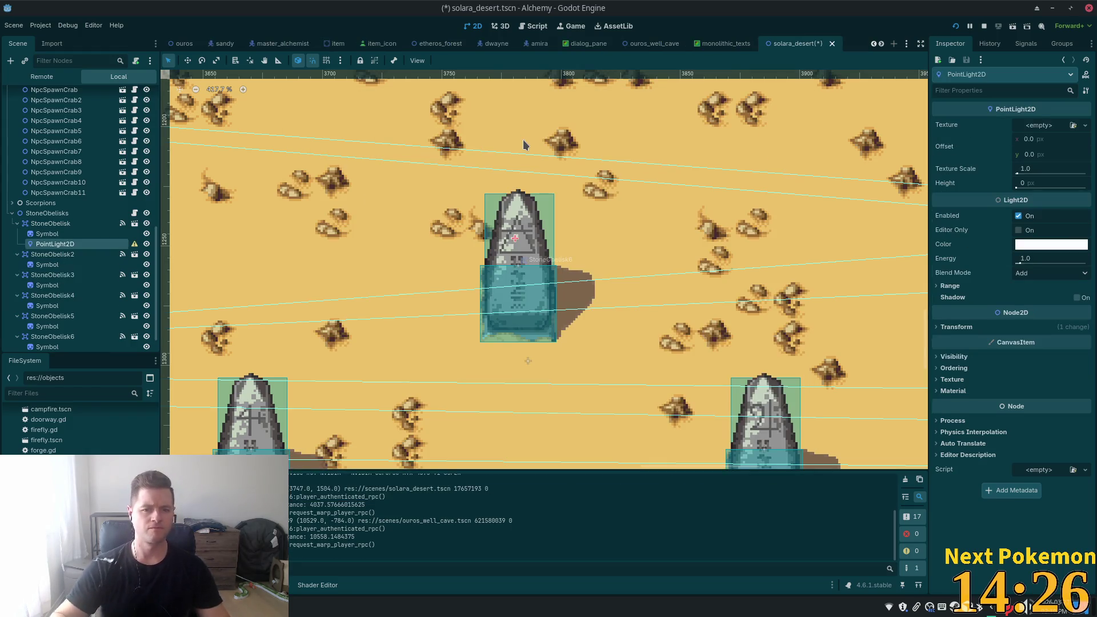
- Set the PointLight2D's Color to bright red fb0023 in the Inspector
click(1052, 245)
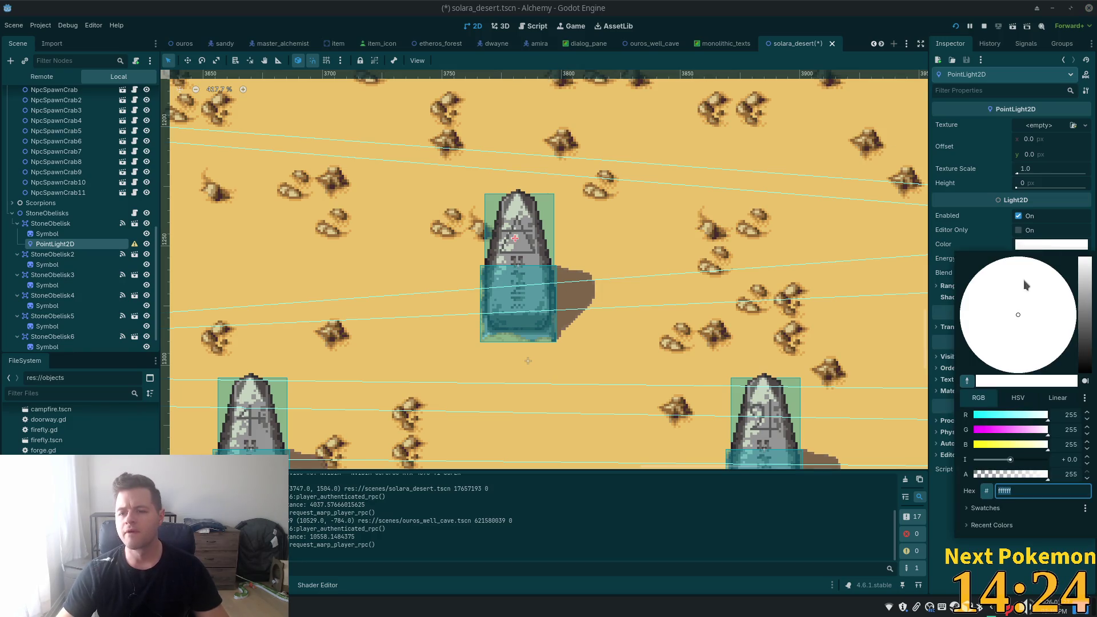
mouse_move(1083, 269)
mouse_down()
mouse_move(1066, 332)
mouse_move(1080, 309)
mouse_up()
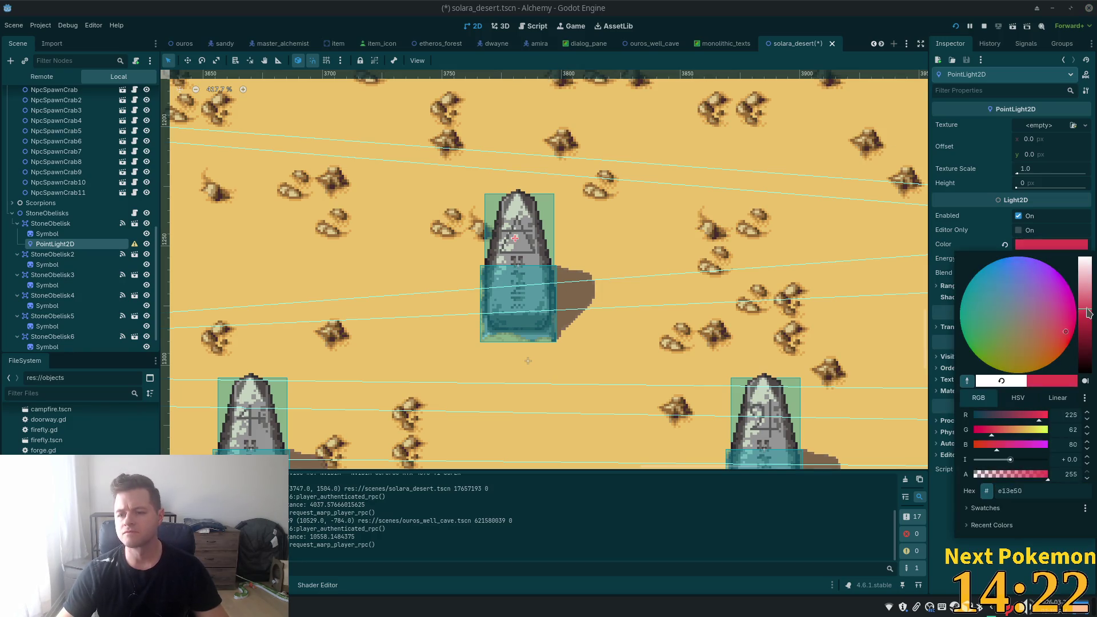
click(1070, 341)
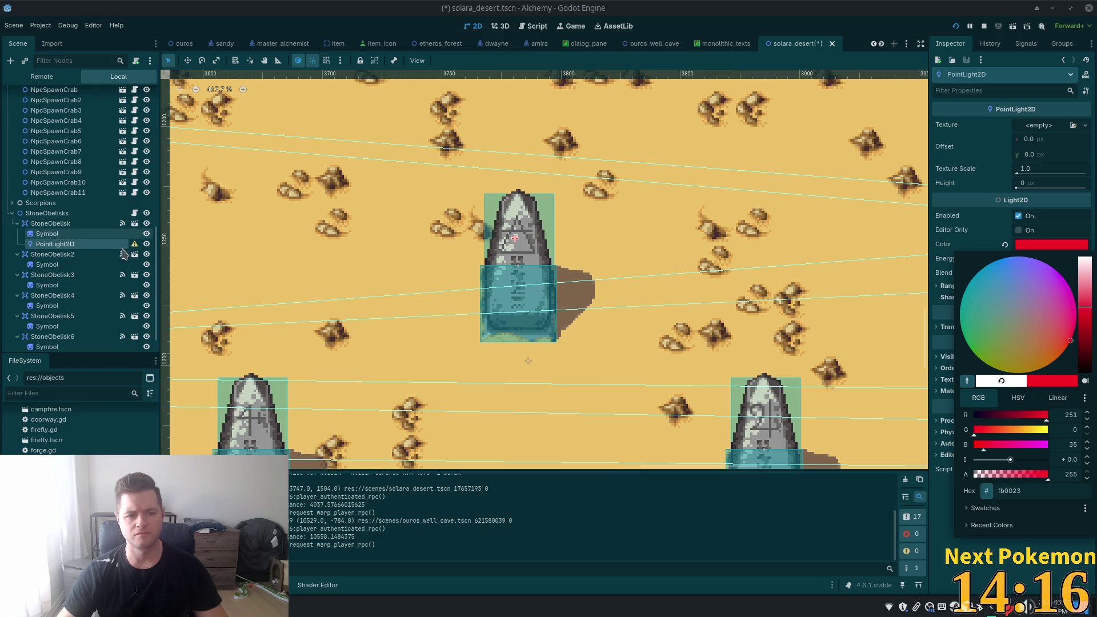
click(93, 244)
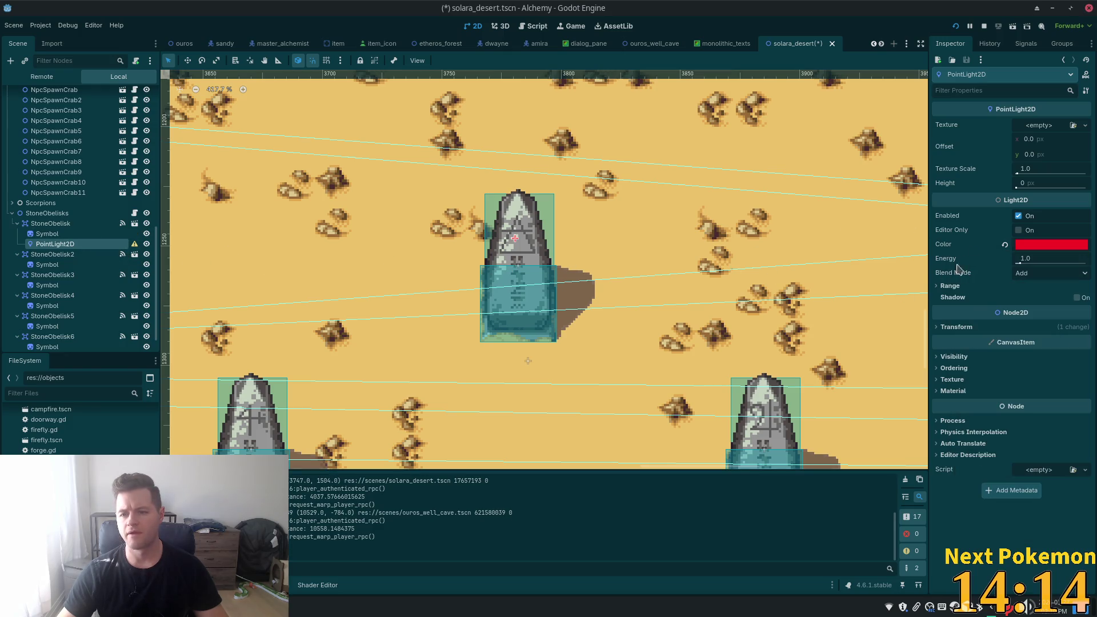
mouse_move(134, 244)
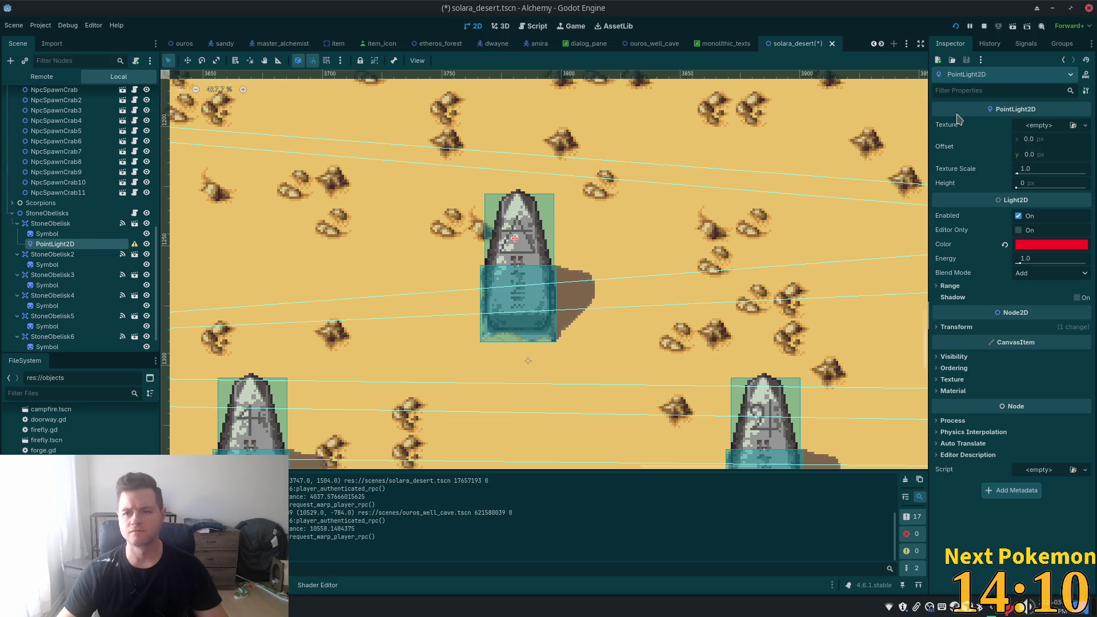
click(1055, 128)
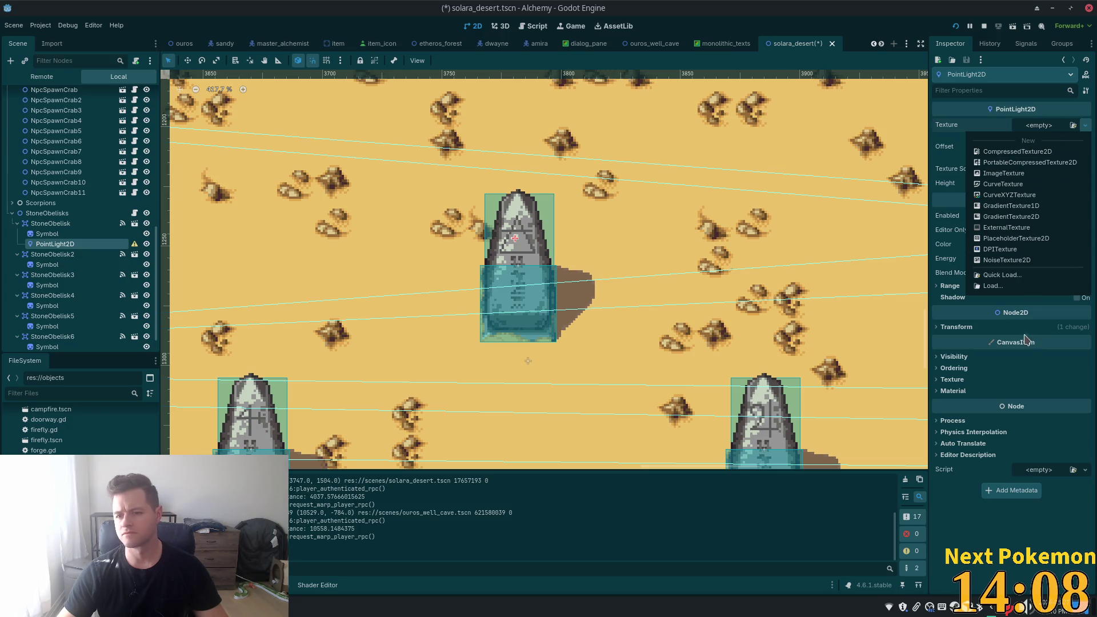
- Browse the project images for a light texture, then close the picker without choosing one
click(996, 279)
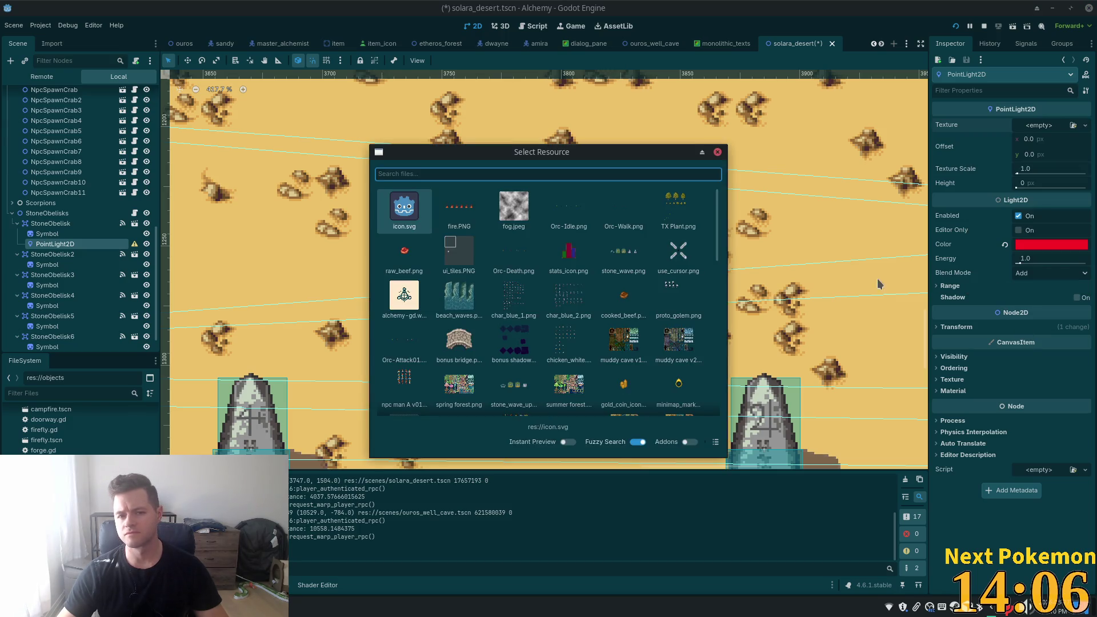
scroll(714, 231, down, 1)
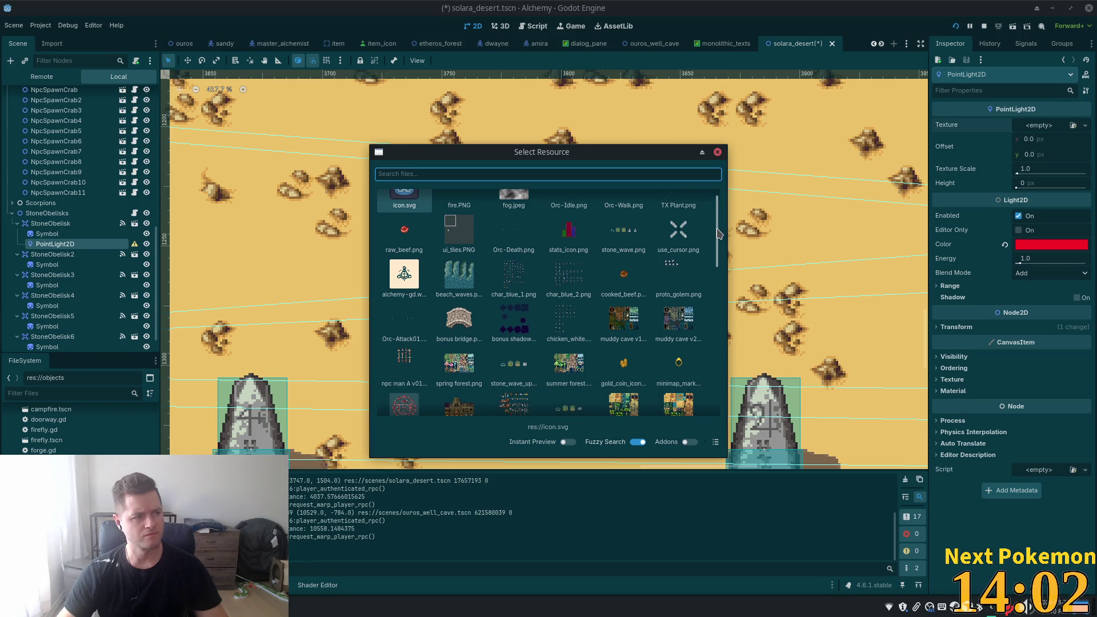
scroll(720, 251, down, 5)
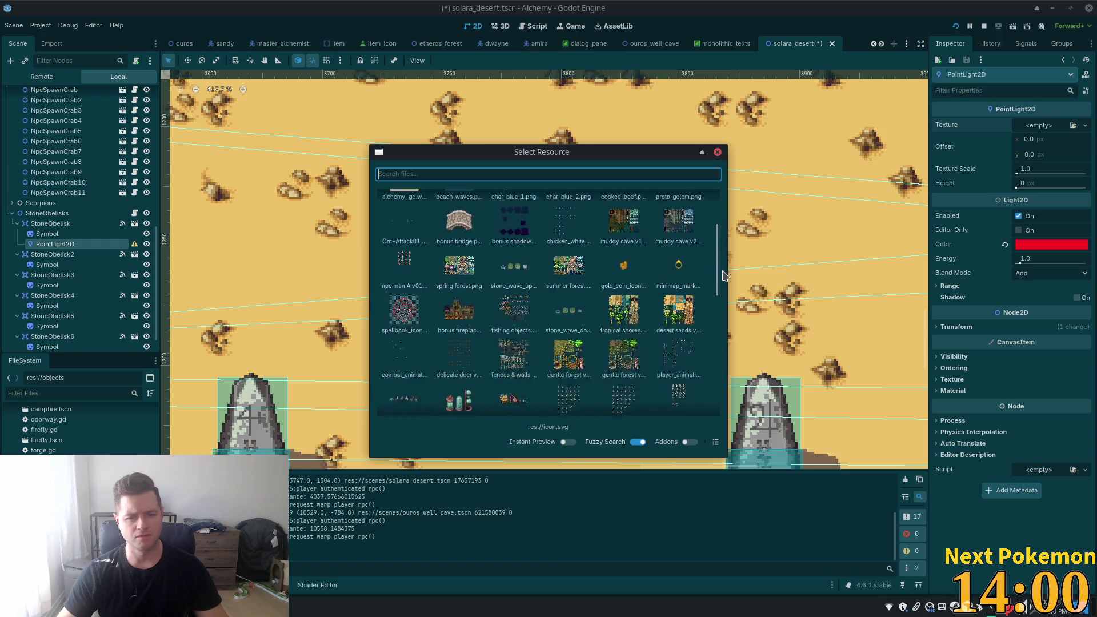
scroll(724, 276, down, 9)
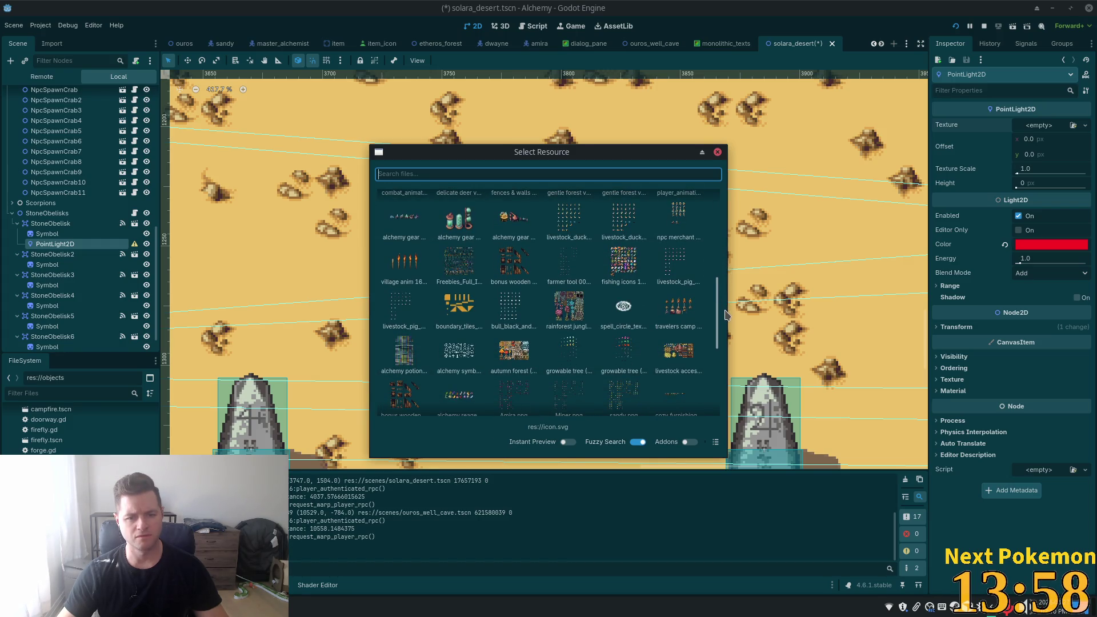
mouse_move(725, 314)
mouse_down()
mouse_move(723, 393)
mouse_move(718, 206)
mouse_up()
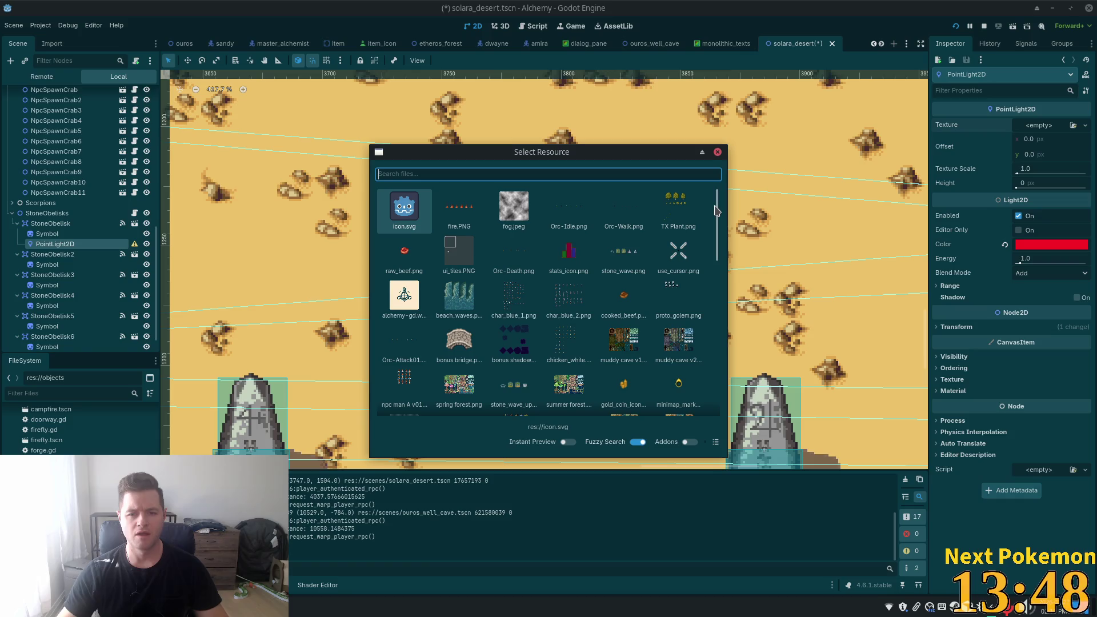
scroll(713, 240, down, 5)
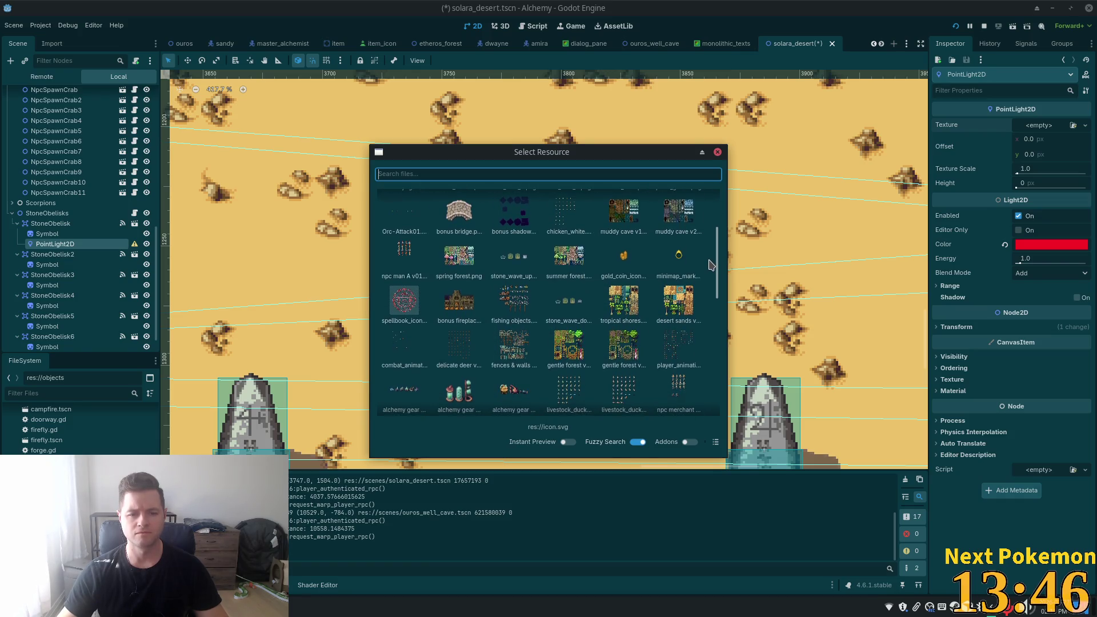
scroll(708, 274, down, 2)
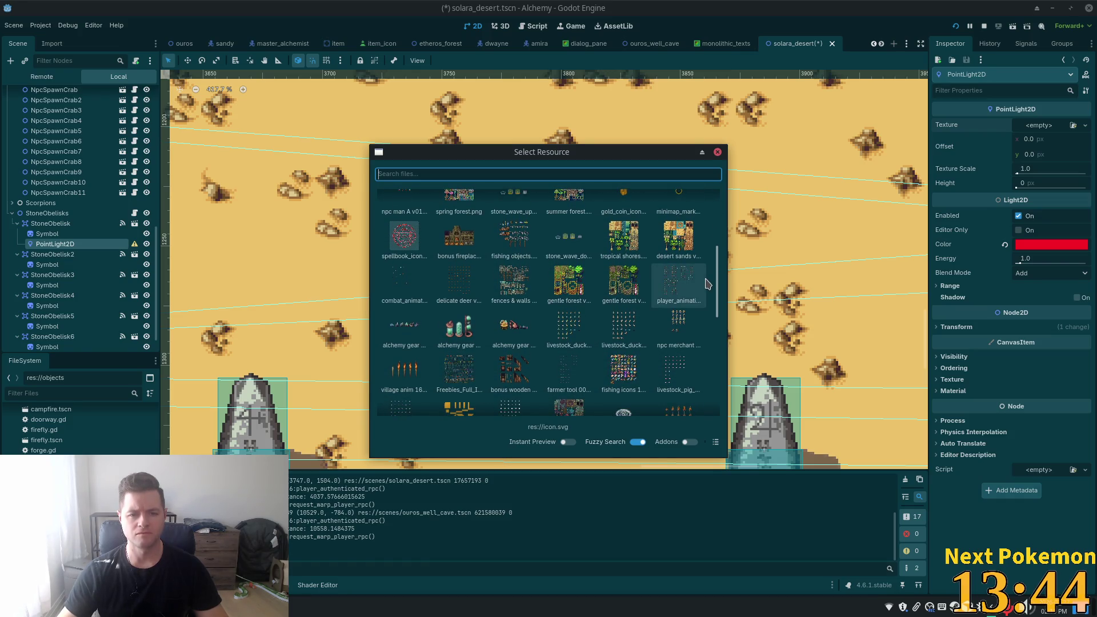
scroll(708, 292, down, 2)
scroll(709, 291, up, 2)
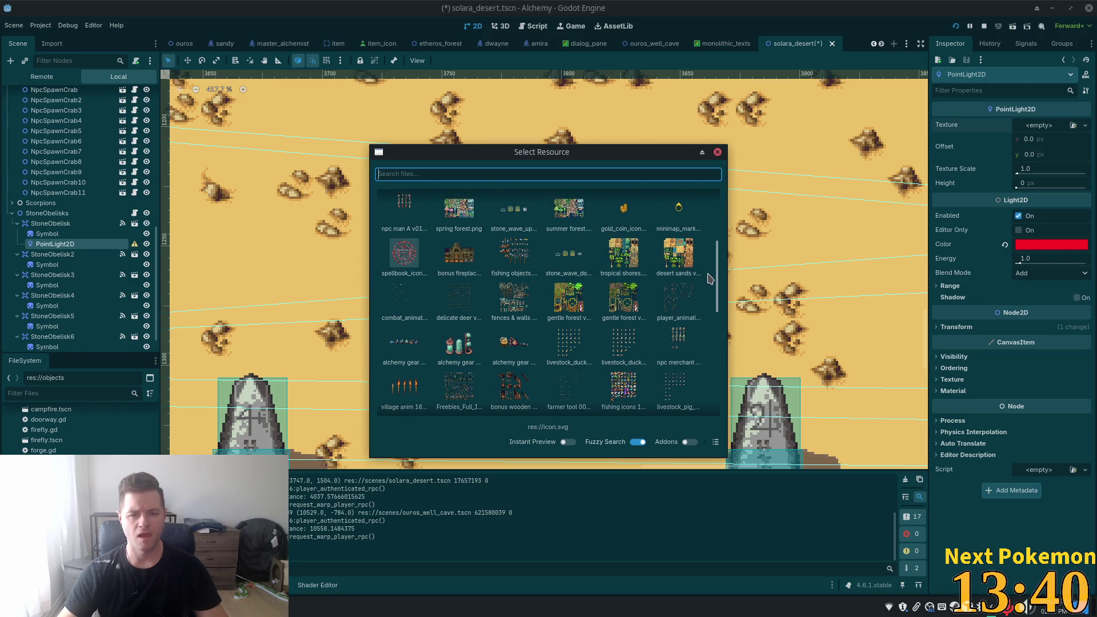
scroll(709, 279, down, 8)
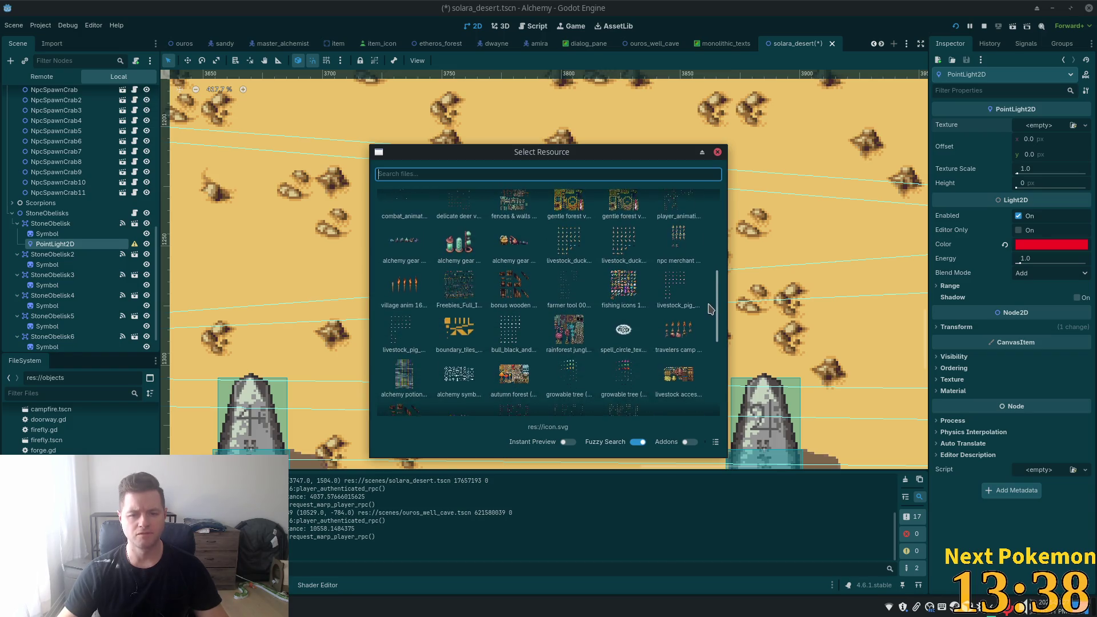
scroll(707, 359, down, 4)
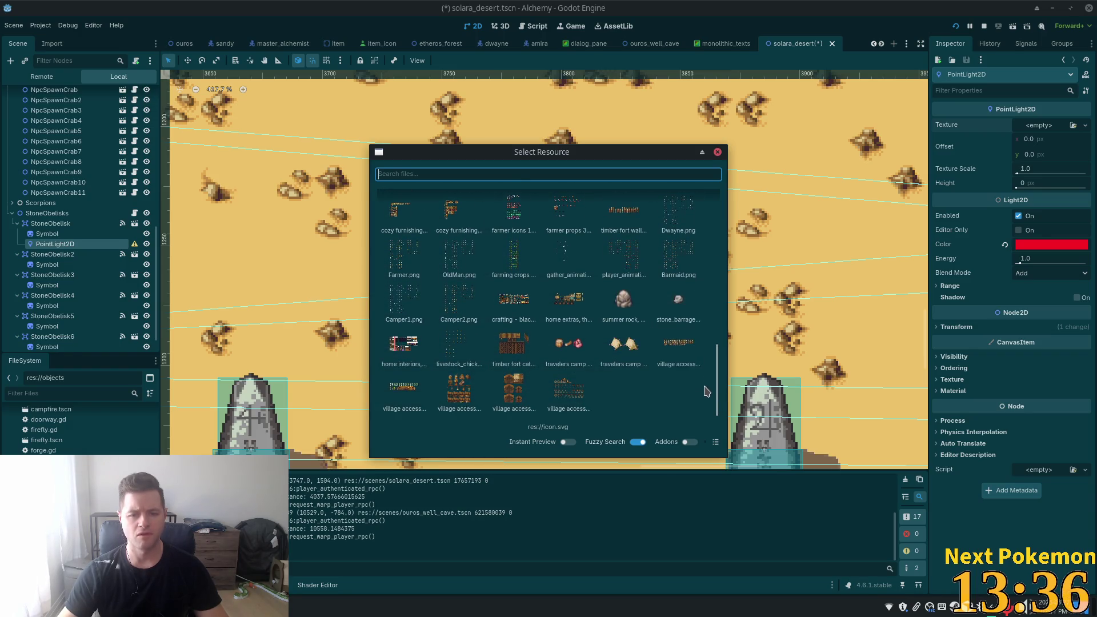
scroll(709, 342, up, 12)
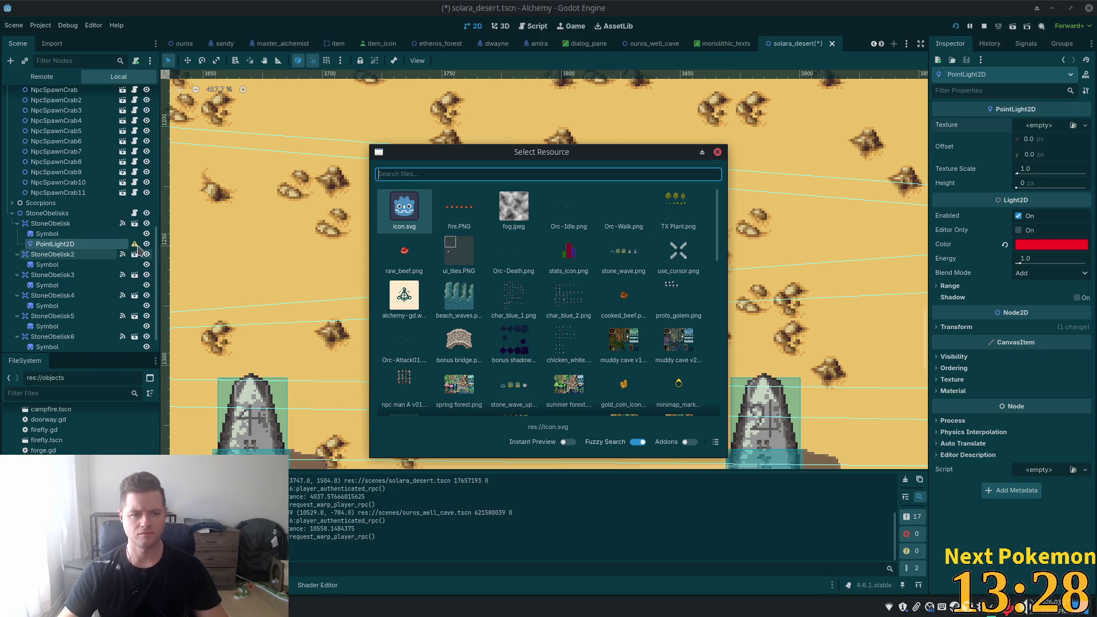
key(Escape)
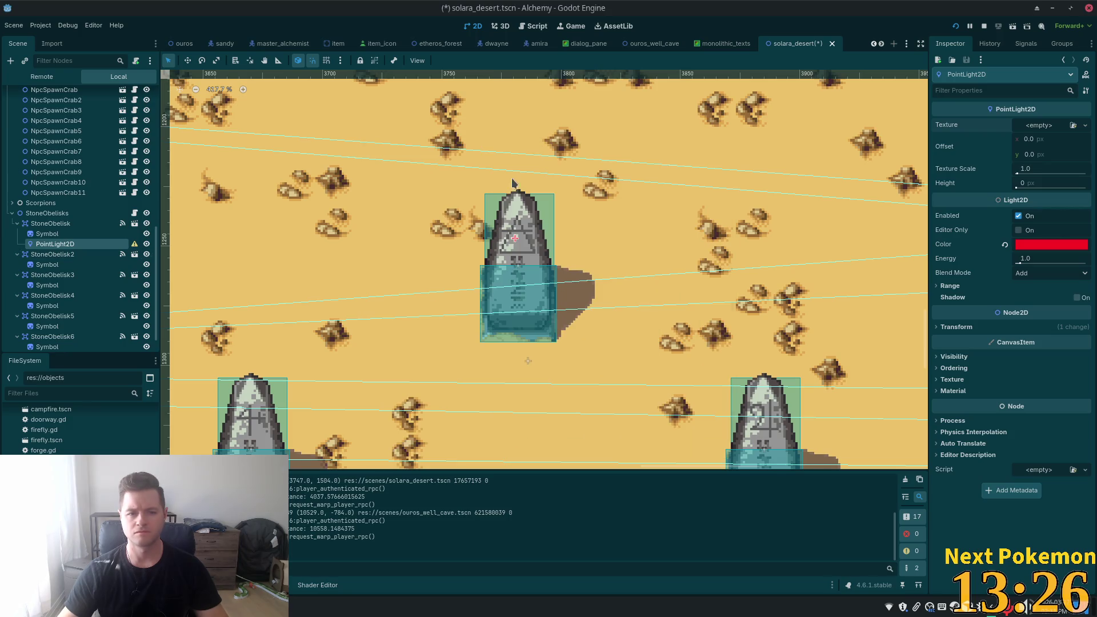
mouse_move(135, 248)
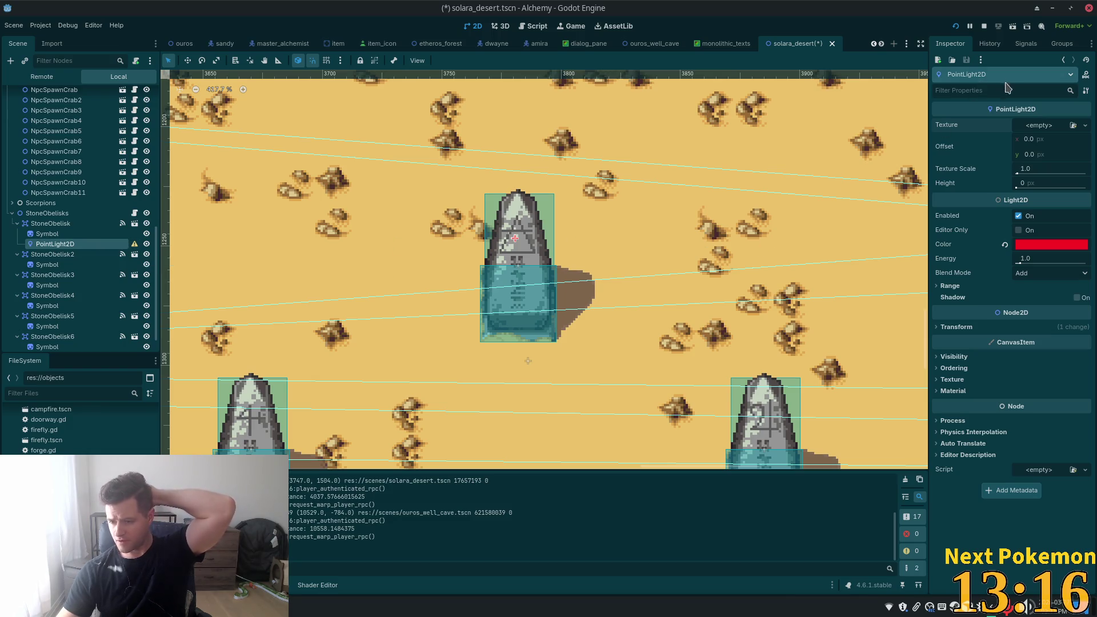
click(1059, 126)
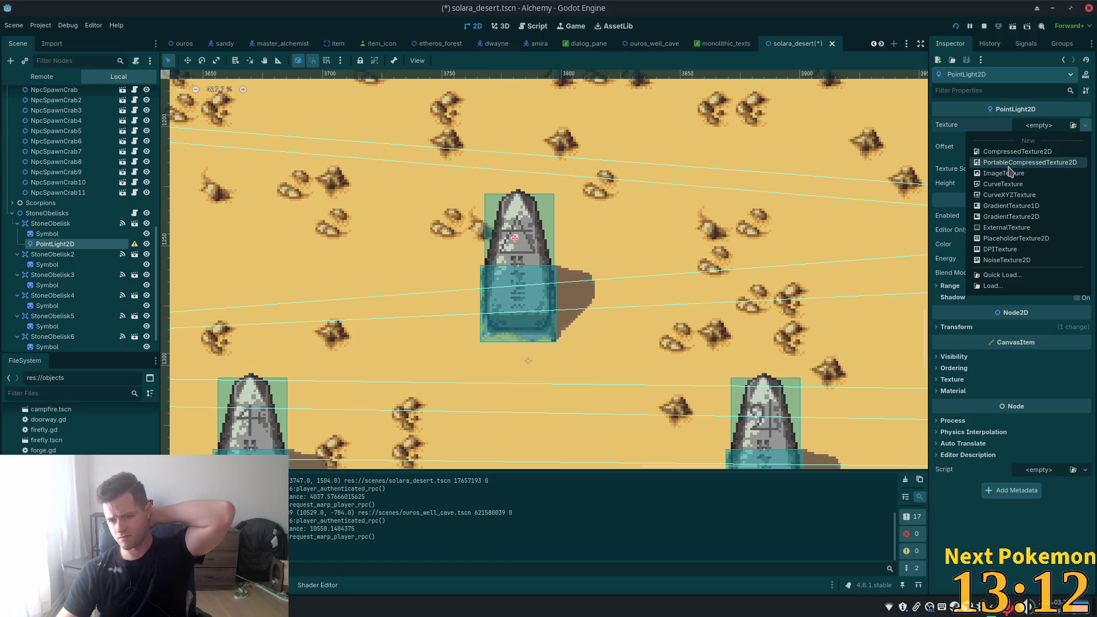
click(1016, 238)
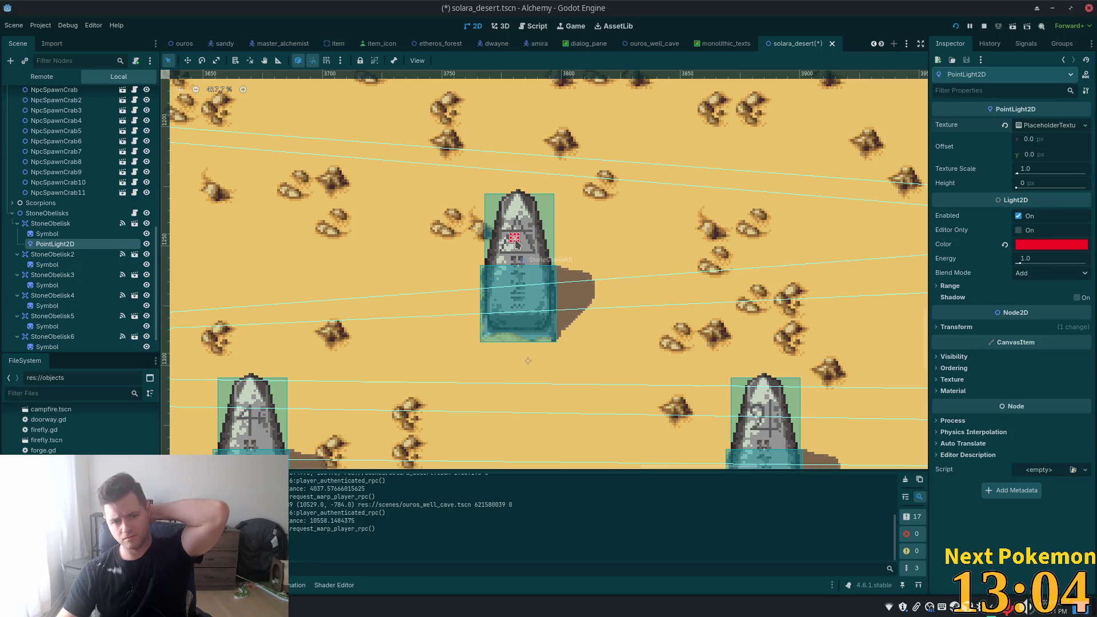
mouse_move(516, 243)
mouse_down()
mouse_move(523, 253)
mouse_move(506, 260)
mouse_move(540, 257)
mouse_up()
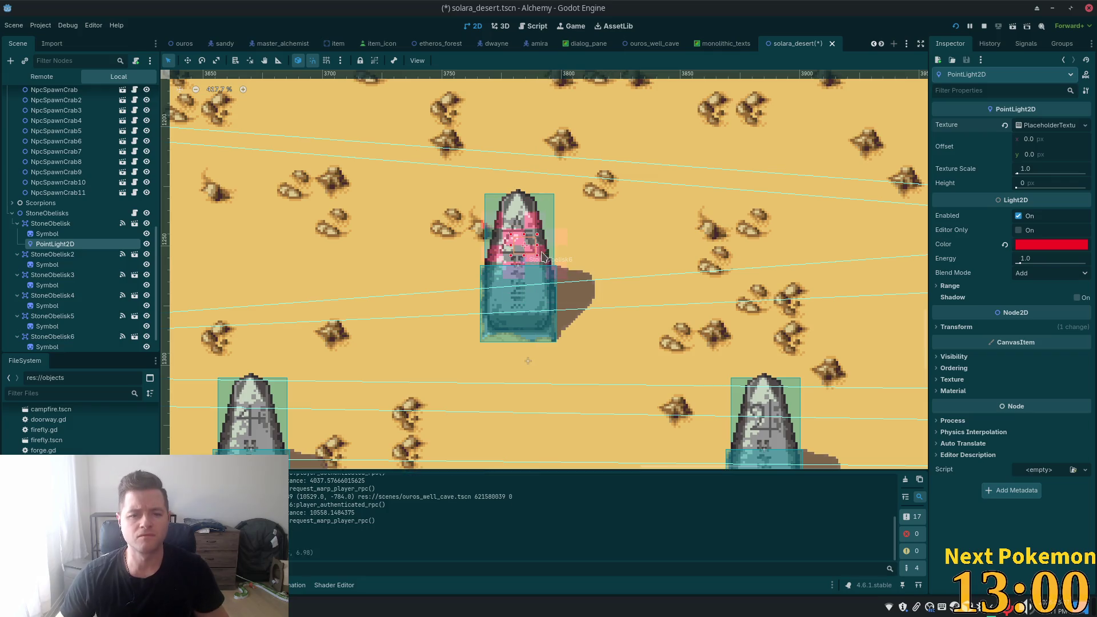
key(ctrl+z)
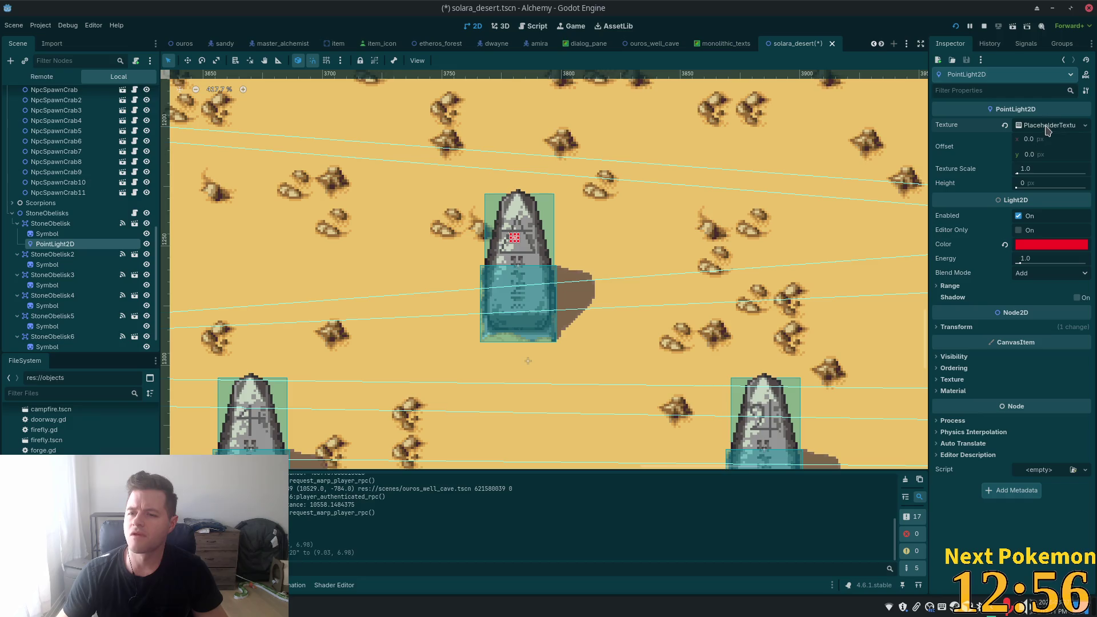
click(1005, 125)
click(1045, 125)
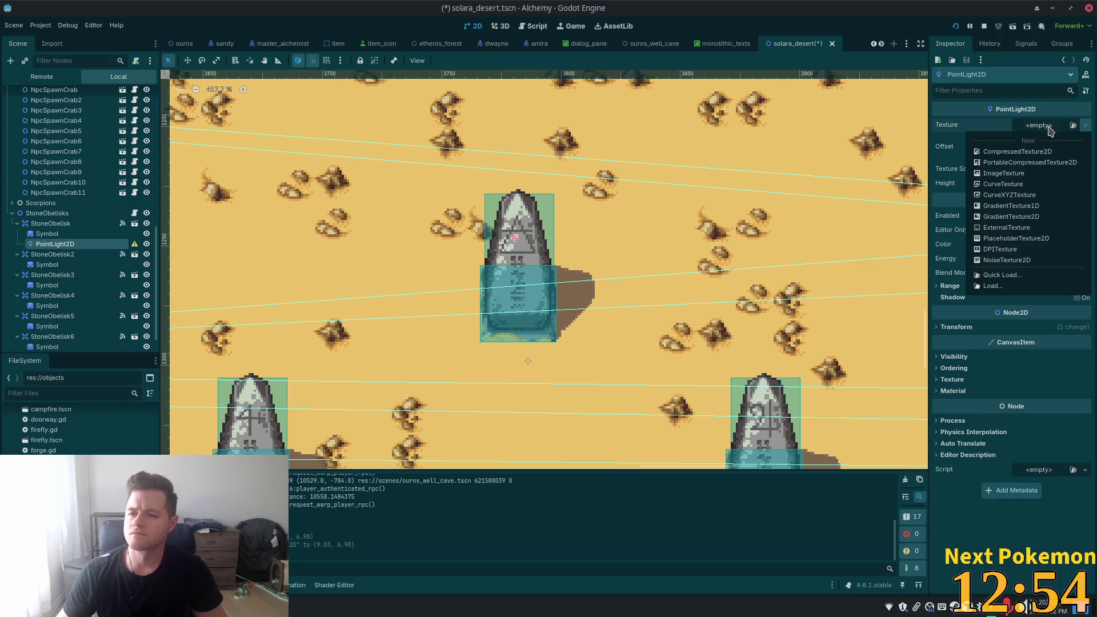
- Load a texture file from the project into the obelisk light's Texture slot
click(1045, 127)
click(1043, 129)
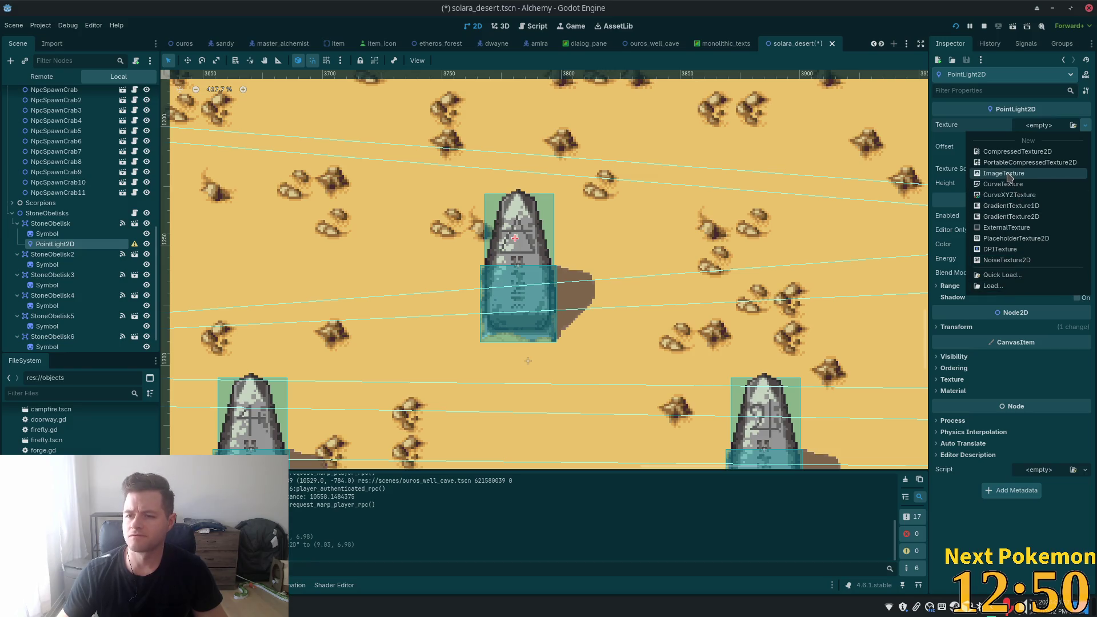
click(1005, 286)
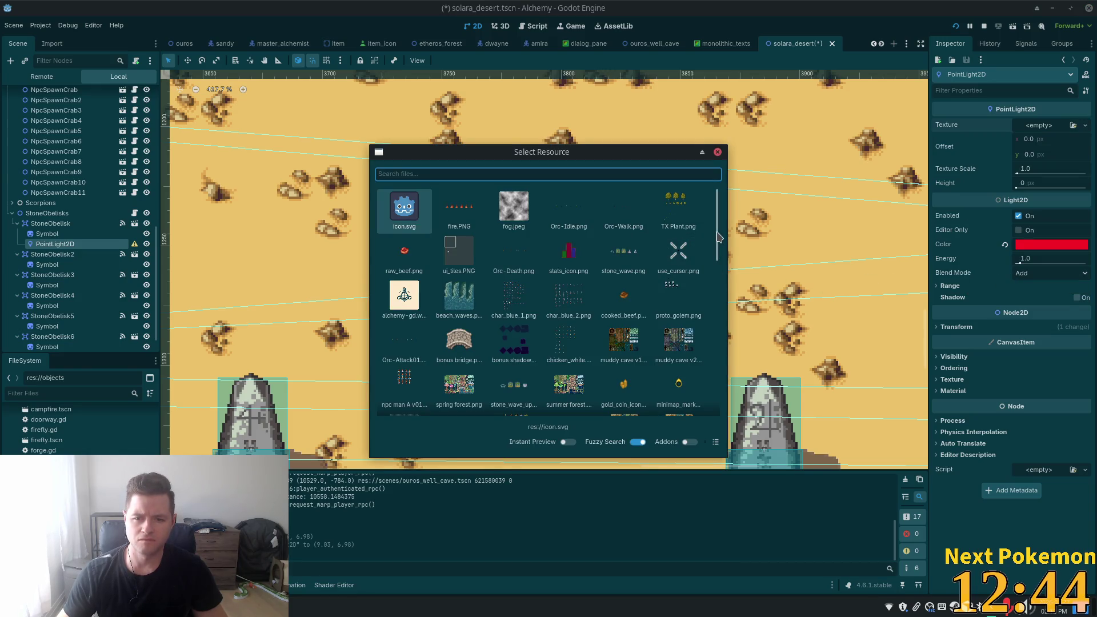
drag(719, 238, 719, 261)
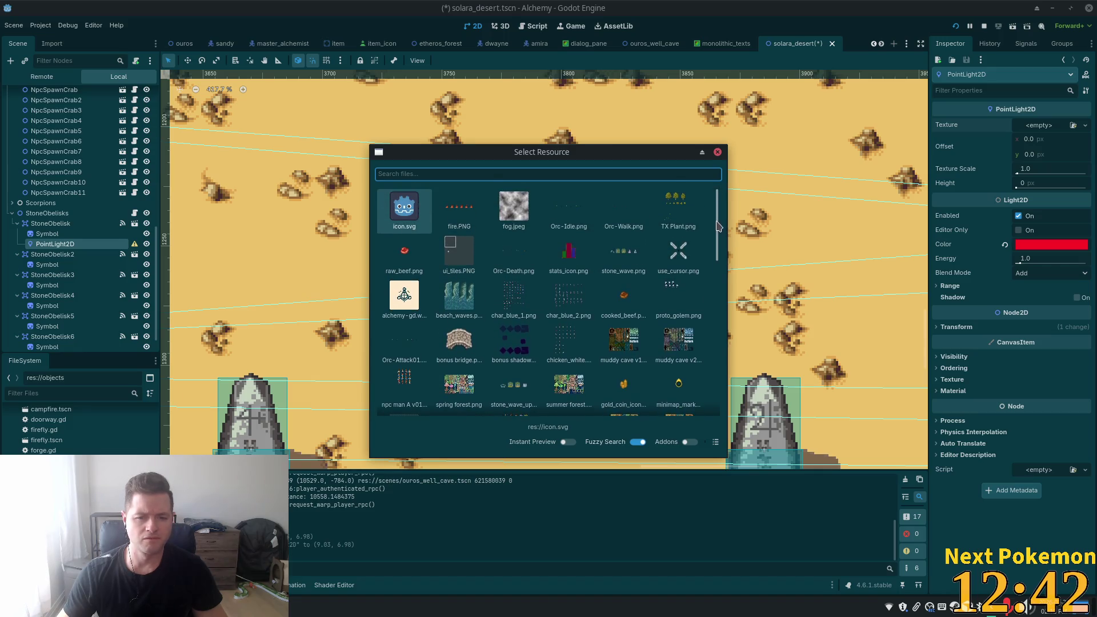
scroll(712, 243, up, 2)
scroll(709, 238, down, 10)
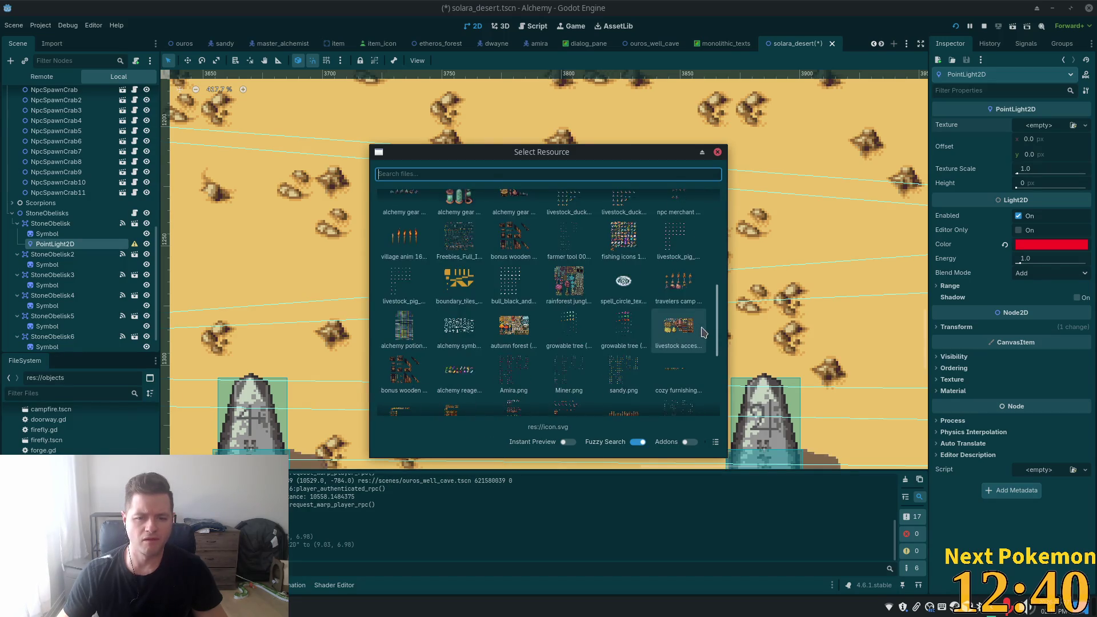
scroll(707, 363, down, 3)
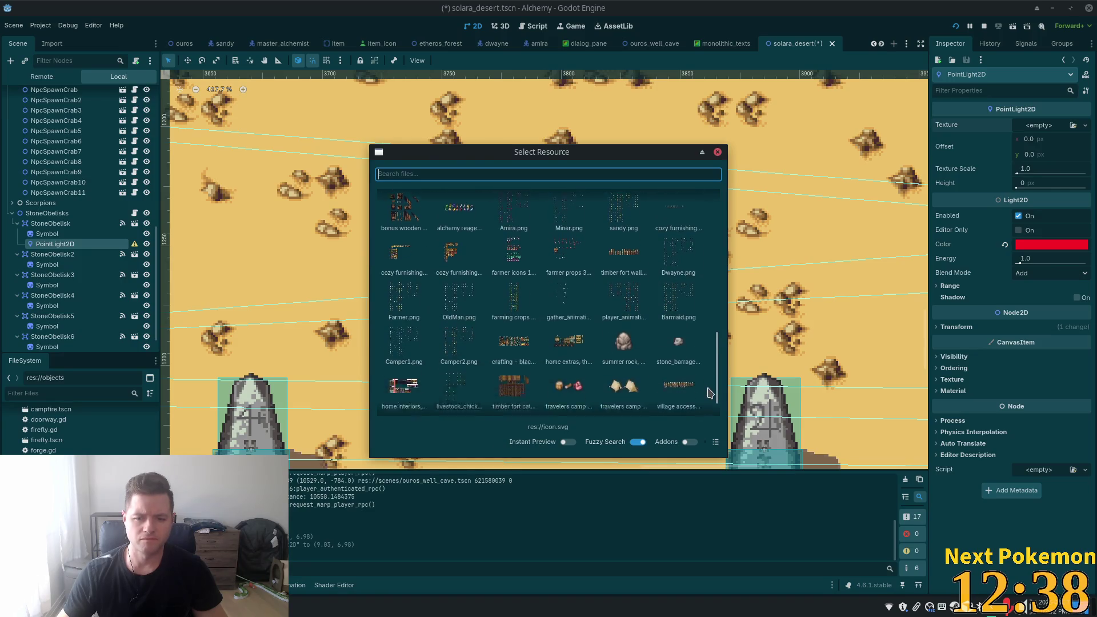
scroll(710, 410, up, 10)
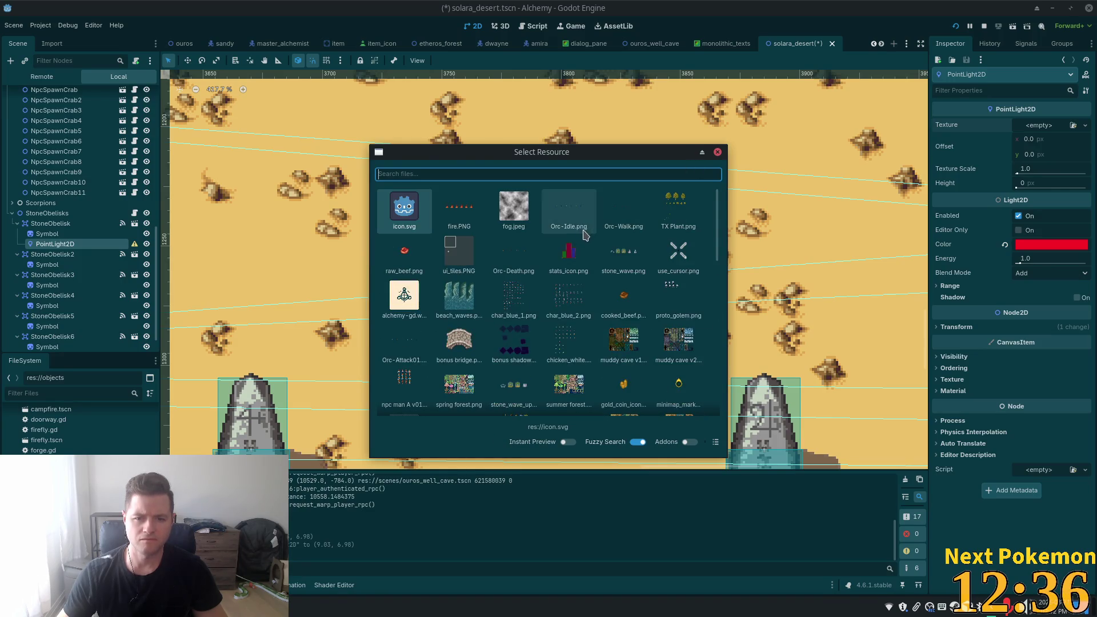
double_click(522, 213)
click(523, 213)
scroll(595, 243, down, 8)
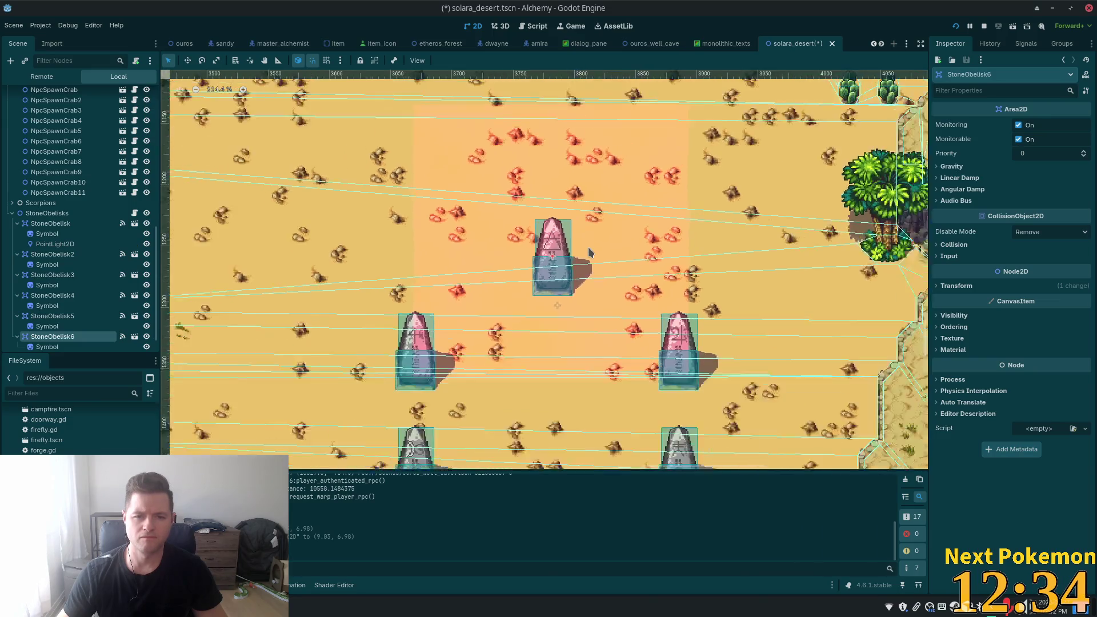
- Collapse the character_sheets folder and reselect the first obelisk's PointLight2D
scroll(577, 251, up, 4)
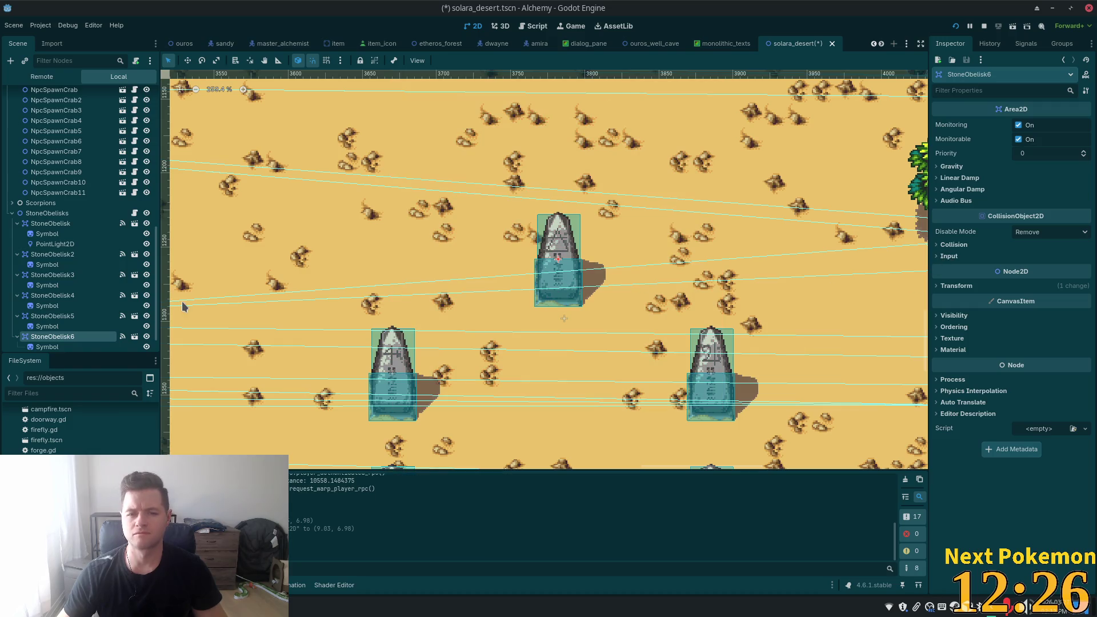
scroll(80, 423, up, 10)
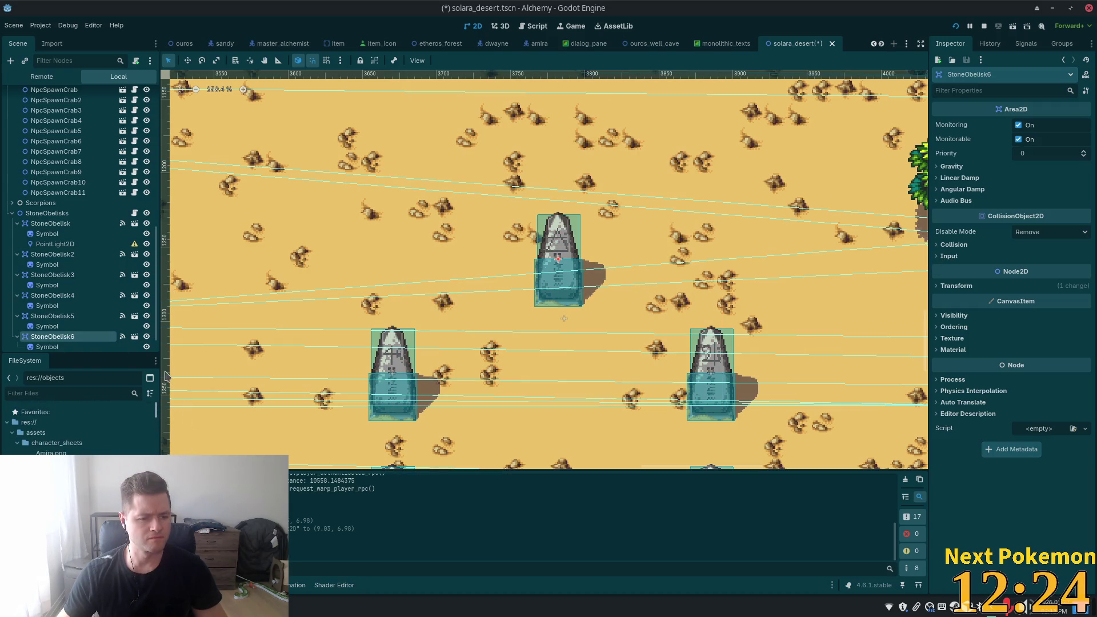
click(17, 443)
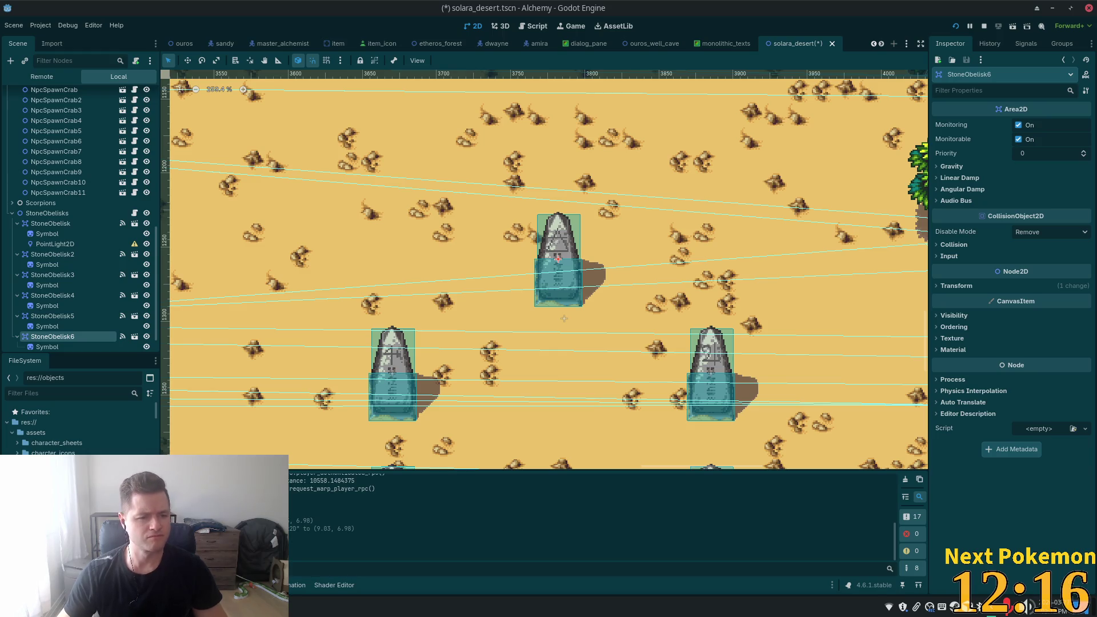
click(55, 244)
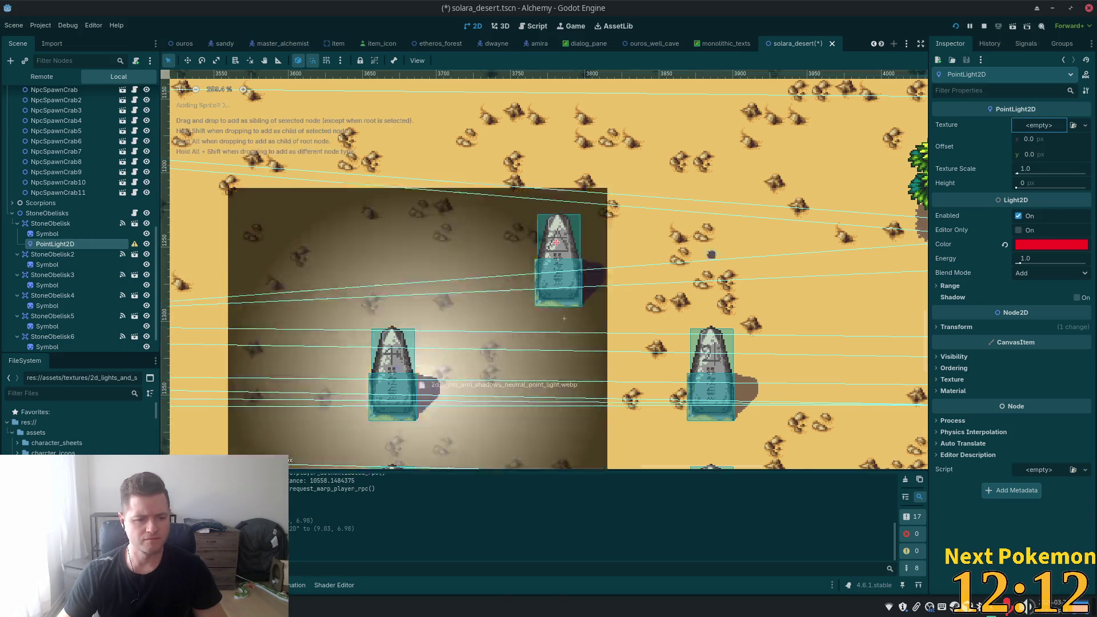
- Assign the radial point-light webp as the light's texture and shrink its glow area
mouse_move(80, 474)
mouse_down()
mouse_move(1031, 117)
mouse_move(1040, 124)
mouse_up()
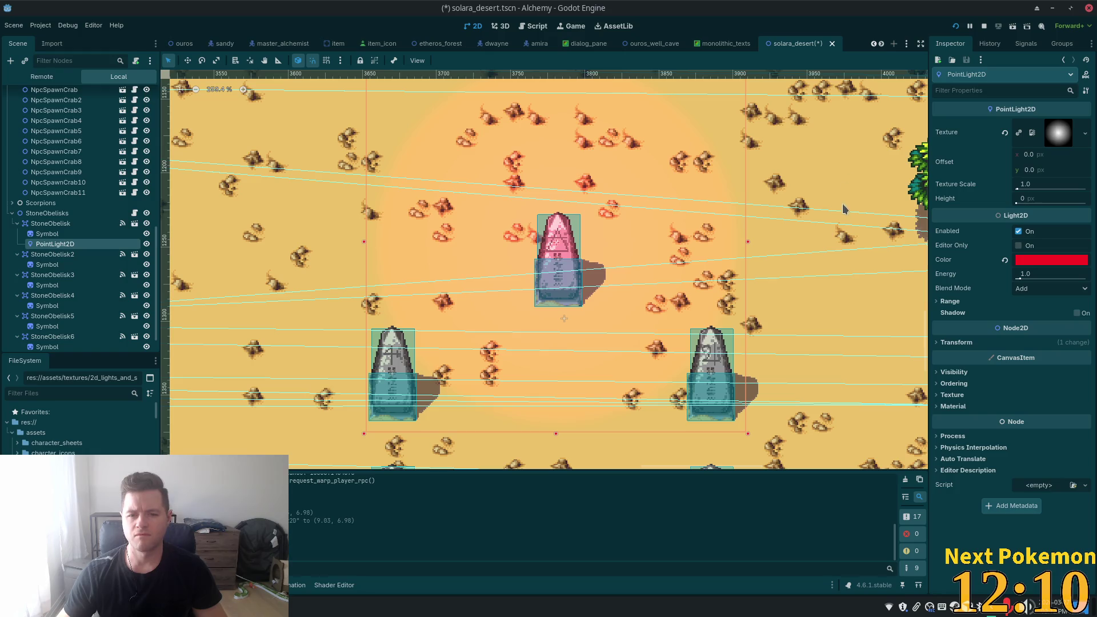
scroll(844, 208, up, 2)
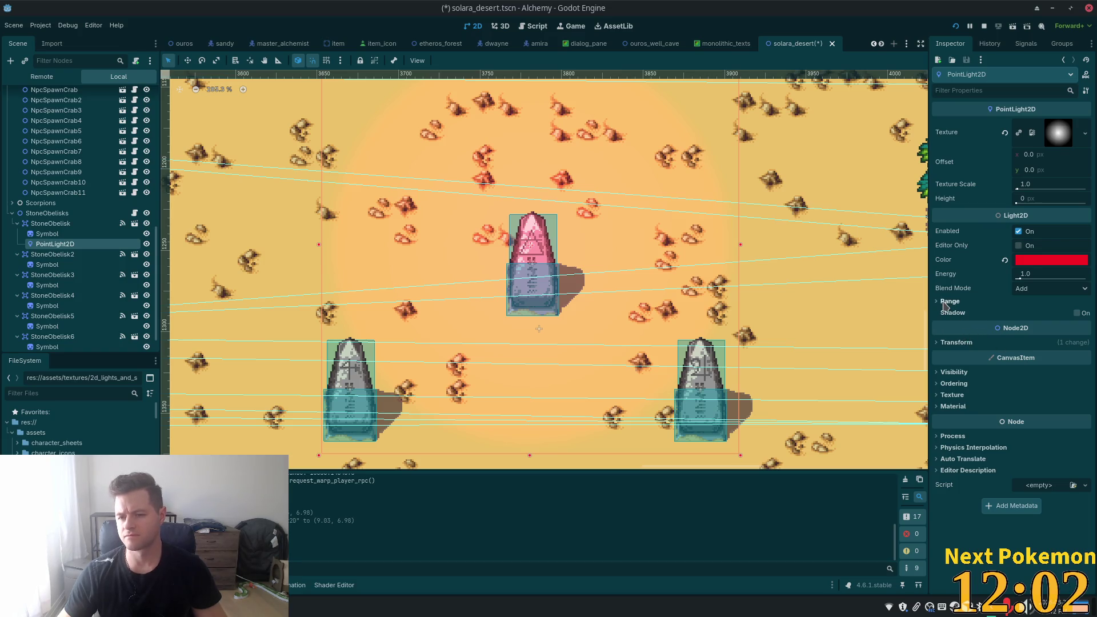
click(944, 303)
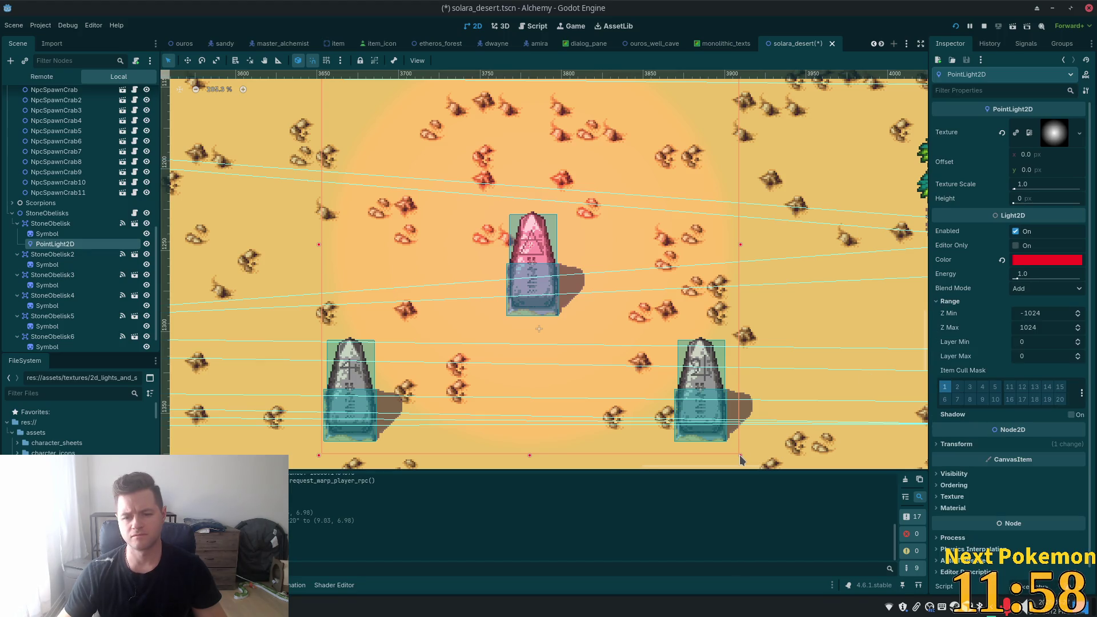
mouse_move(741, 457)
mouse_down()
mouse_move(639, 321)
mouse_move(558, 277)
mouse_move(550, 259)
mouse_up()
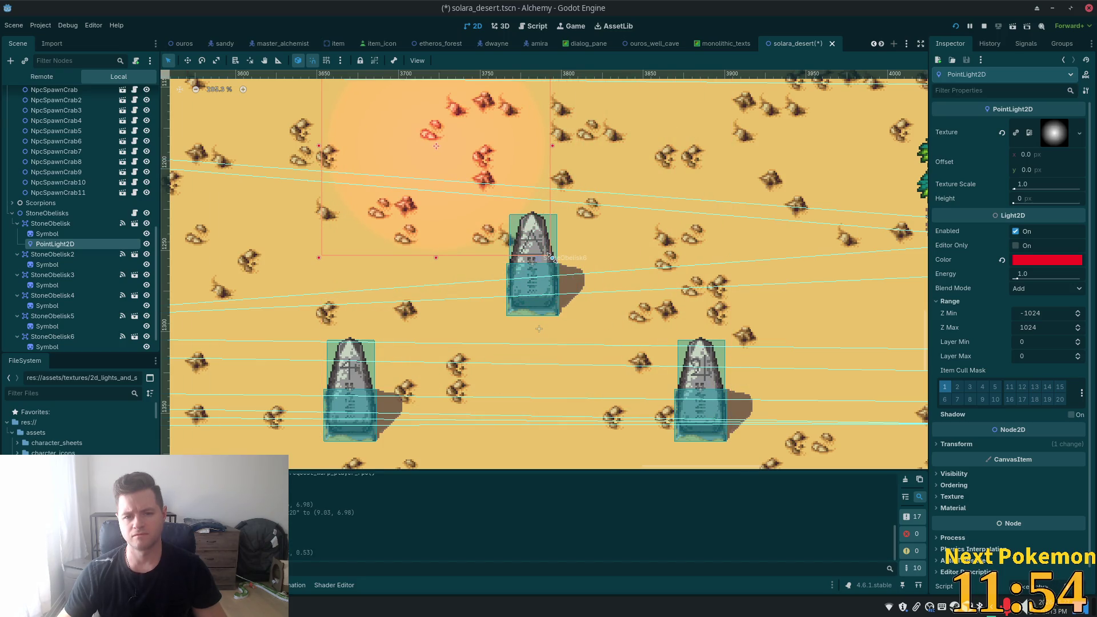
- Reselect the first obelisk's PointLight2D and shrink its area down onto the obelisk top
scroll(698, 246, down, 3)
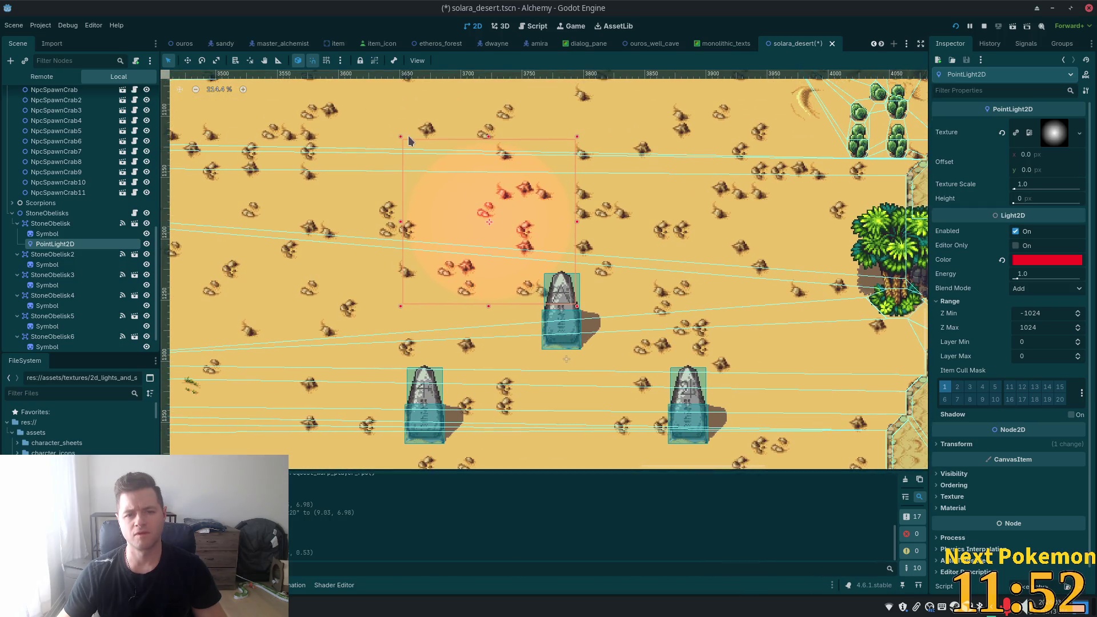
click(436, 183)
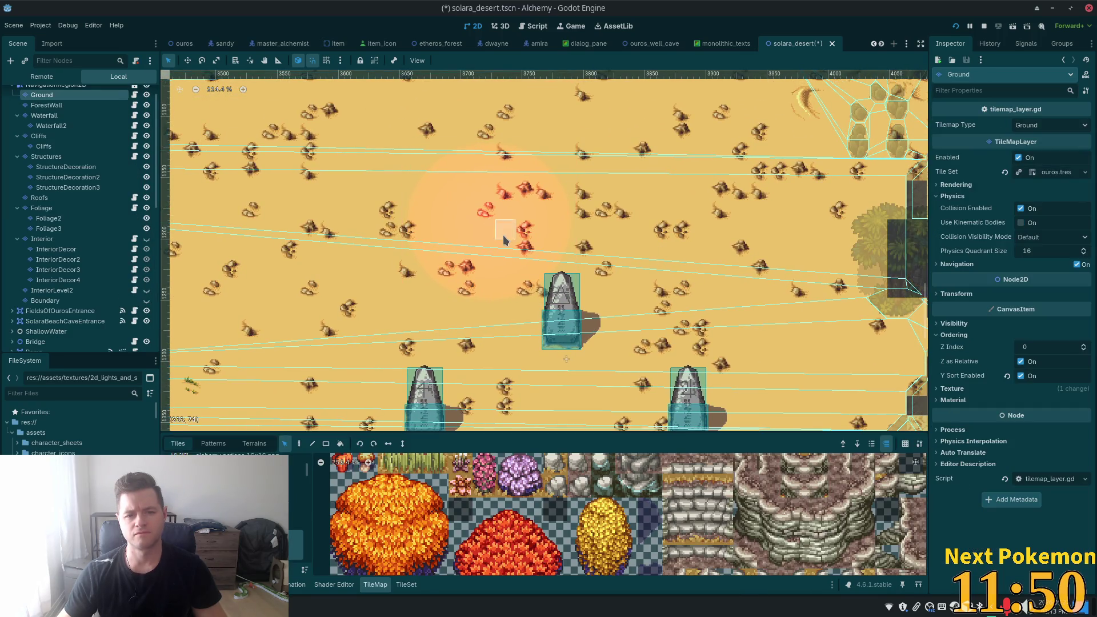
scroll(87, 313, down, 2)
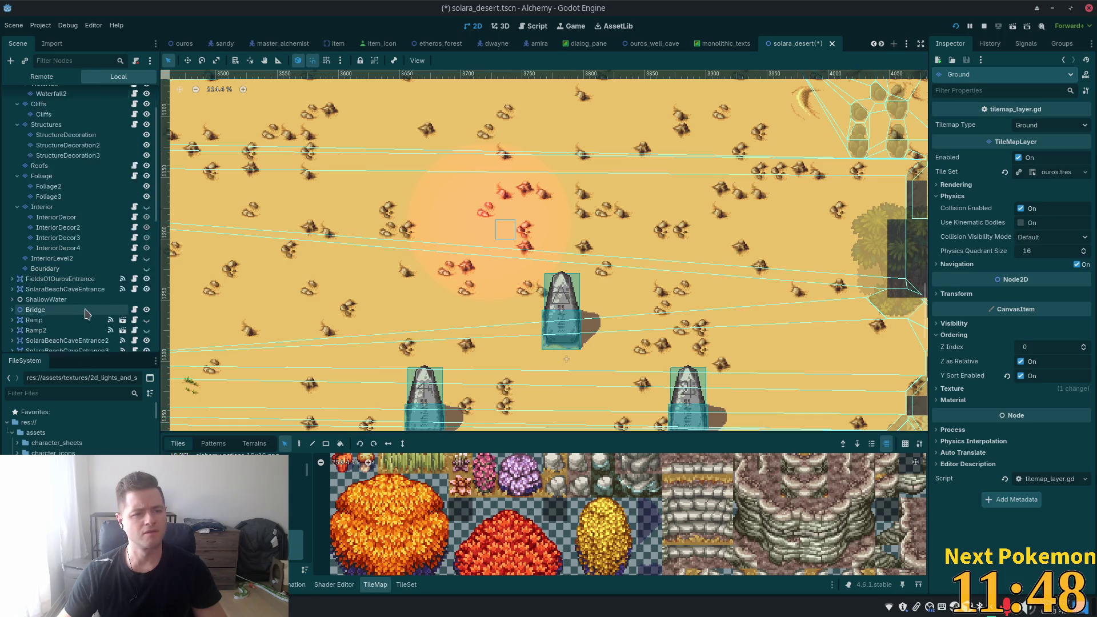
scroll(87, 313, down, 10)
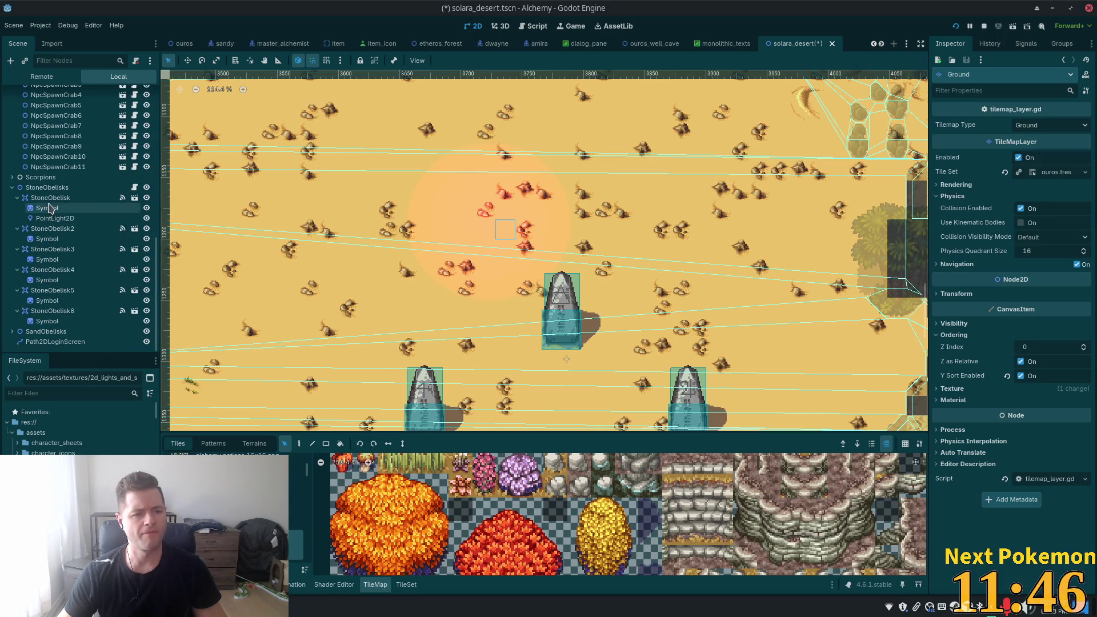
click(53, 218)
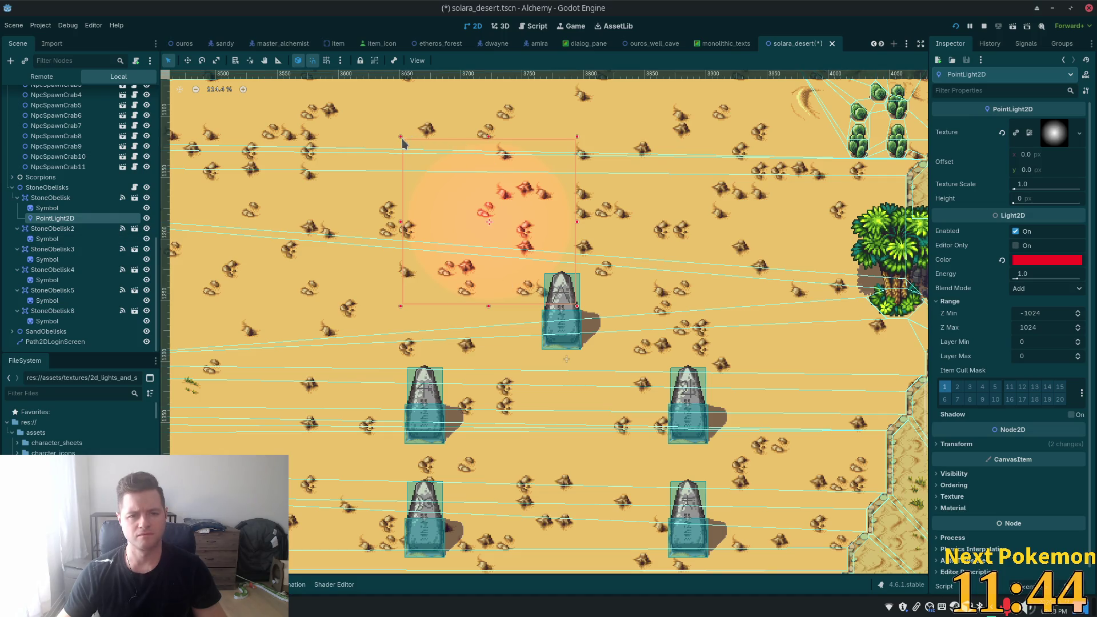
mouse_move(402, 139)
mouse_down()
mouse_move(484, 177)
mouse_move(547, 264)
mouse_up()
scroll(559, 292, up, 6)
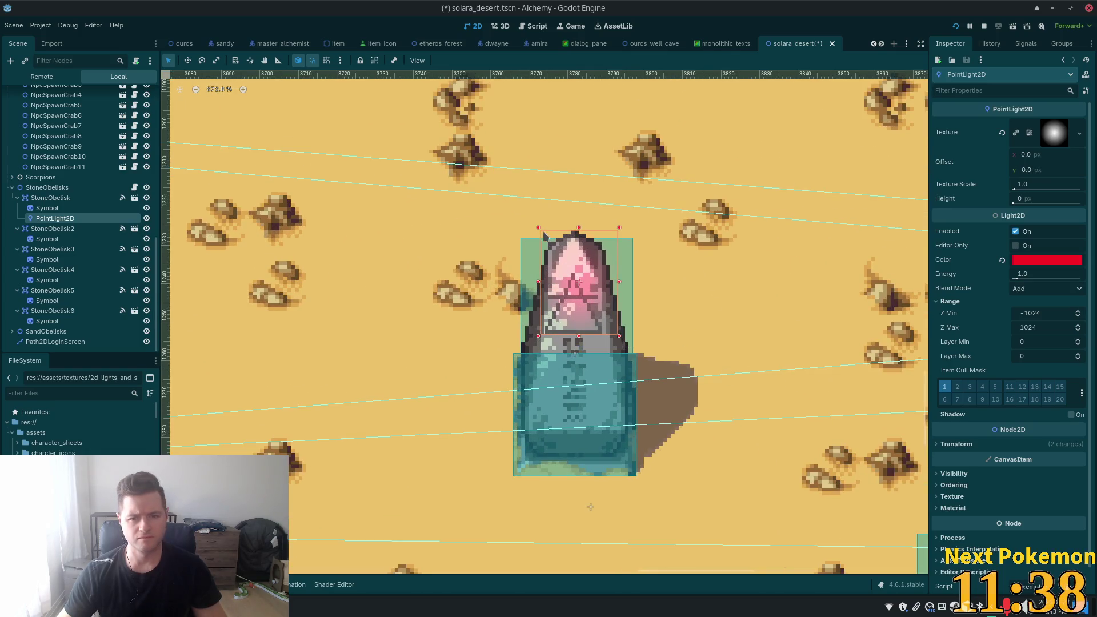
drag(537, 228, 526, 227)
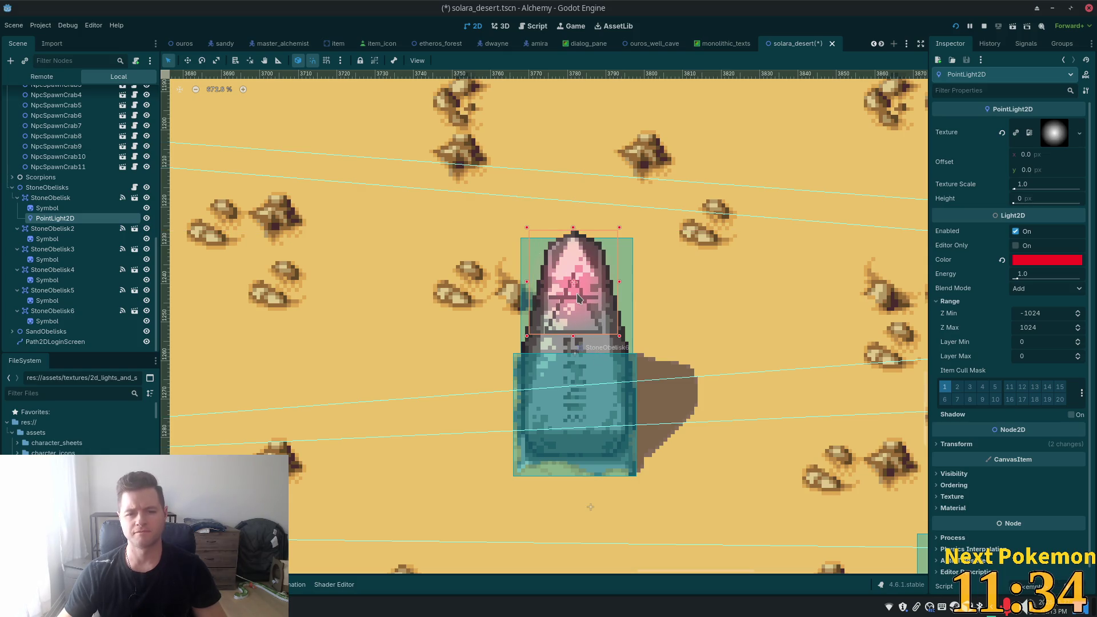
- Move the red light up onto the obelisk's tip with the Move tool
click(189, 63)
mouse_move(458, 326)
mouse_down()
mouse_move(461, 284)
mouse_move(458, 305)
mouse_up()
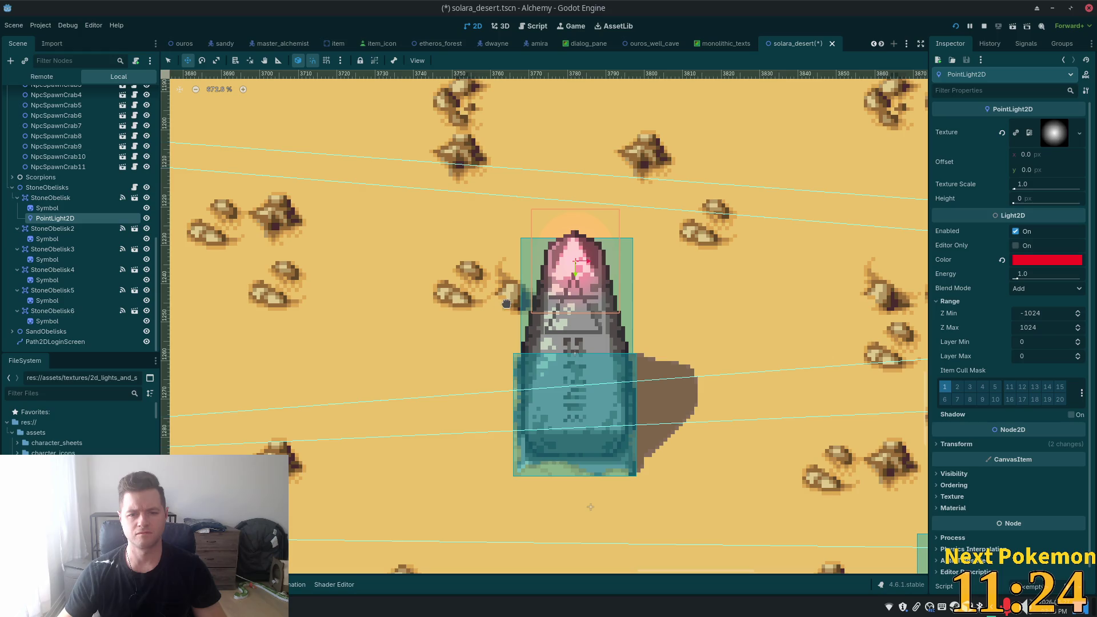
click(570, 266)
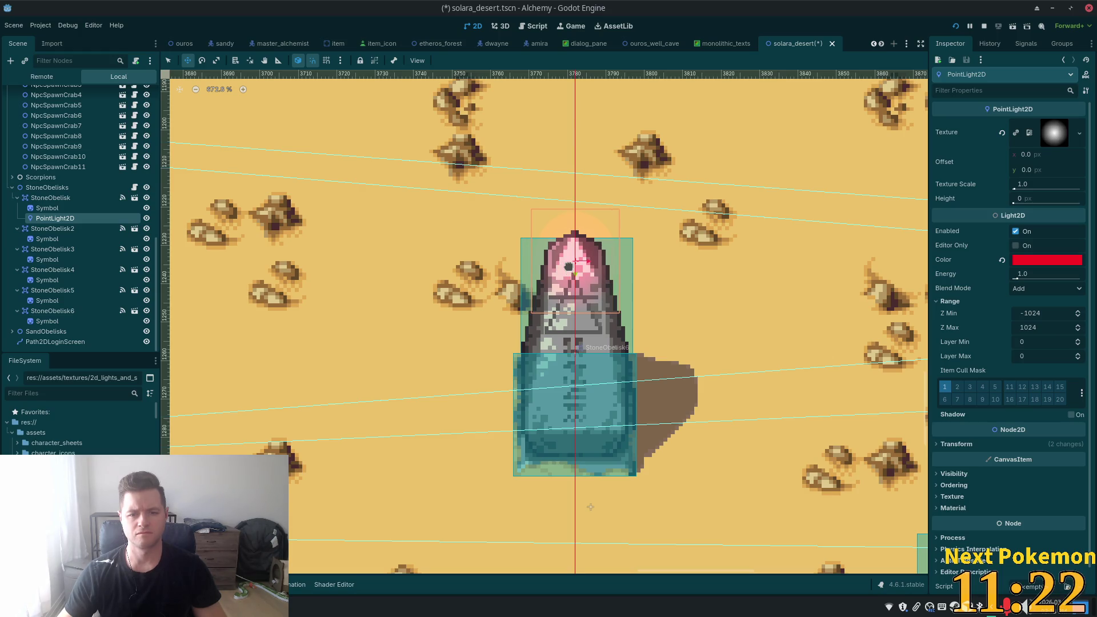
scroll(704, 369, down, 6)
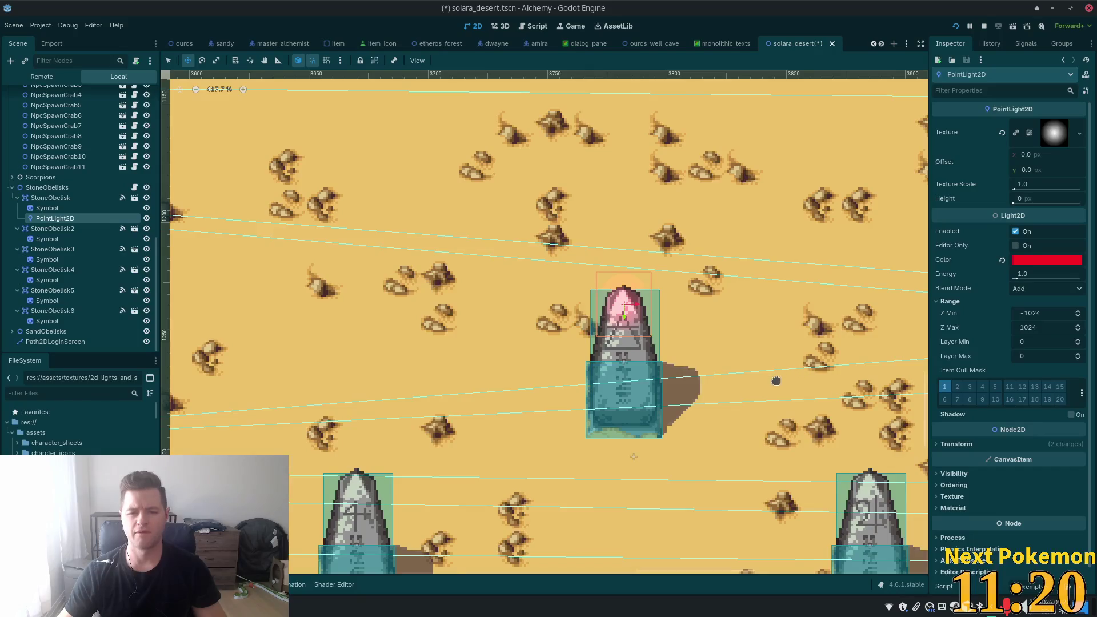
- Lower the red light slightly on the obelisk tip and set its Energy to 1.13
scroll(819, 402, down, 2)
drag(819, 402, 658, 314)
scroll(667, 324, up, 3)
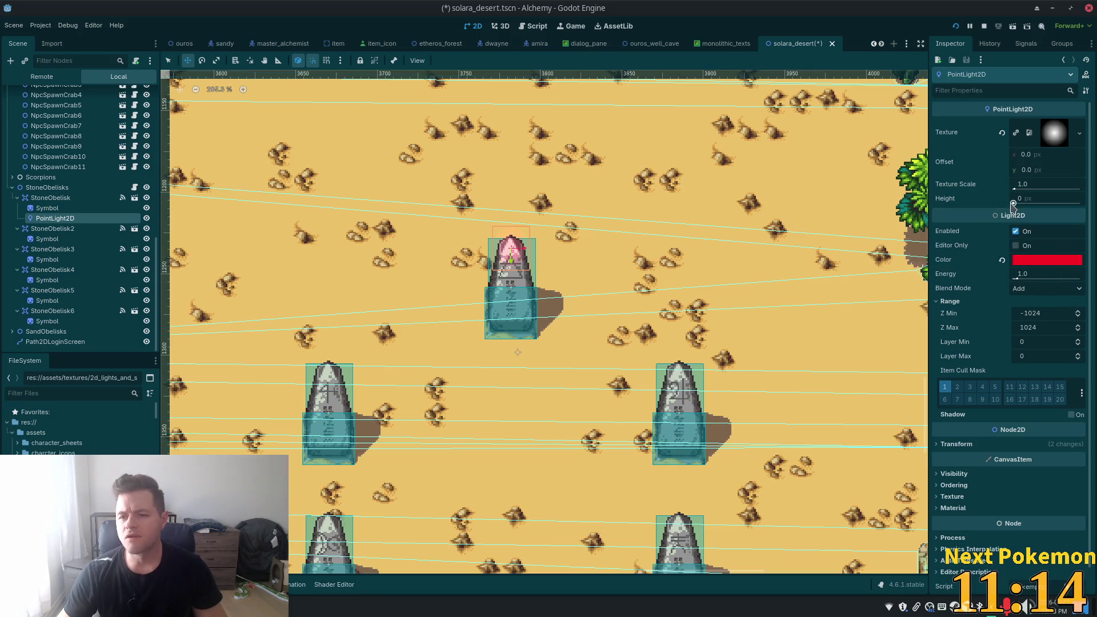
mouse_move(1028, 274)
mouse_down()
mouse_move(1055, 274)
mouse_move(1020, 274)
mouse_up()
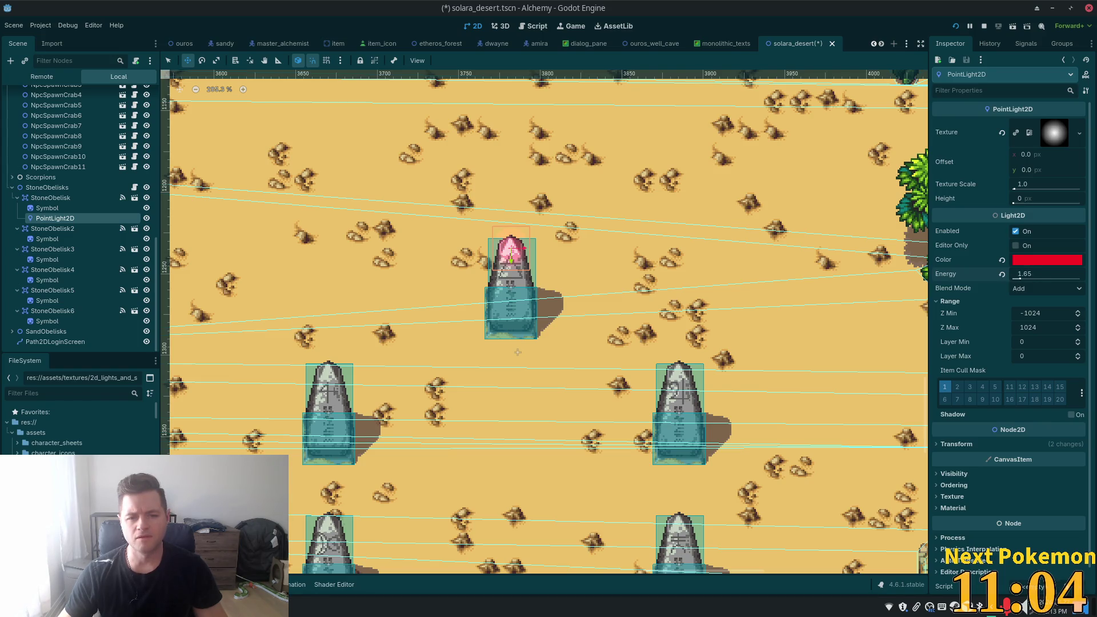
drag(521, 243, 517, 262)
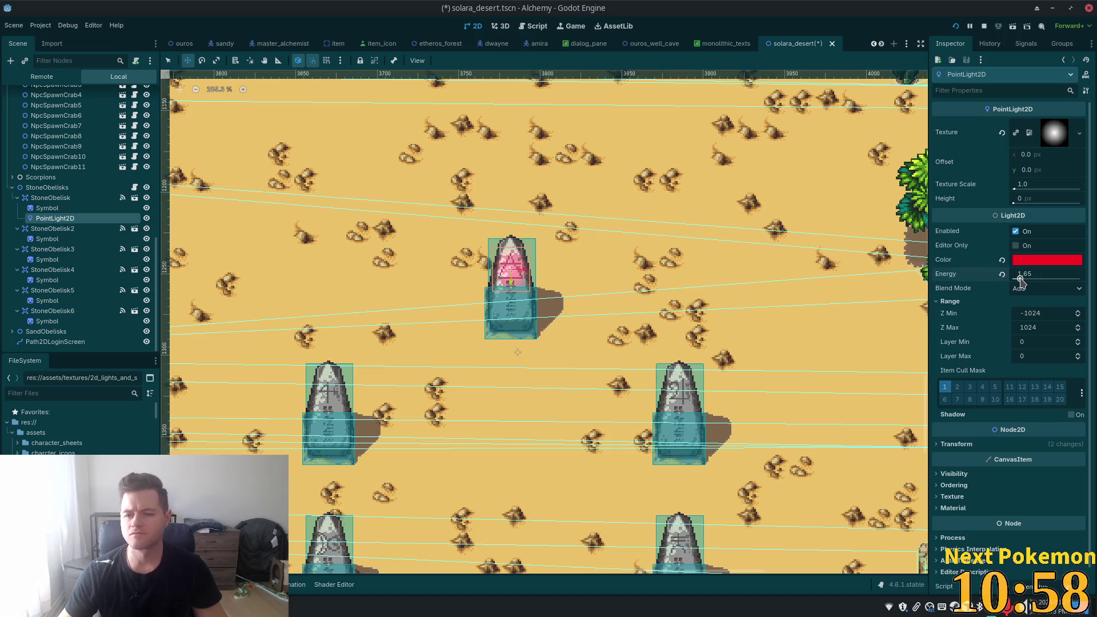
mouse_move(1021, 281)
mouse_down()
mouse_move(1074, 283)
mouse_move(1020, 287)
mouse_up()
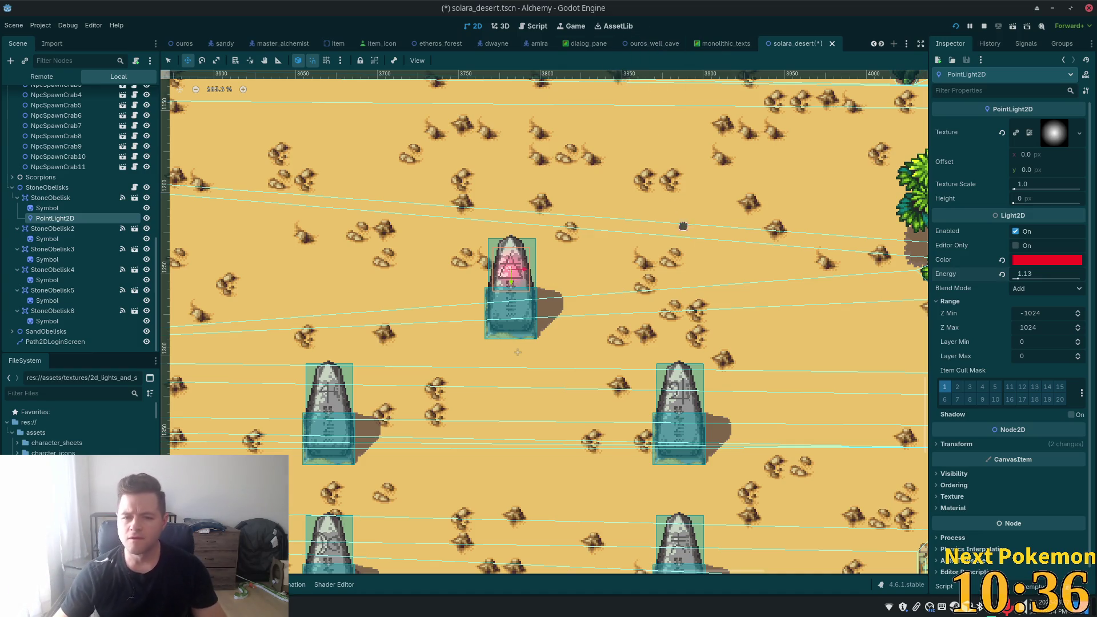
scroll(515, 197, up, 3)
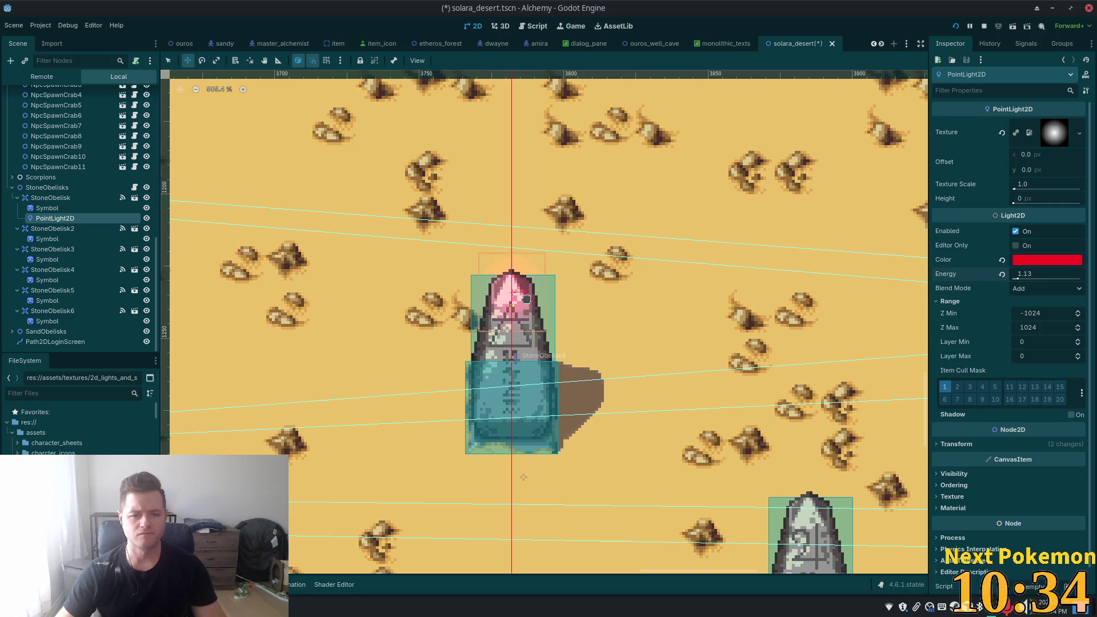
scroll(625, 301, down, 2)
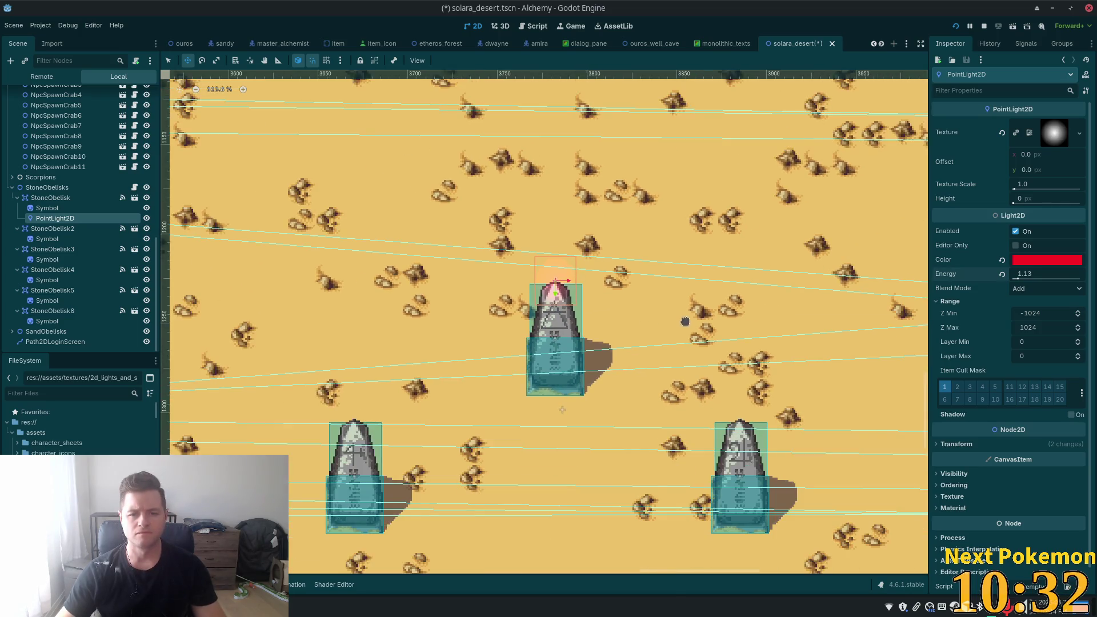
scroll(685, 322, down, 1)
- Drag the light's Energy up to 8.28, then back down to 0.0
mouse_move(1023, 274)
mouse_down()
mouse_move(1058, 274)
mouse_move(1021, 274)
mouse_move(1048, 274)
mouse_move(1045, 284)
mouse_up()
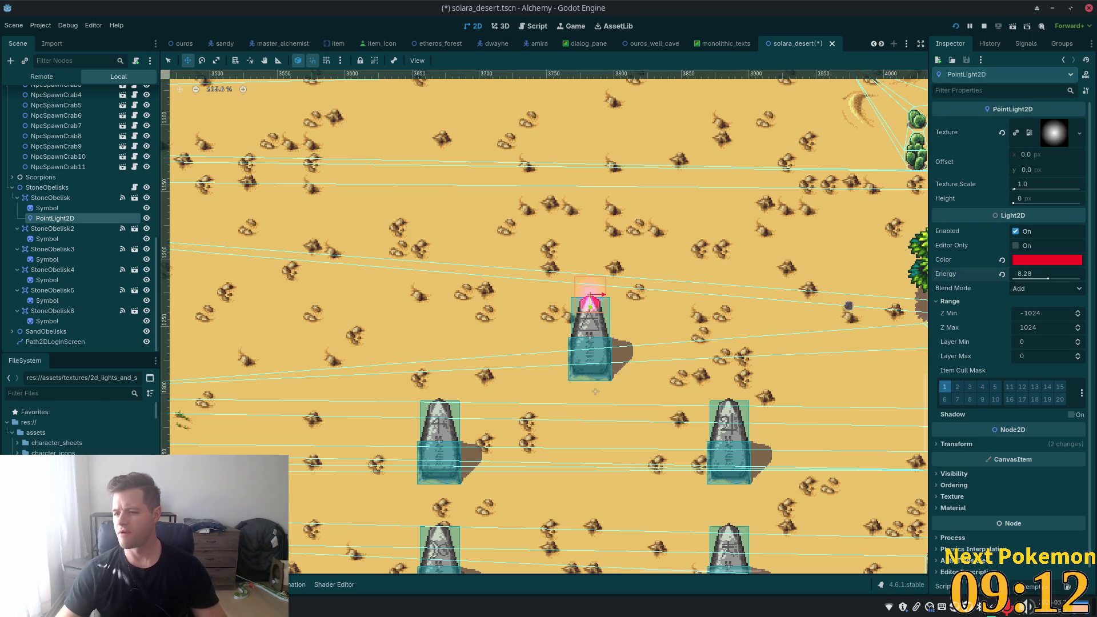
scroll(559, 379, up, 2)
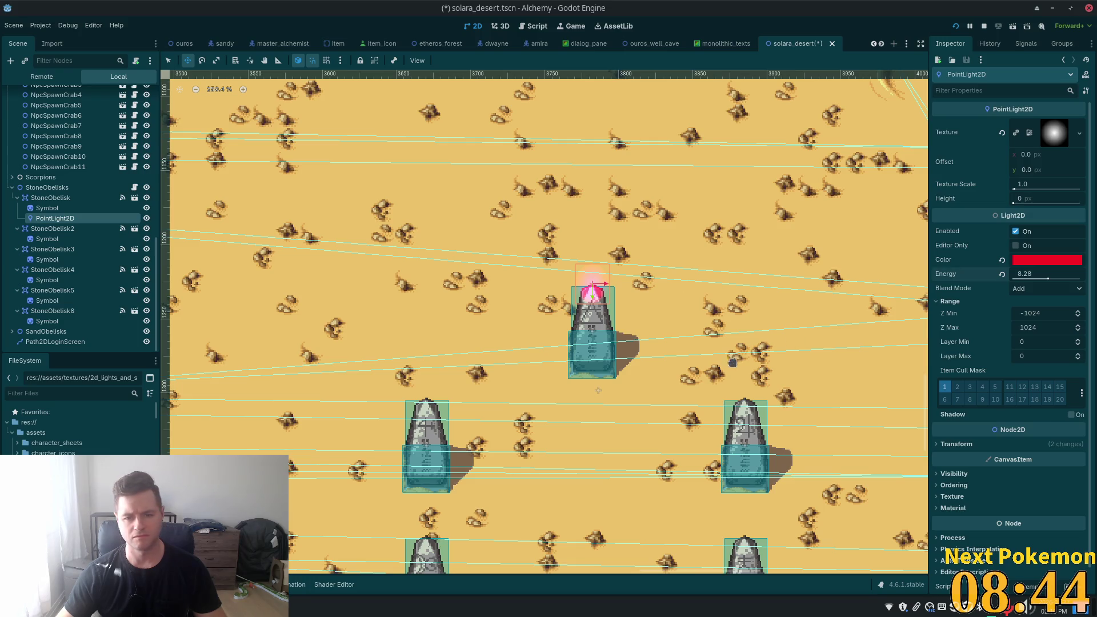
scroll(700, 354, up, 1)
scroll(700, 355, up, 4)
scroll(700, 355, down, 5)
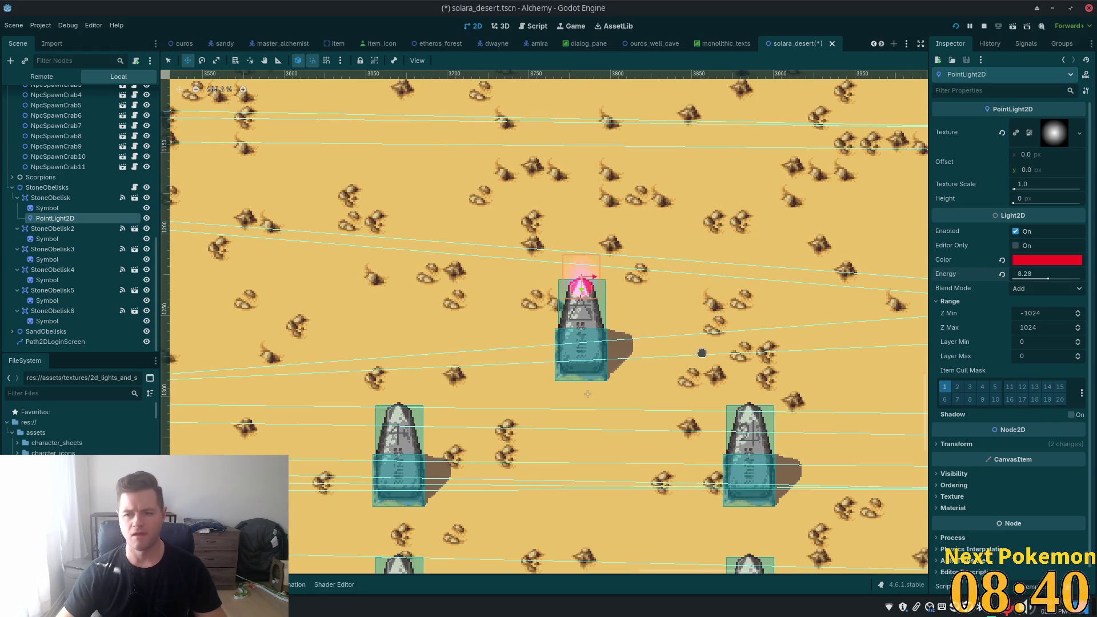
drag(1032, 280, 1007, 284)
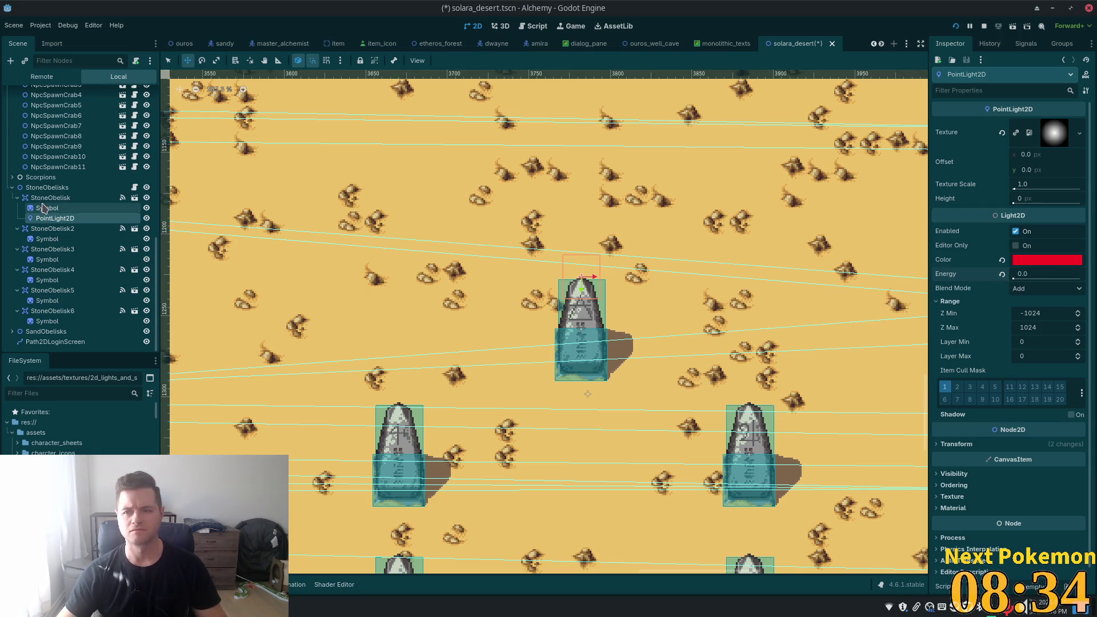
- Copy StoneObelisk2's red PointLight2D and paste it under StoneObelisk3 through StoneObelisk6
drag(51, 218, 57, 230)
click(54, 260)
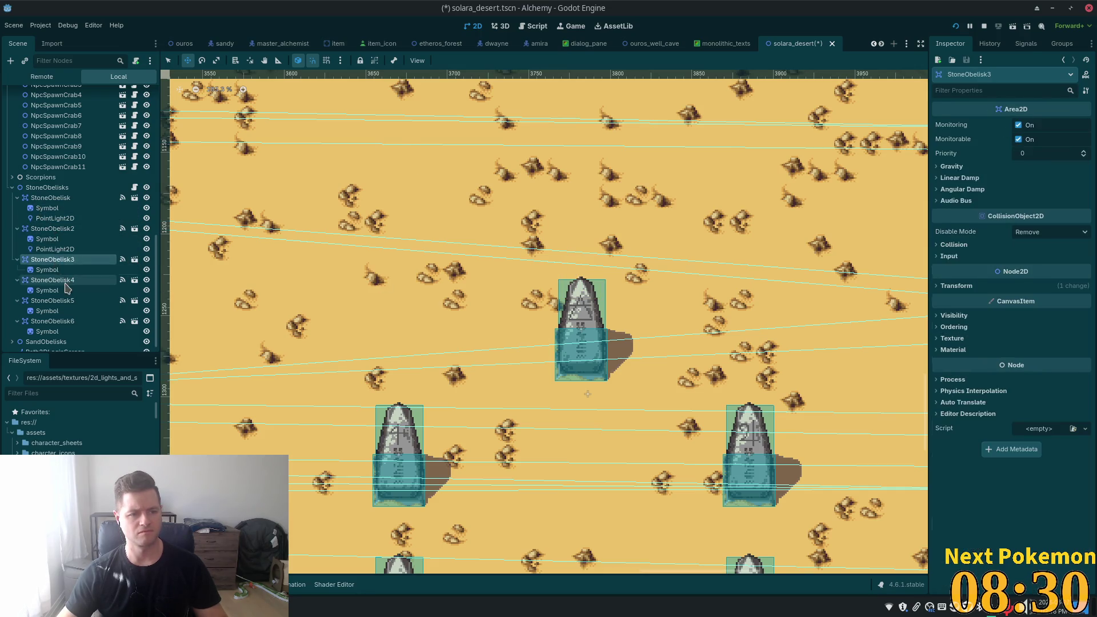
key(ctrl+v)
click(58, 290)
key(ctrl+v)
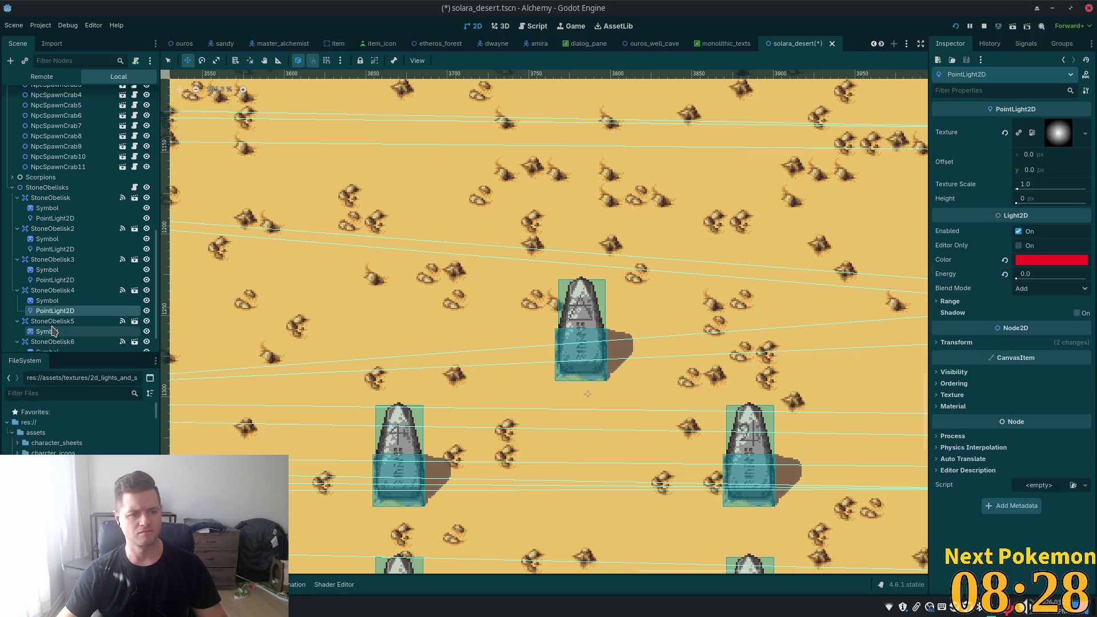
click(69, 321)
key(ctrl+v)
scroll(70, 319, down, 2)
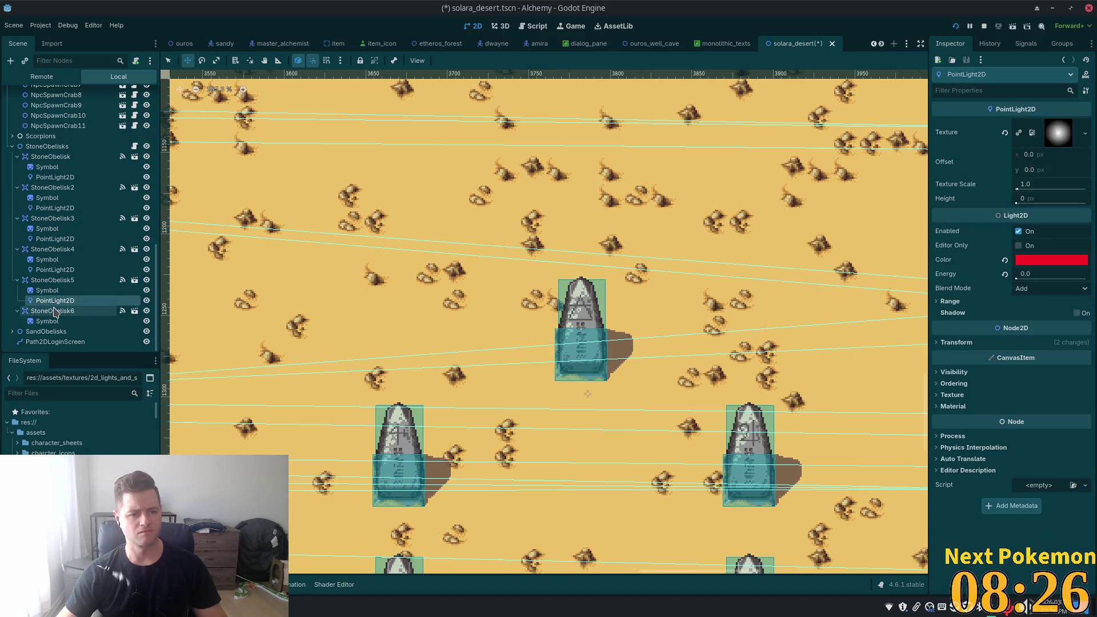
click(57, 310)
key(ctrl+v)
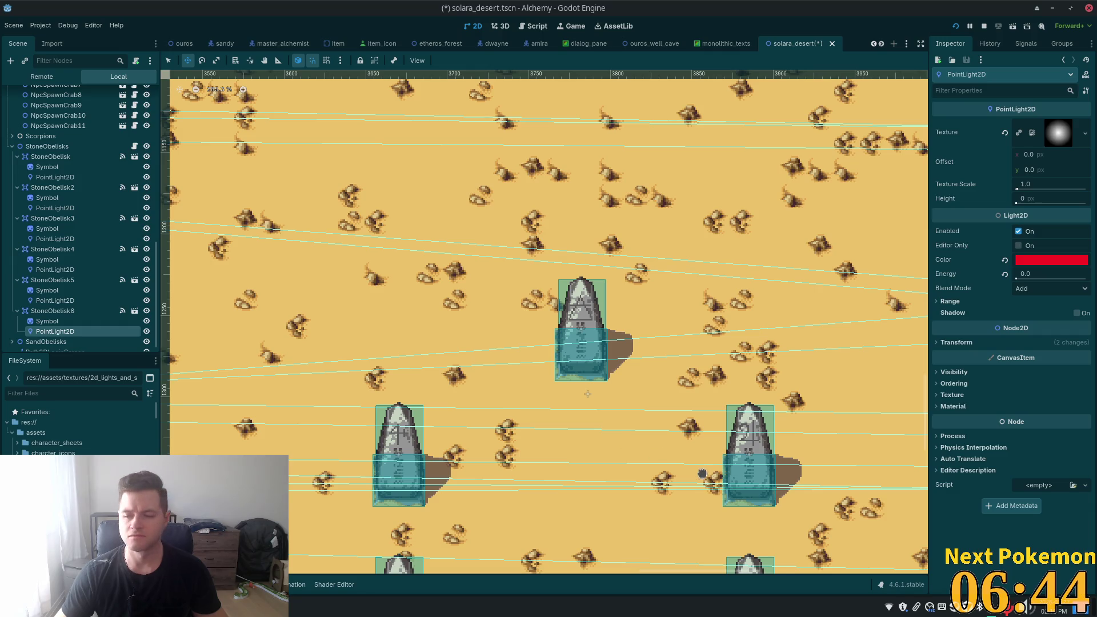
scroll(640, 437, down, 2)
- Pan and scroll the 2D view to bring all six obelisks into view
mouse_move(633, 441)
mouse_down()
mouse_move(596, 325)
mouse_move(562, 308)
mouse_up()
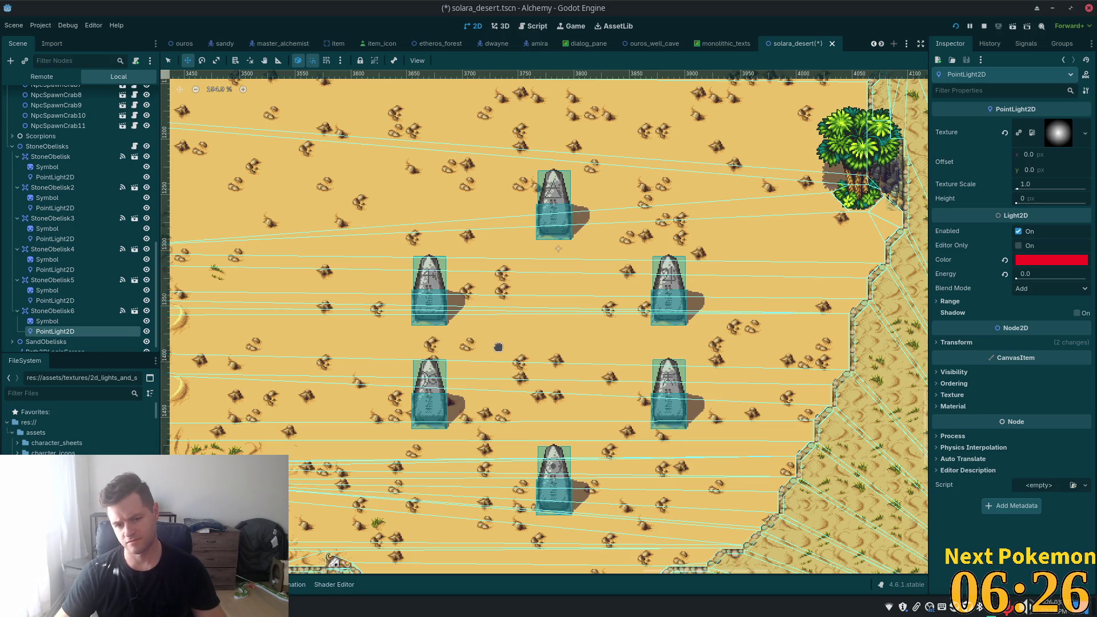
scroll(560, 439, up, 3)
scroll(560, 439, up, 1)
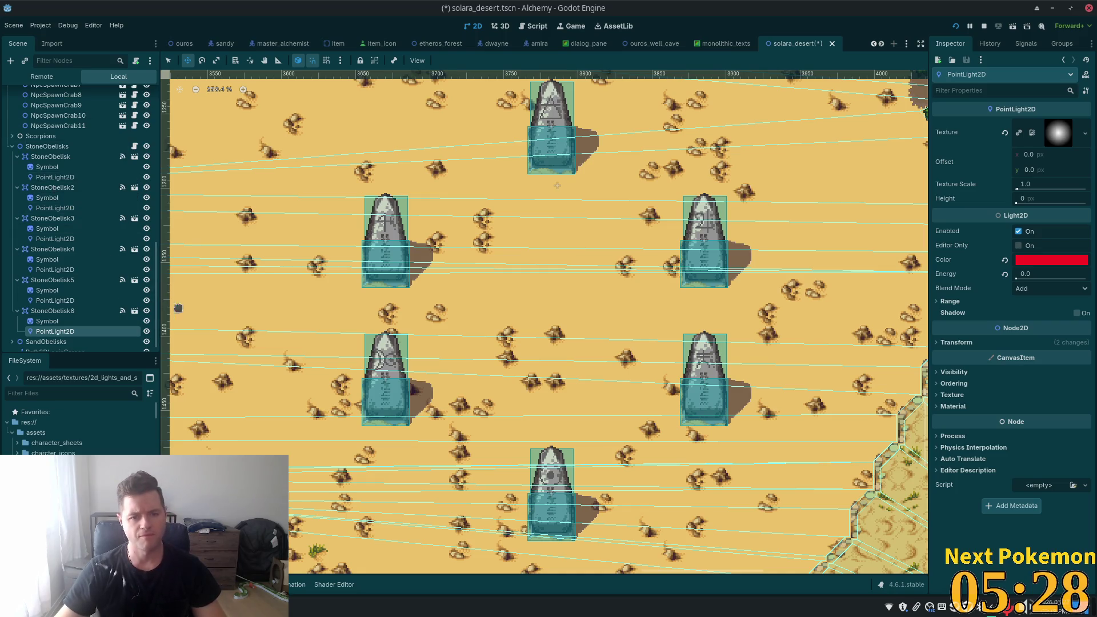
scroll(625, 392, up, 1)
scroll(610, 397, down, 2)
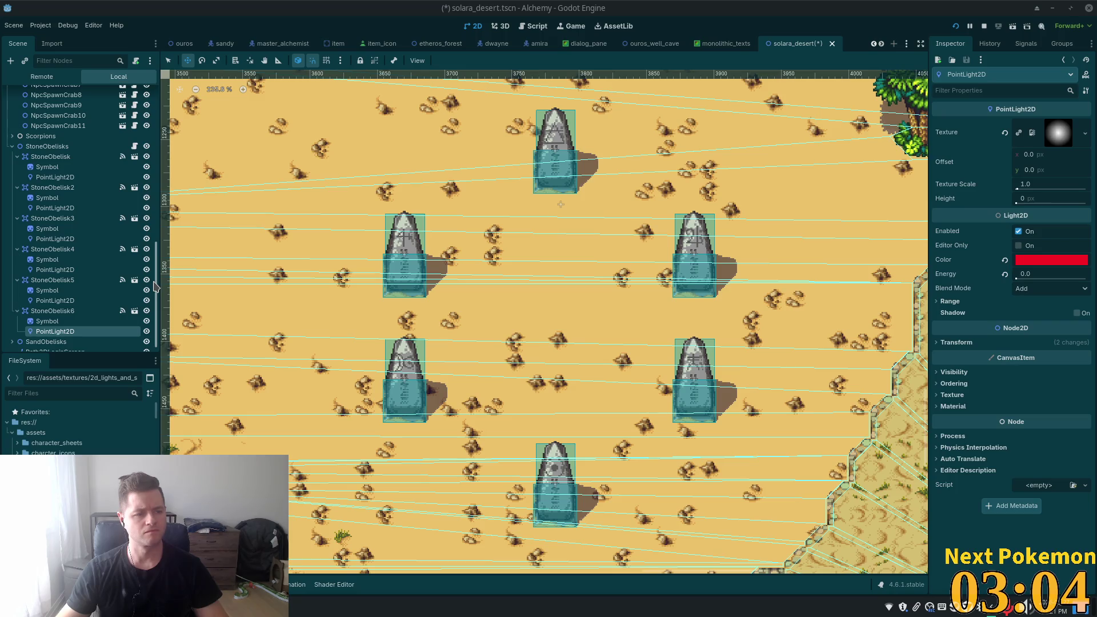
drag(154, 286, 164, 106)
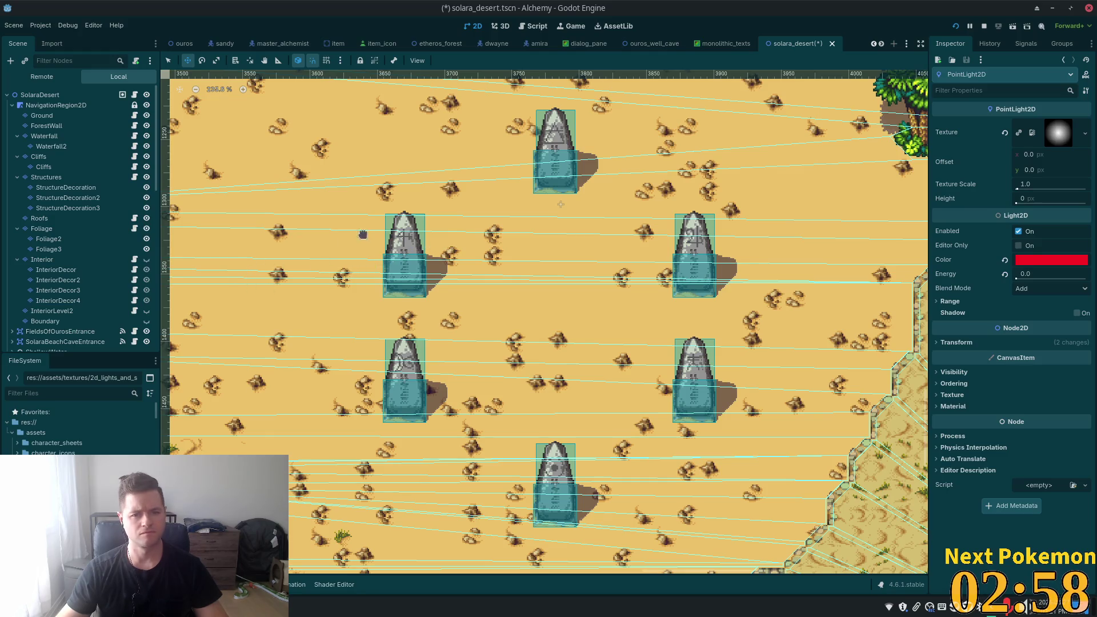
- Add a CollisionShape2D node to the SolaraDesert scene from the canvas menu
click(38, 95)
right_click(559, 286)
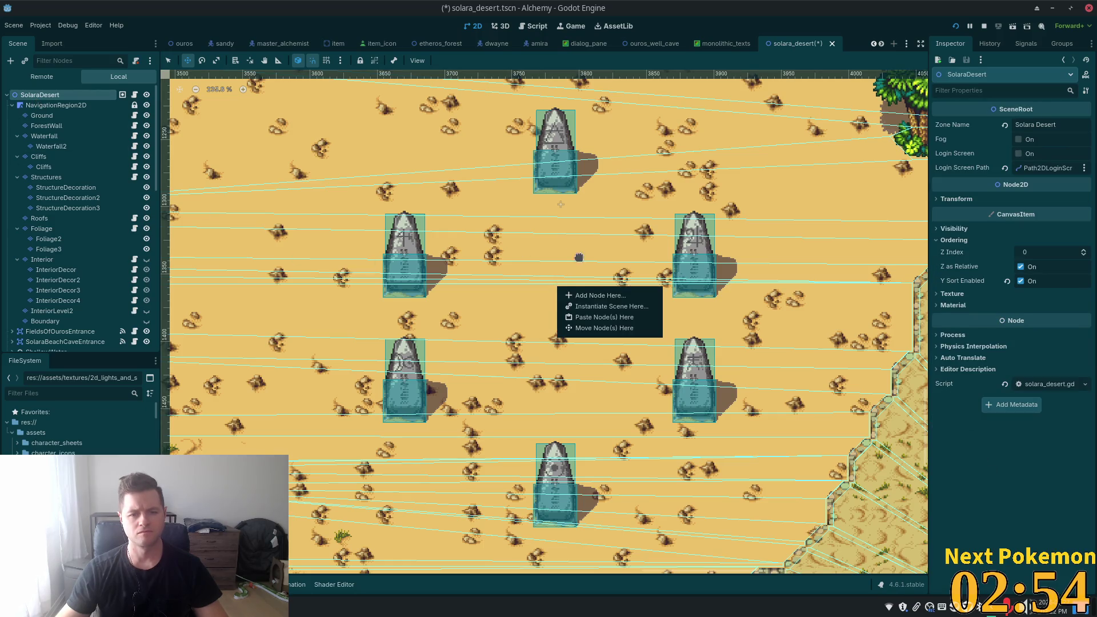
click(574, 293)
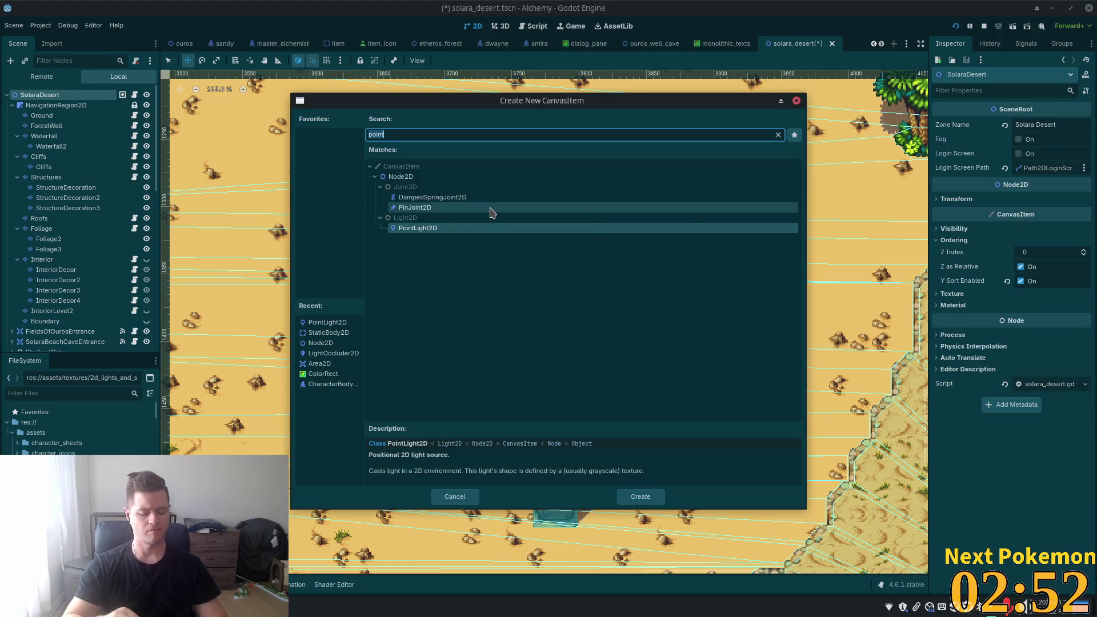
text(coll)
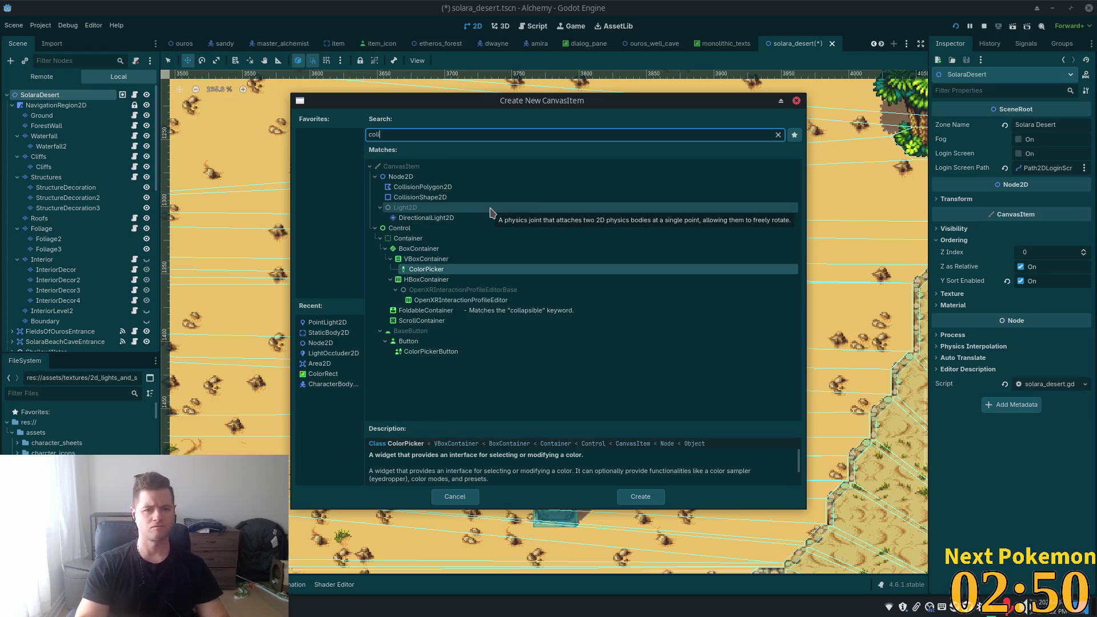
click(473, 197)
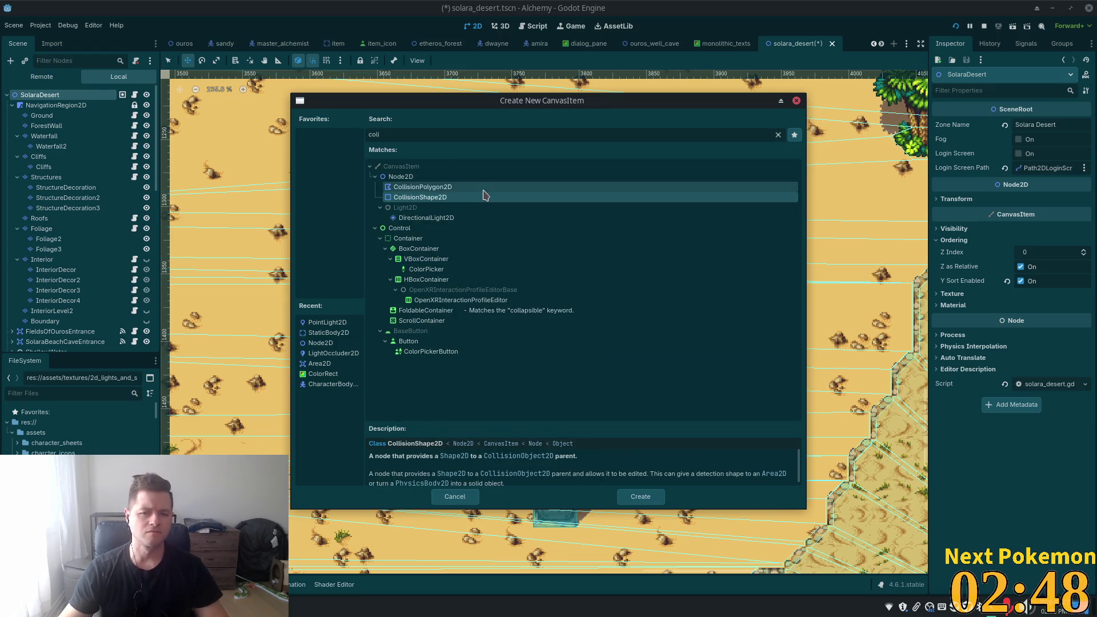
double_click(474, 197)
- Give the CollisionShape2D a new CircleShape2D shape
click(1044, 126)
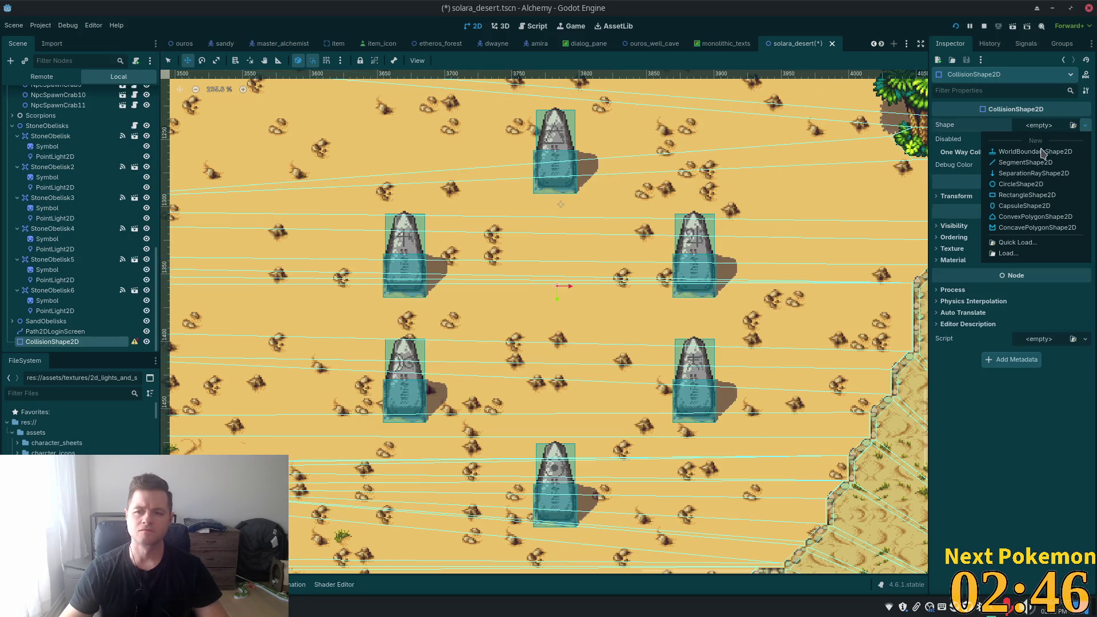
click(1036, 195)
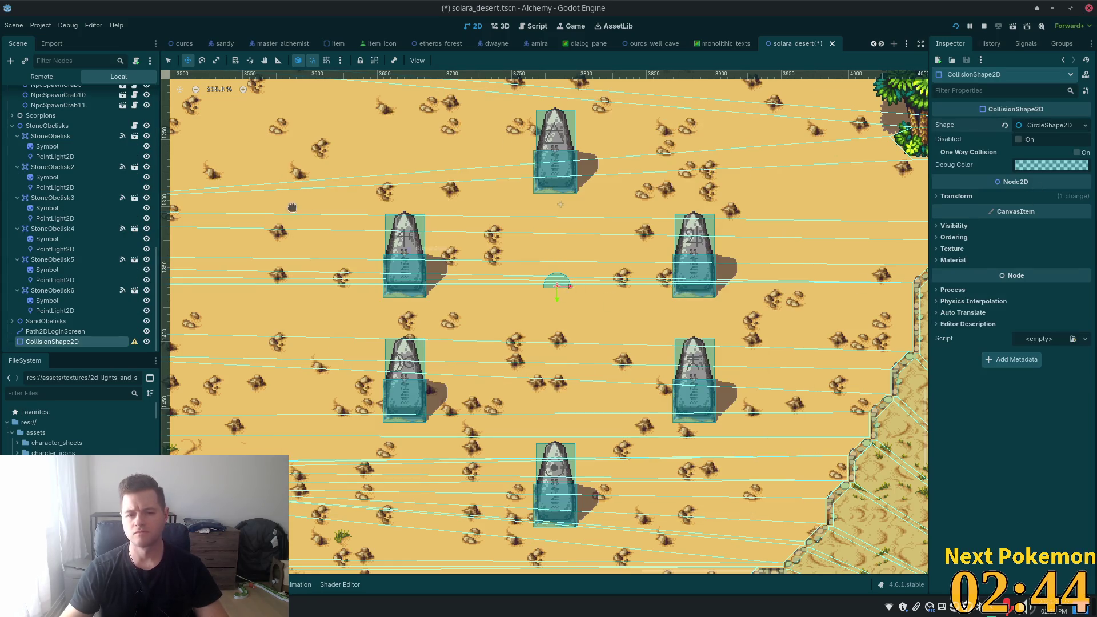
click(168, 61)
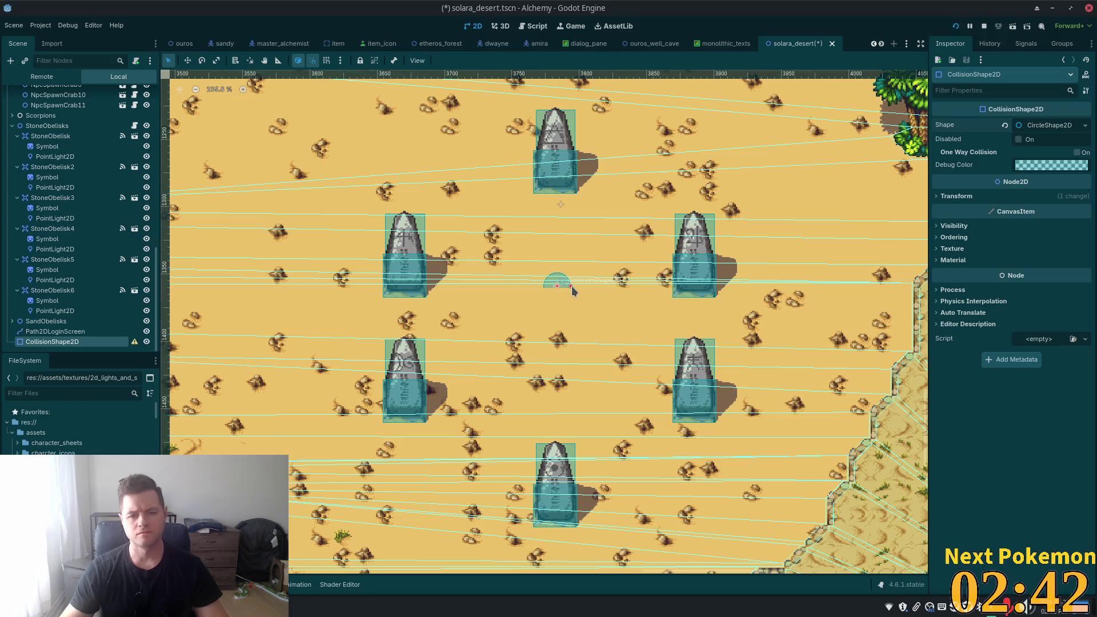
- Enlarge the collision circle to surround the obelisks and set its Z Index to 20
drag(574, 290, 736, 284)
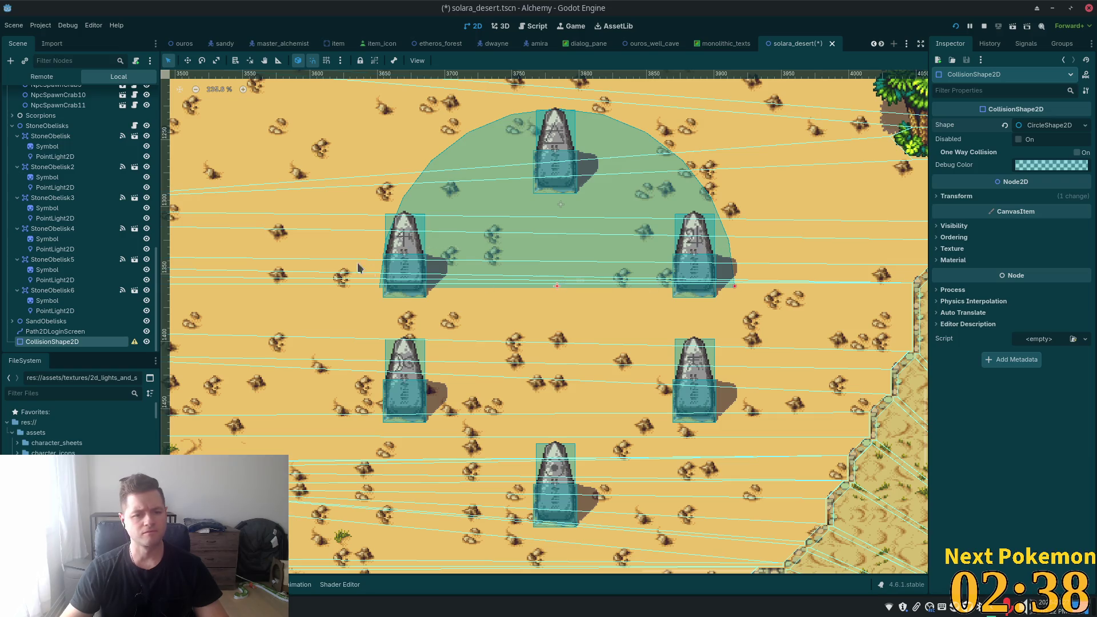
click(950, 237)
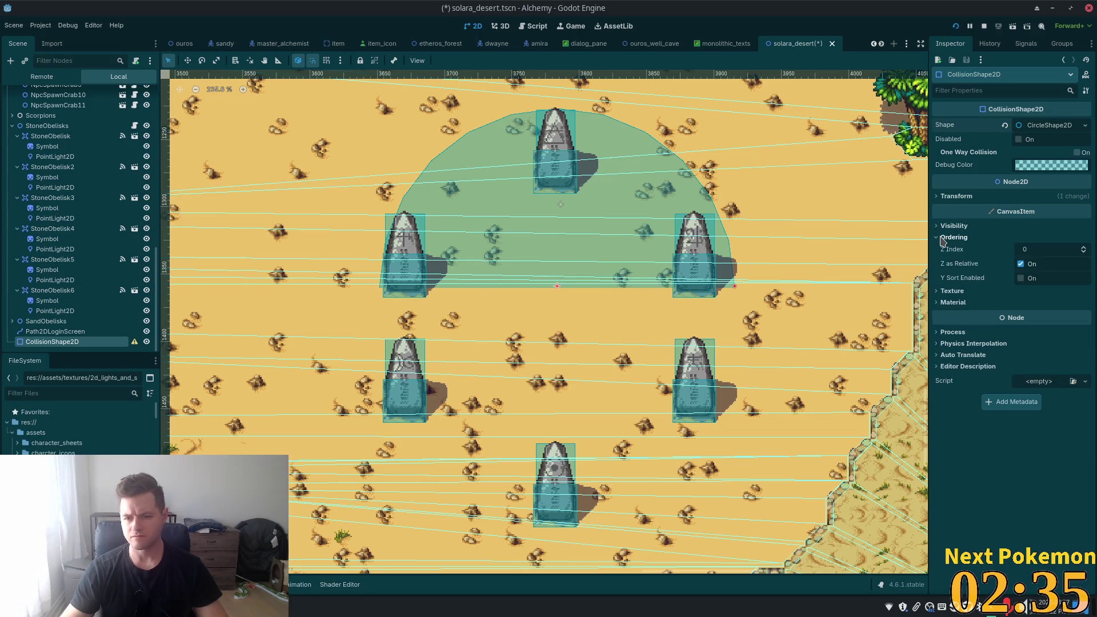
click(1027, 250)
text(1)
key(Tab)
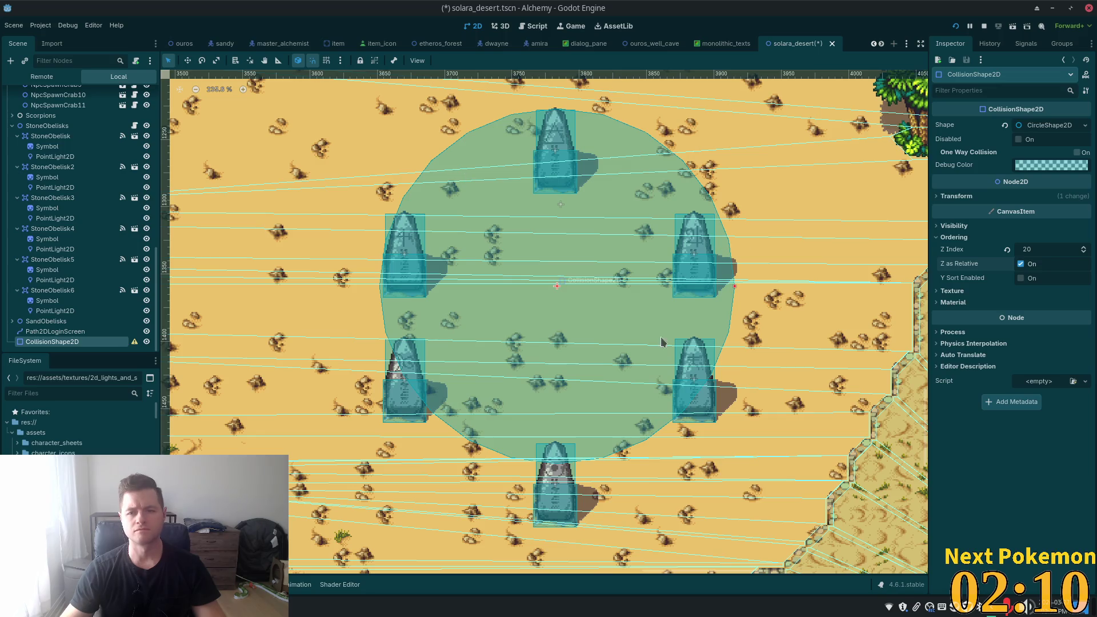
- Shrink the circle's radius slightly and move it up to centre it among the obelisks
drag(735, 291, 724, 288)
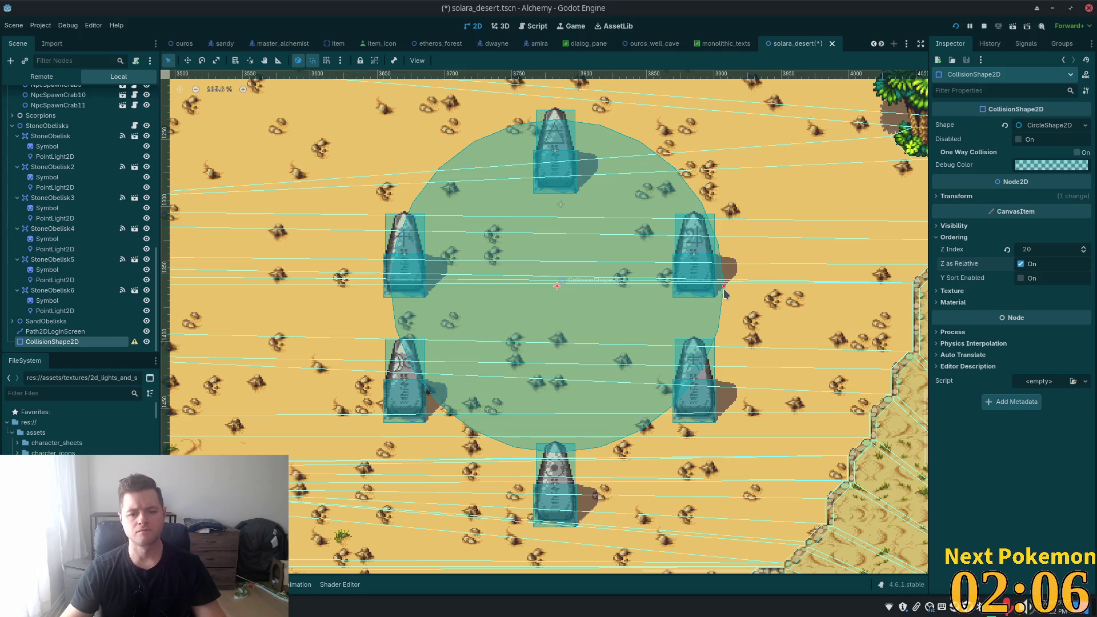
click(188, 60)
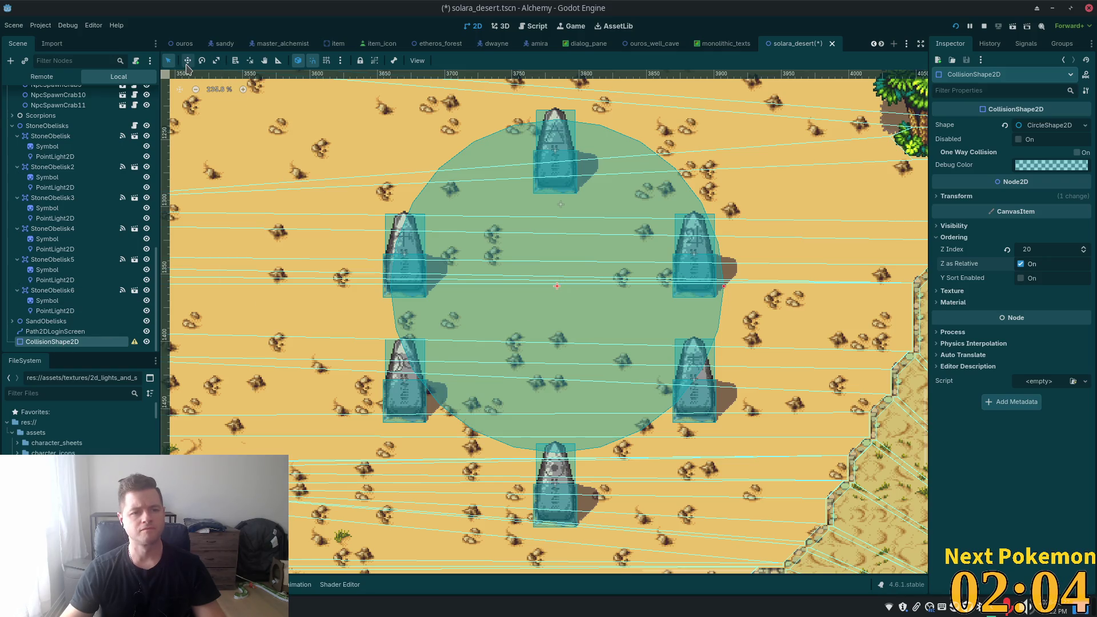
drag(634, 328, 632, 319)
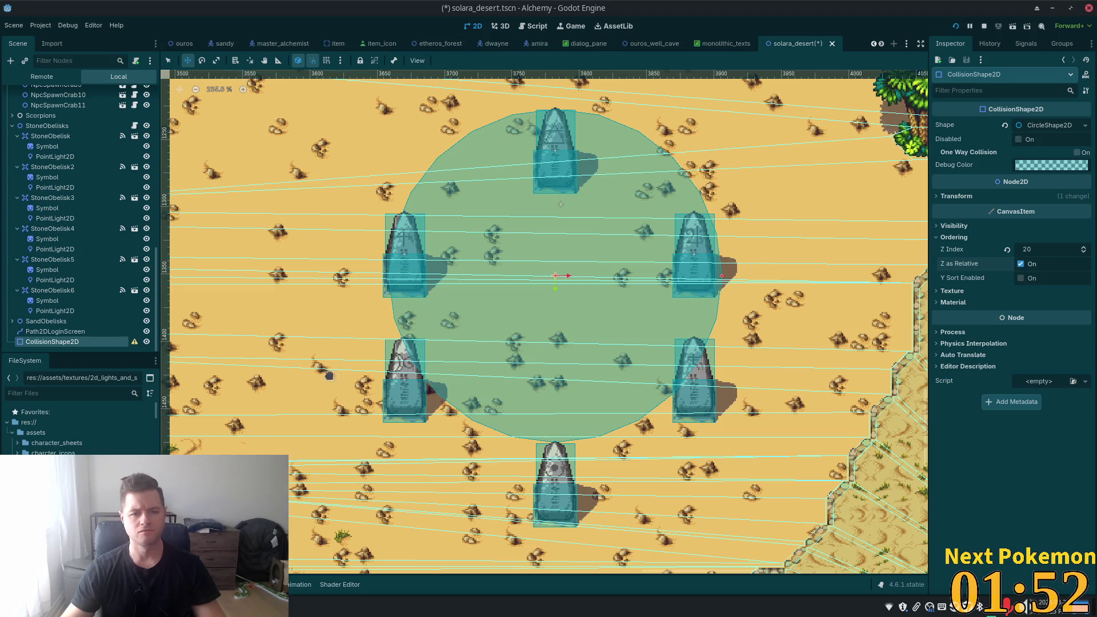
- Select obelisks individually to compare the positions of StoneObelisk3, StoneObelisk4 and StoneObelisk5
click(51, 290)
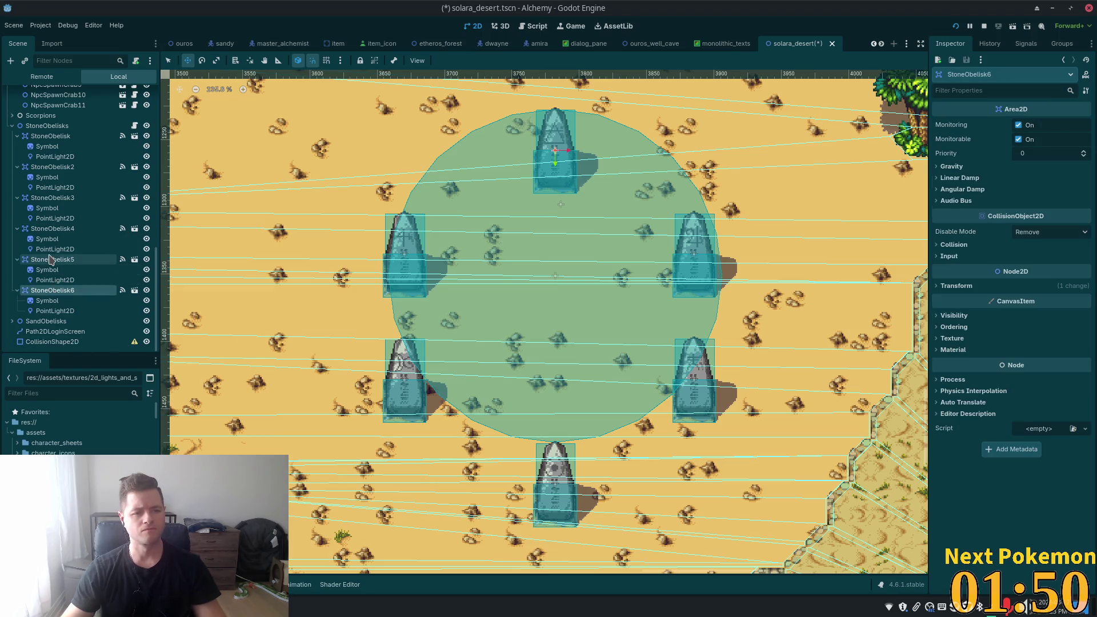
click(49, 260)
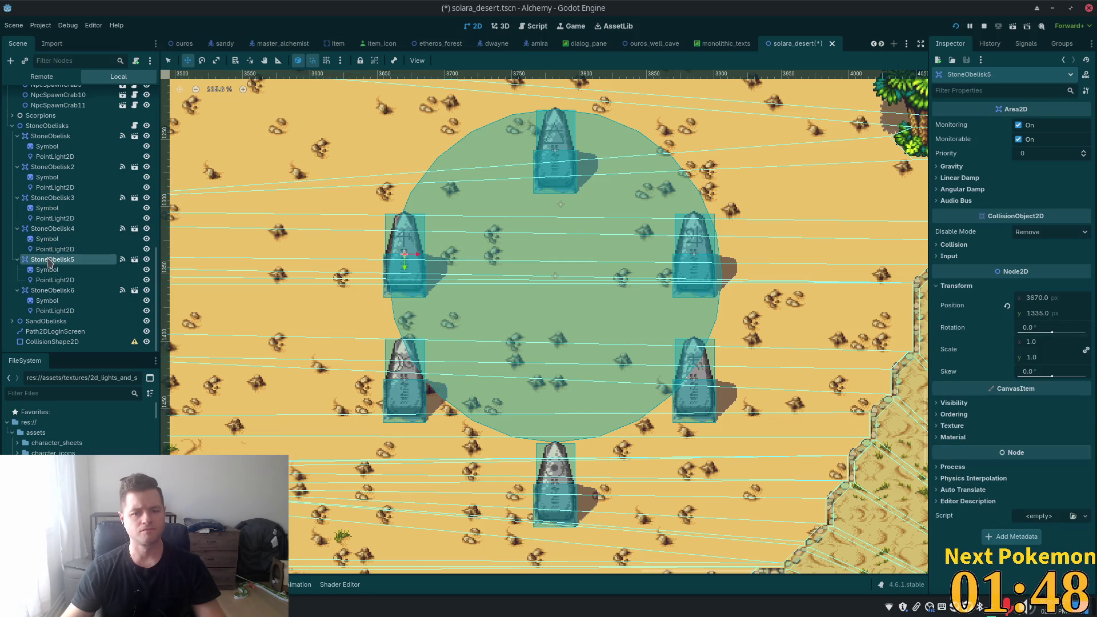
ctrl+click(46, 230)
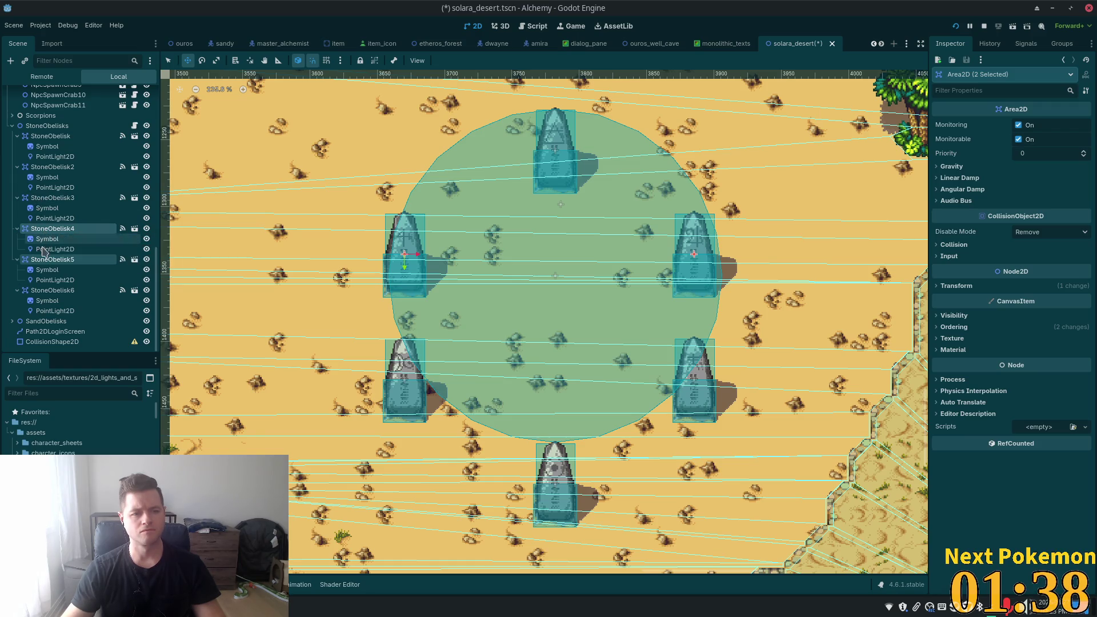
click(42, 260)
click(52, 197)
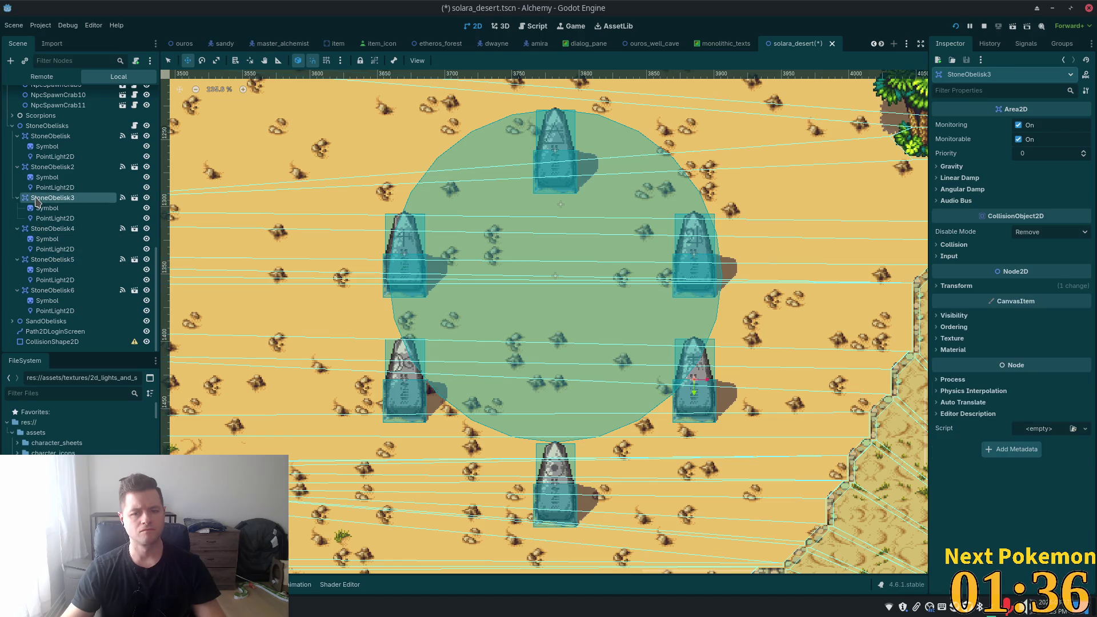
ctrl+click(49, 260)
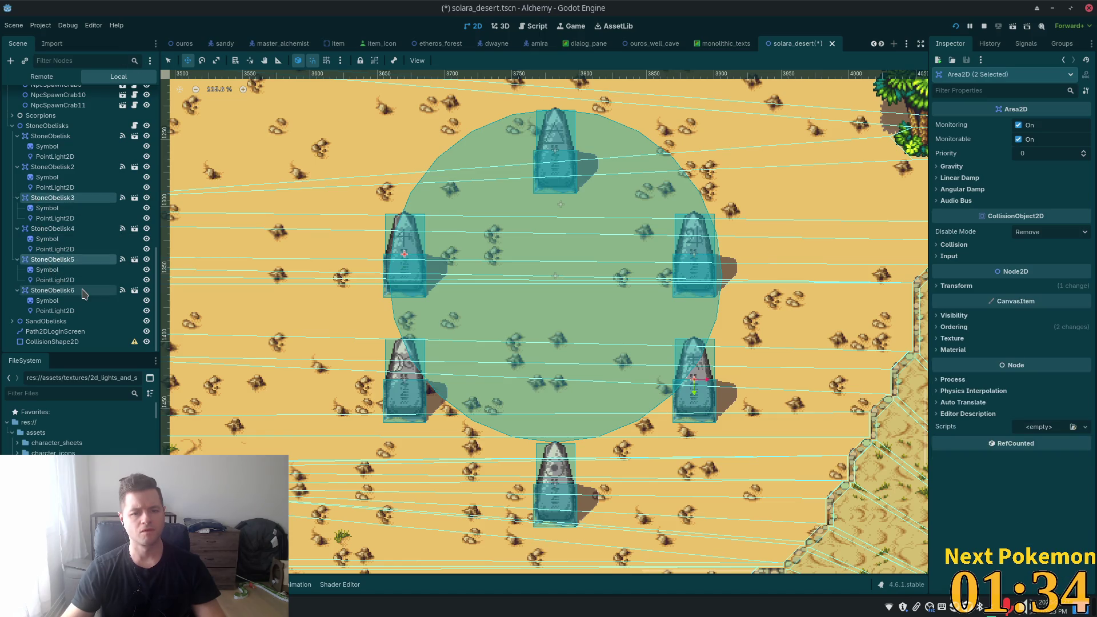
ctrl+click(41, 197)
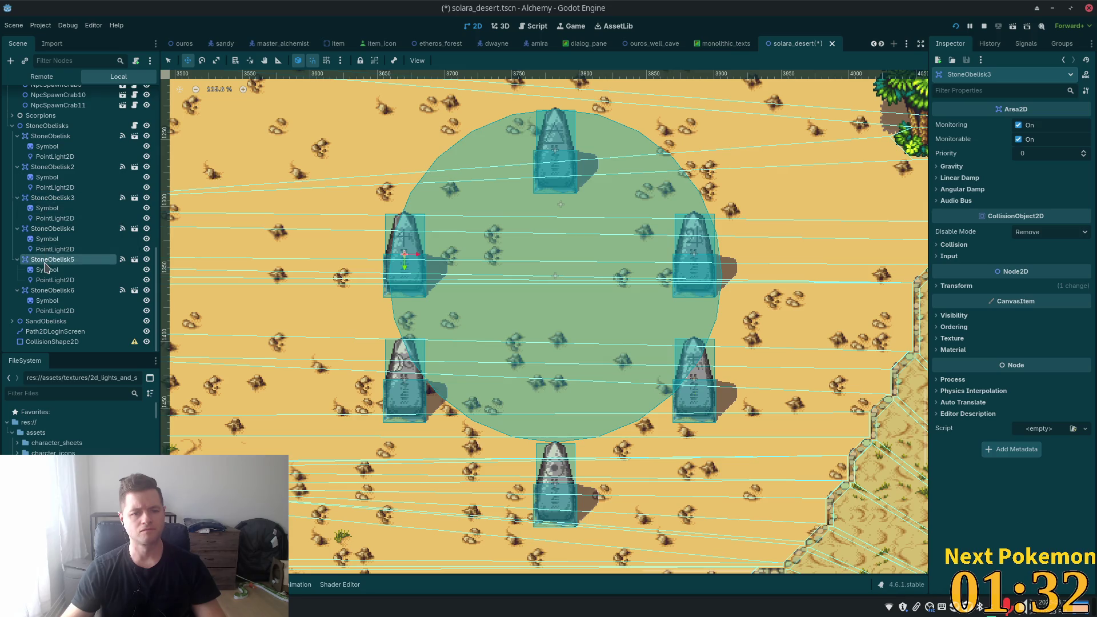
click(42, 221)
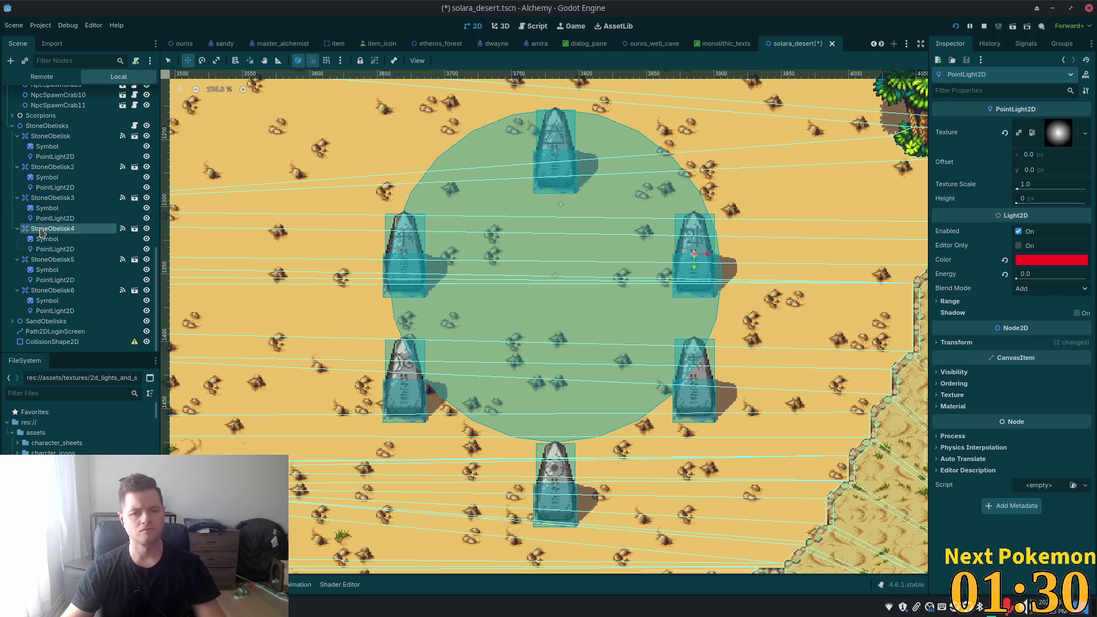
click(41, 231)
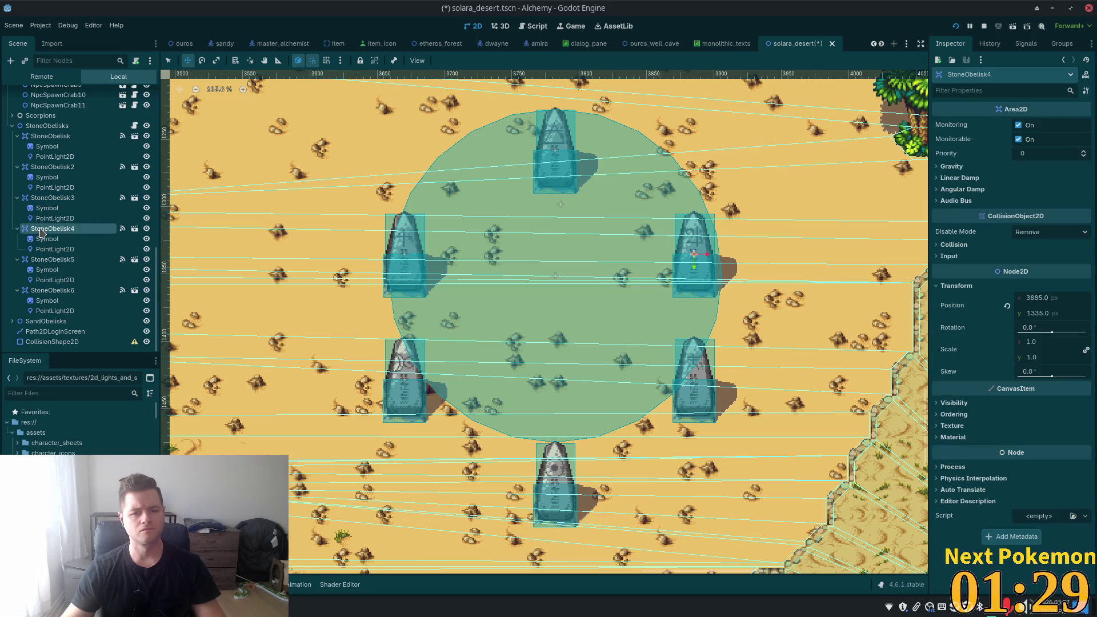
click(44, 260)
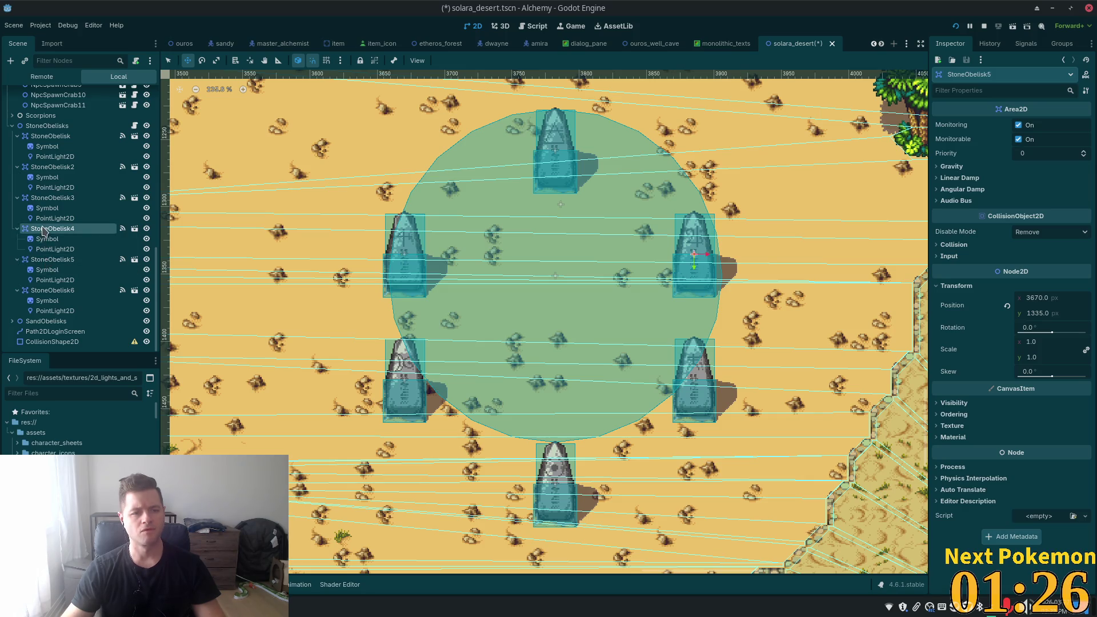
- Move StoneObelisk3 and StoneObelisk4 together a little to the right
click(38, 199)
ctrl+click(41, 229)
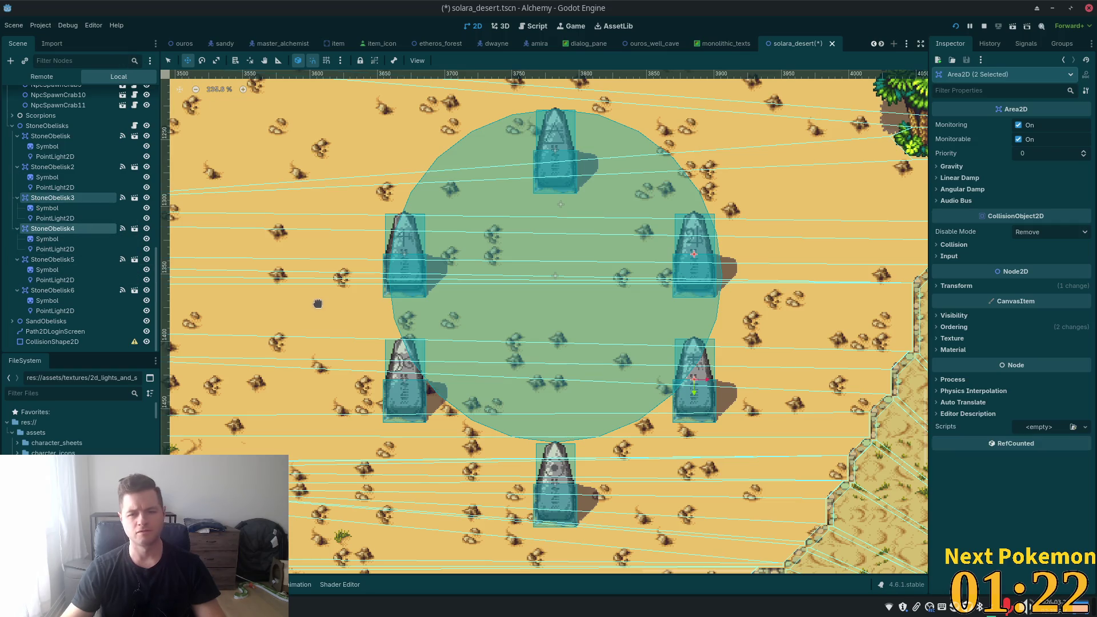
drag(277, 303, 289, 303)
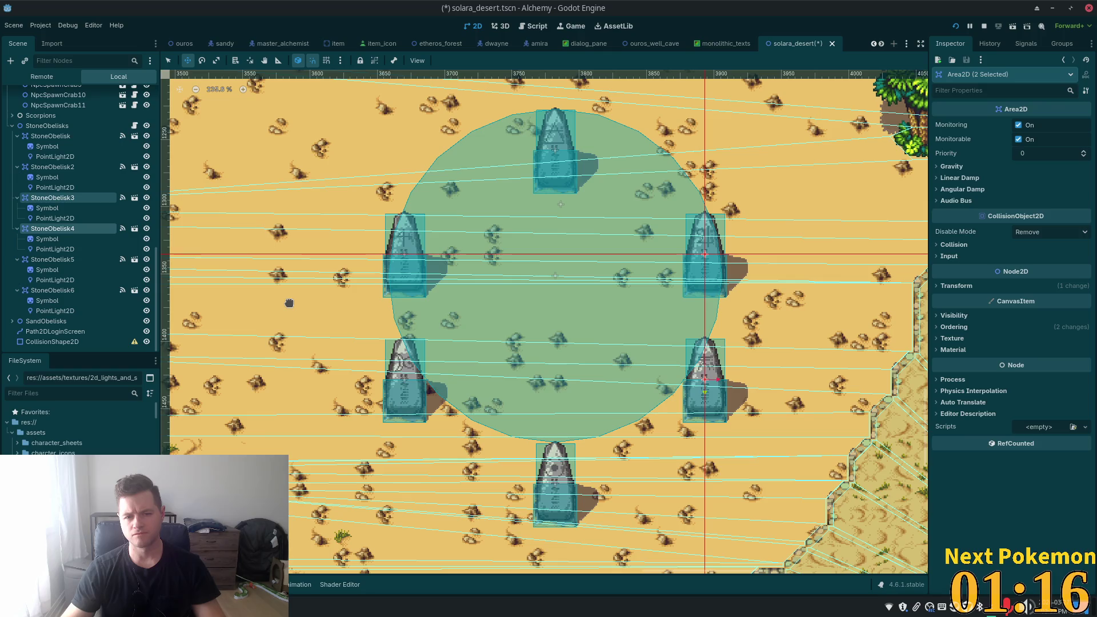
drag(289, 303, 291, 303)
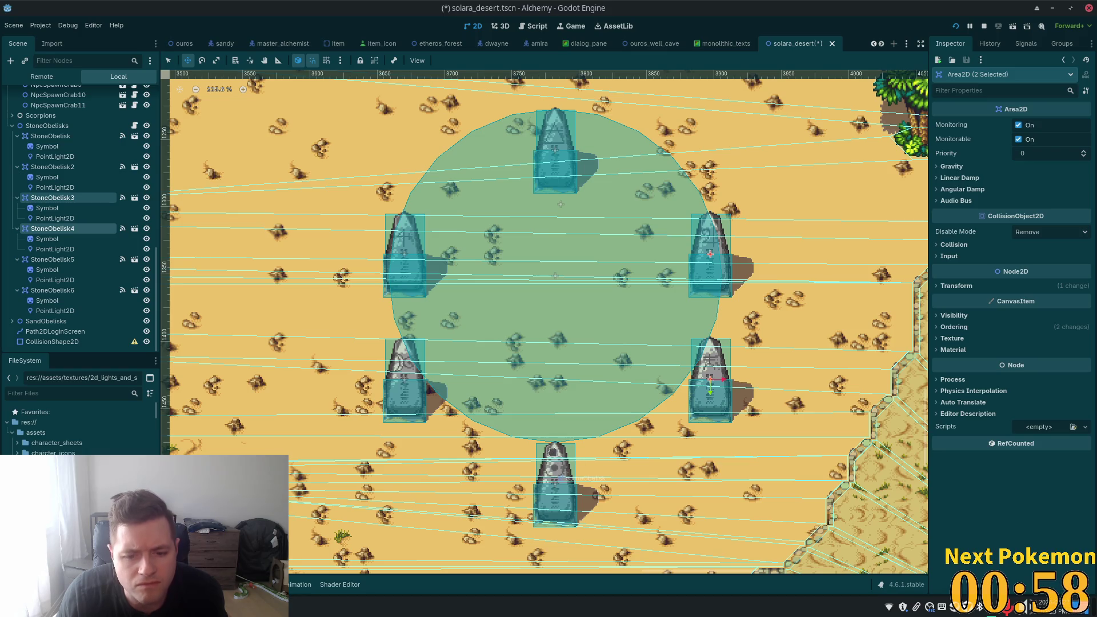
click(53, 136)
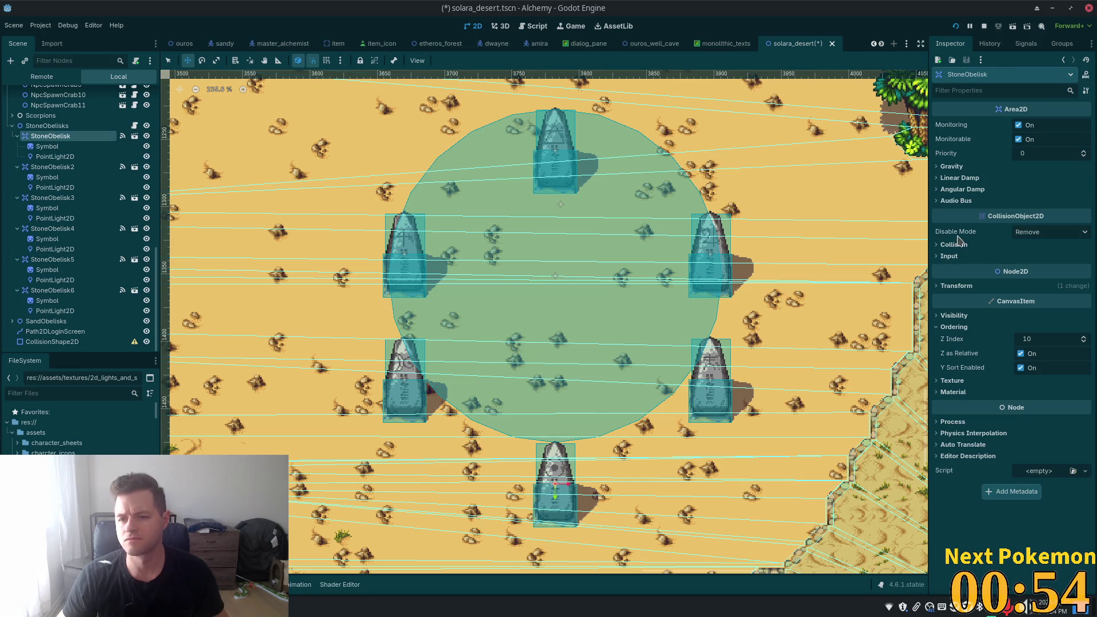
click(952, 315)
click(953, 315)
click(956, 286)
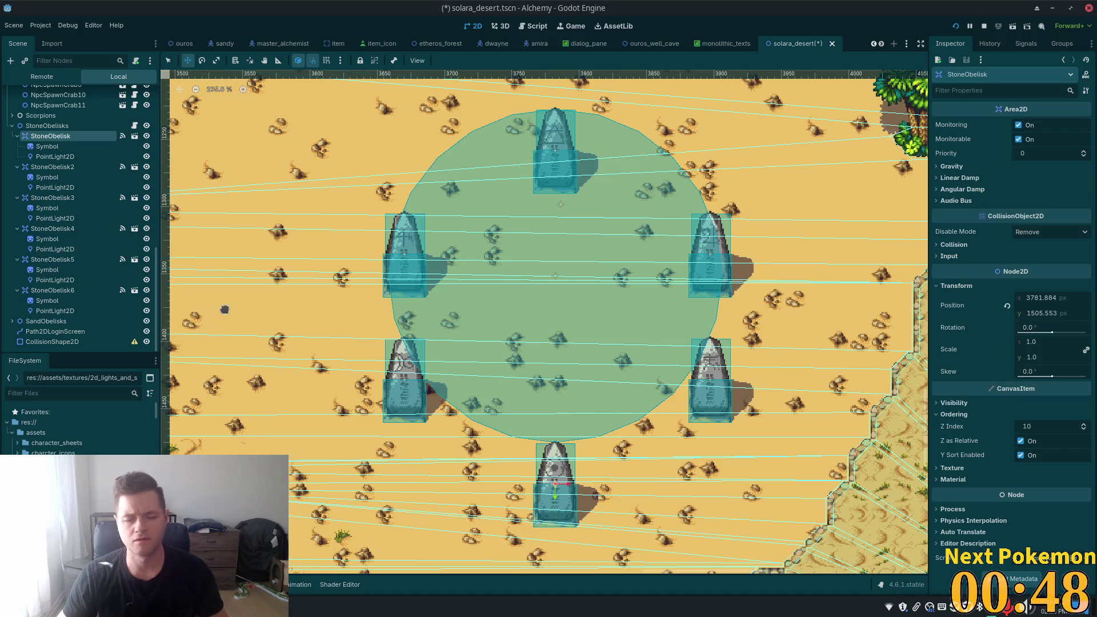
click(52, 291)
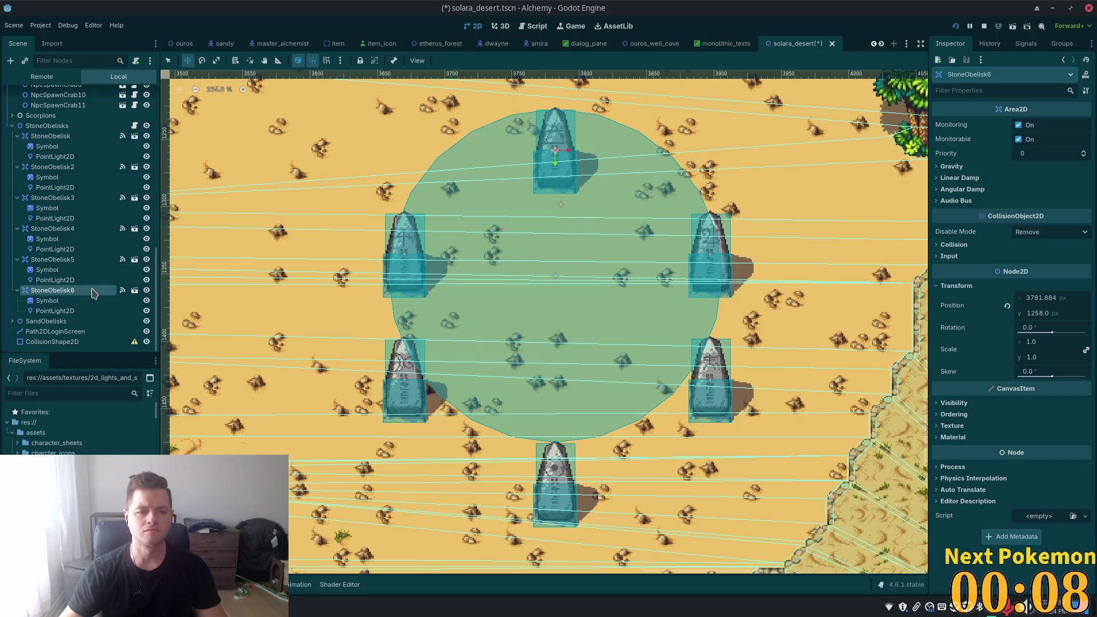
- Enlarge the CollisionShape2D circle's radius slightly and shift it up about 5 px
click(54, 342)
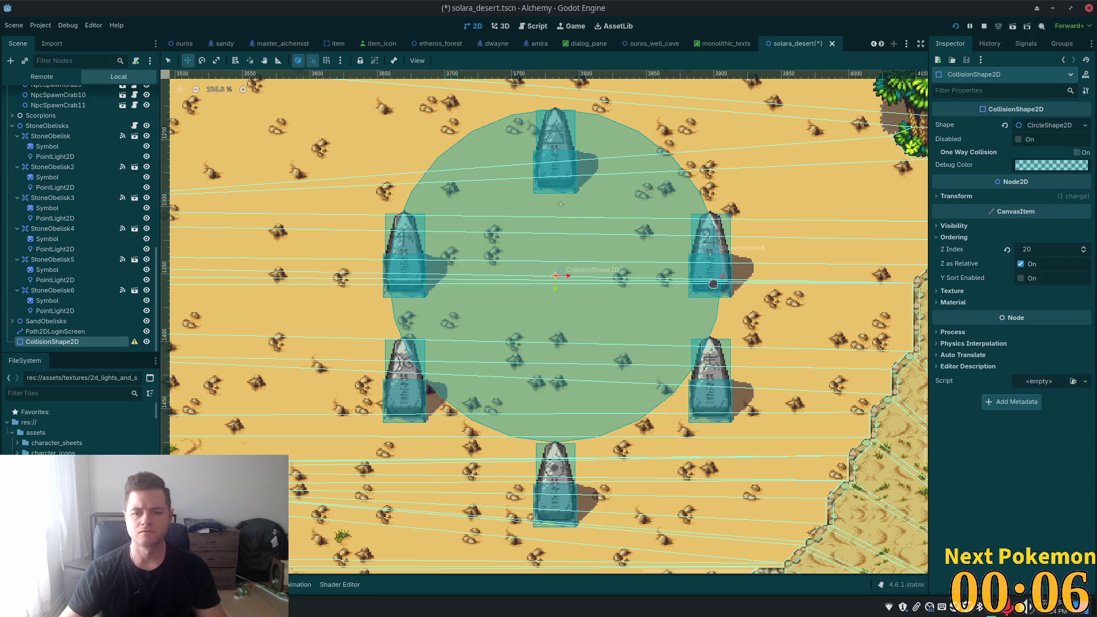
click(170, 62)
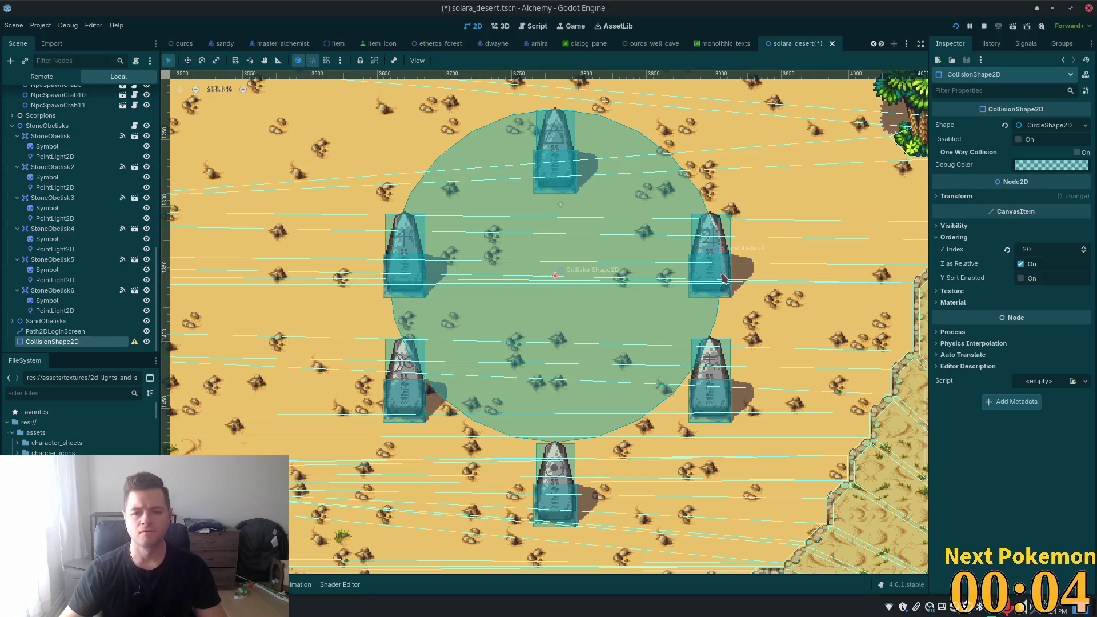
drag(723, 278, 726, 280)
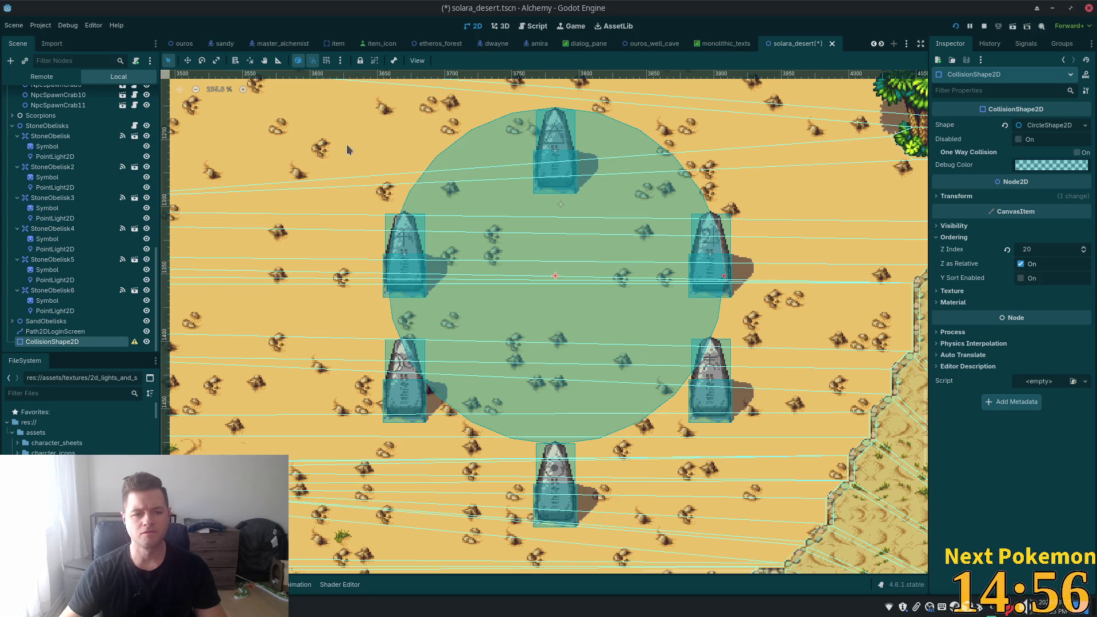
click(188, 60)
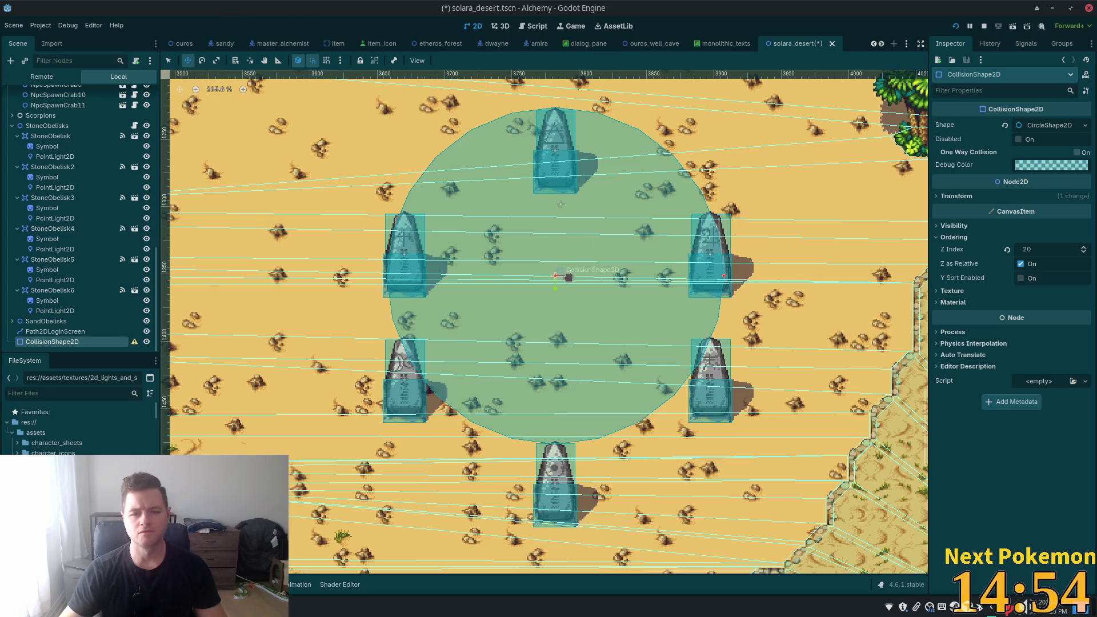
drag(560, 264, 561, 265)
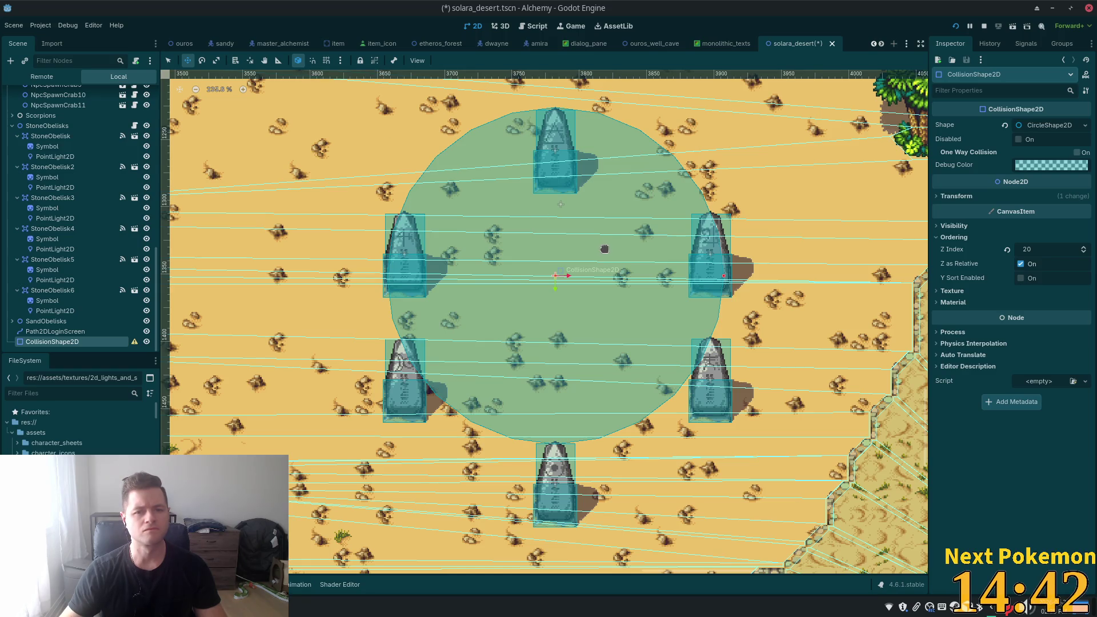
drag(603, 249, 603, 247)
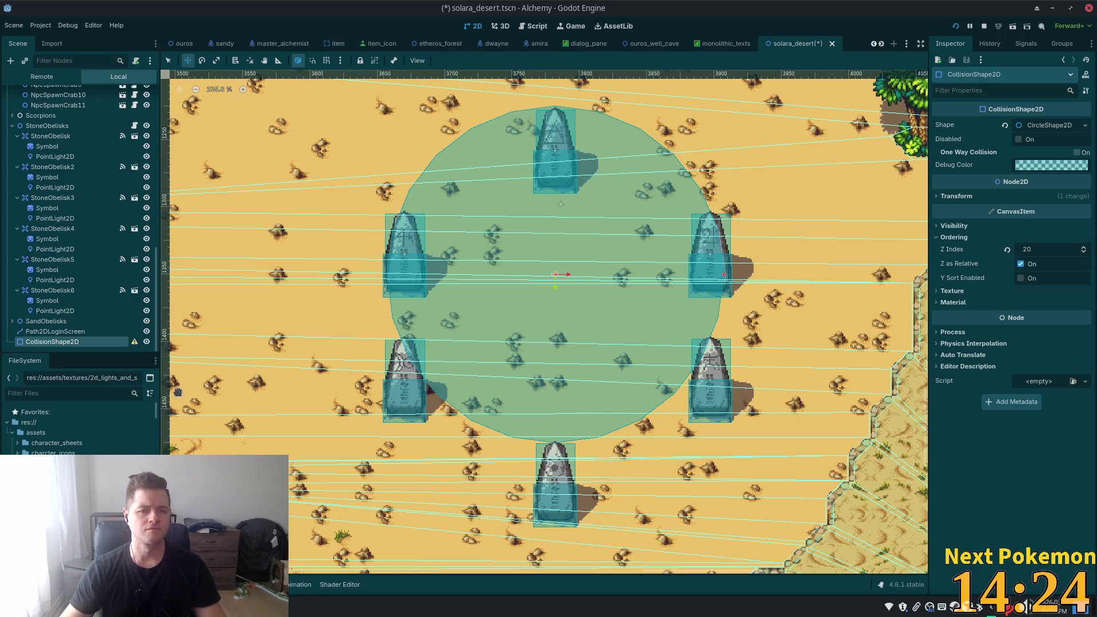
click(54, 331)
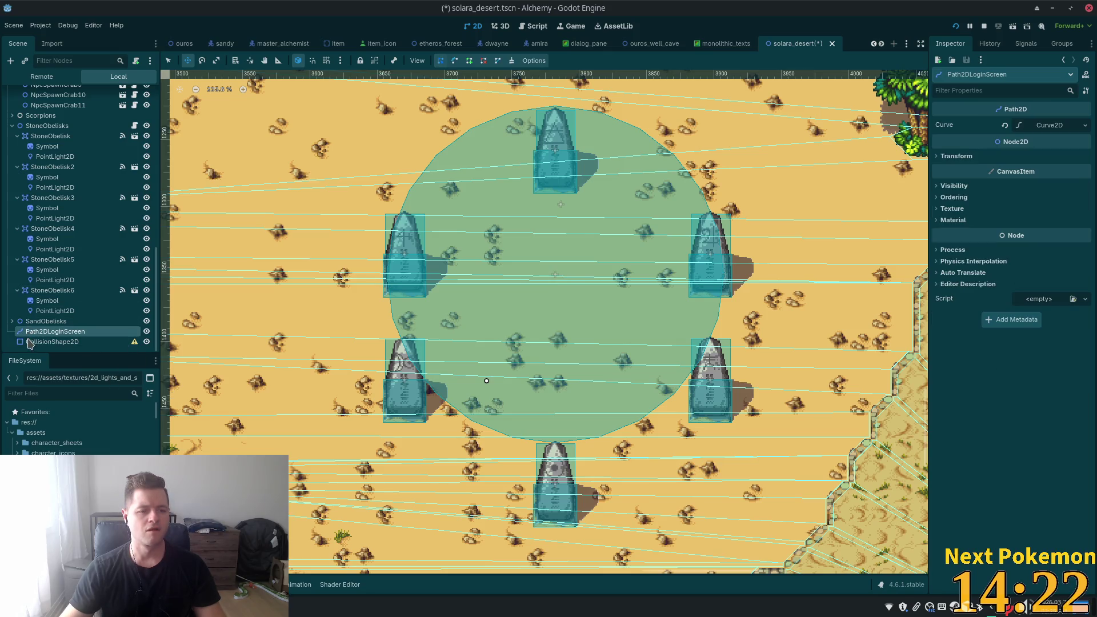
- Delete the CollisionShape2D node and confirm the removal
click(42, 343)
key(Delete)
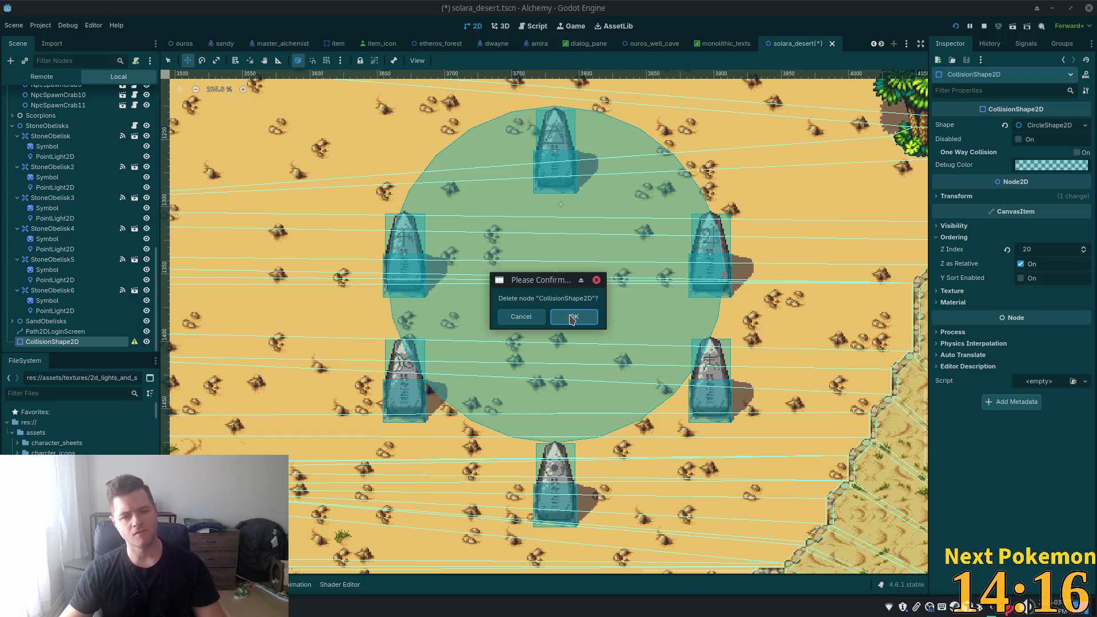
click(572, 318)
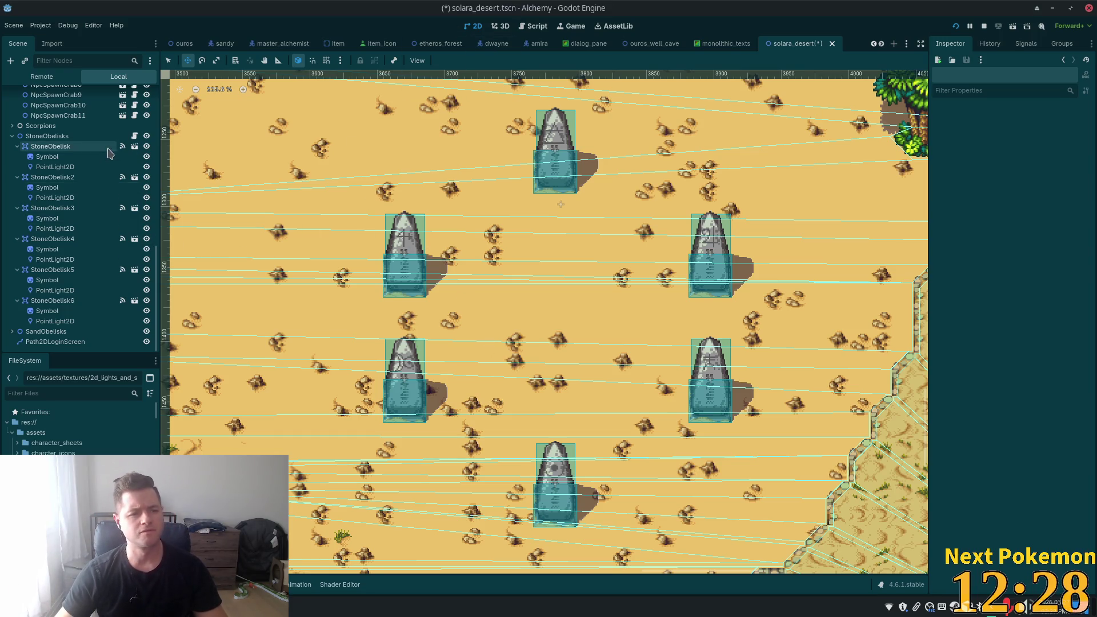
click(134, 135)
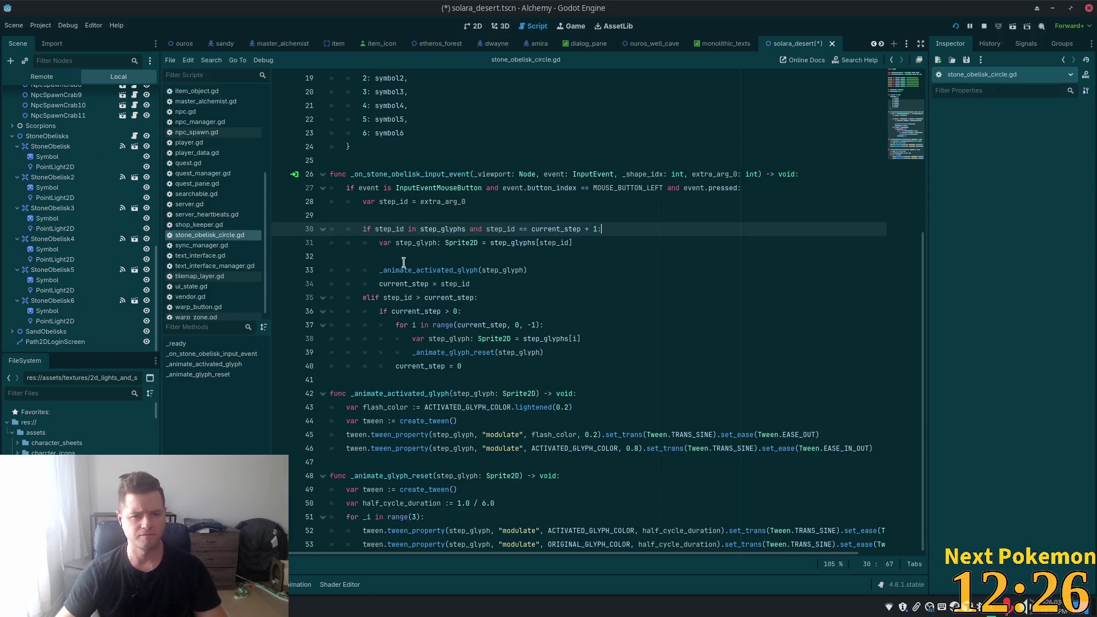
scroll(395, 256, up, 6)
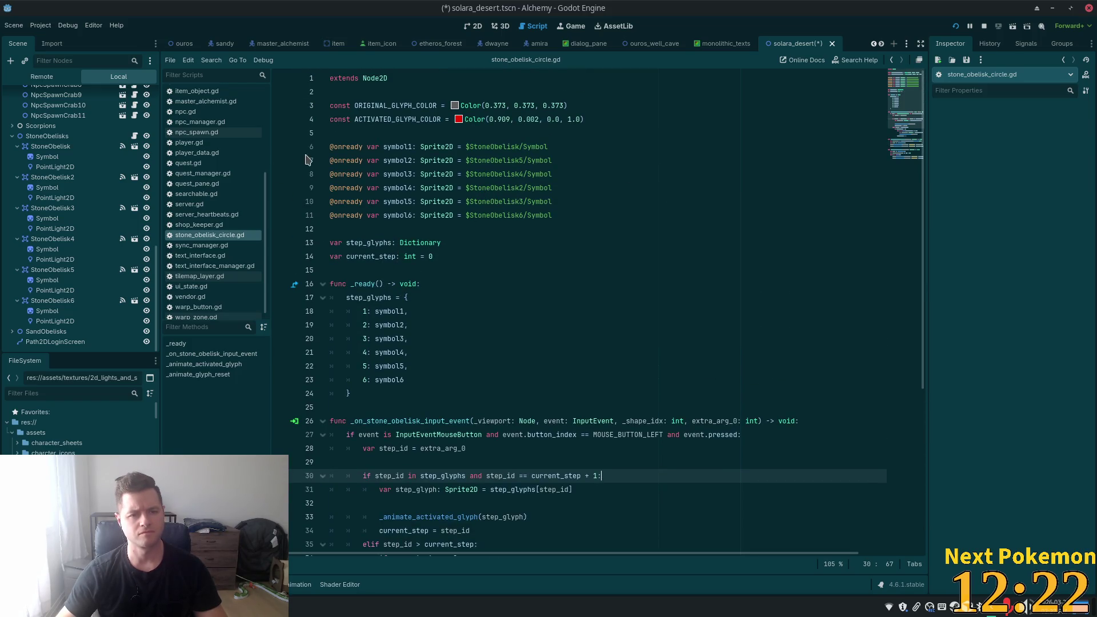
click(589, 216)
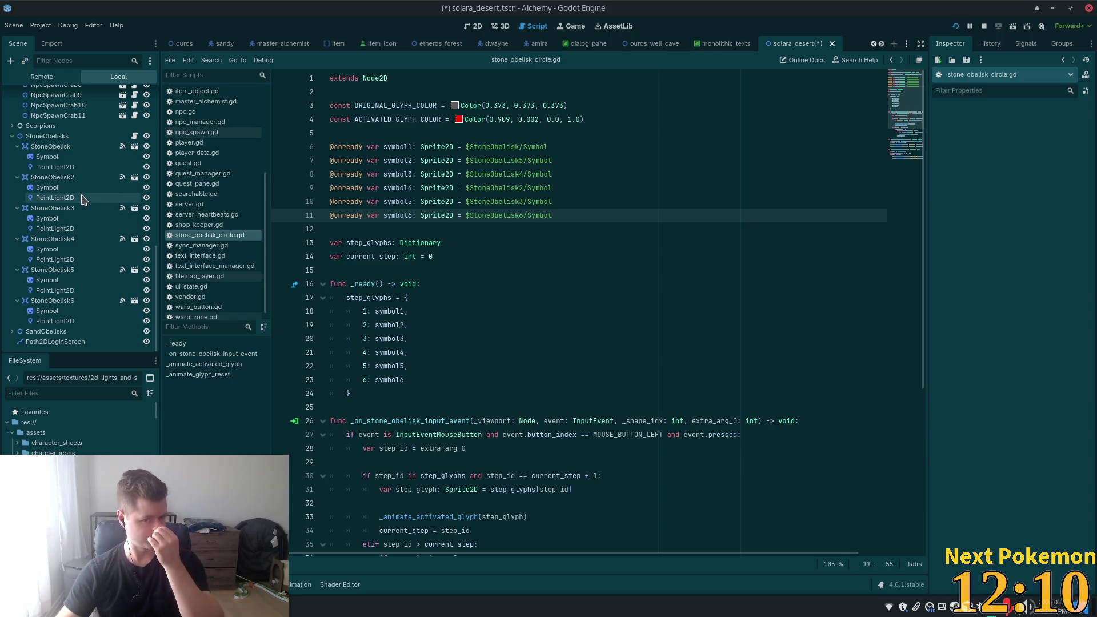
key(Return)
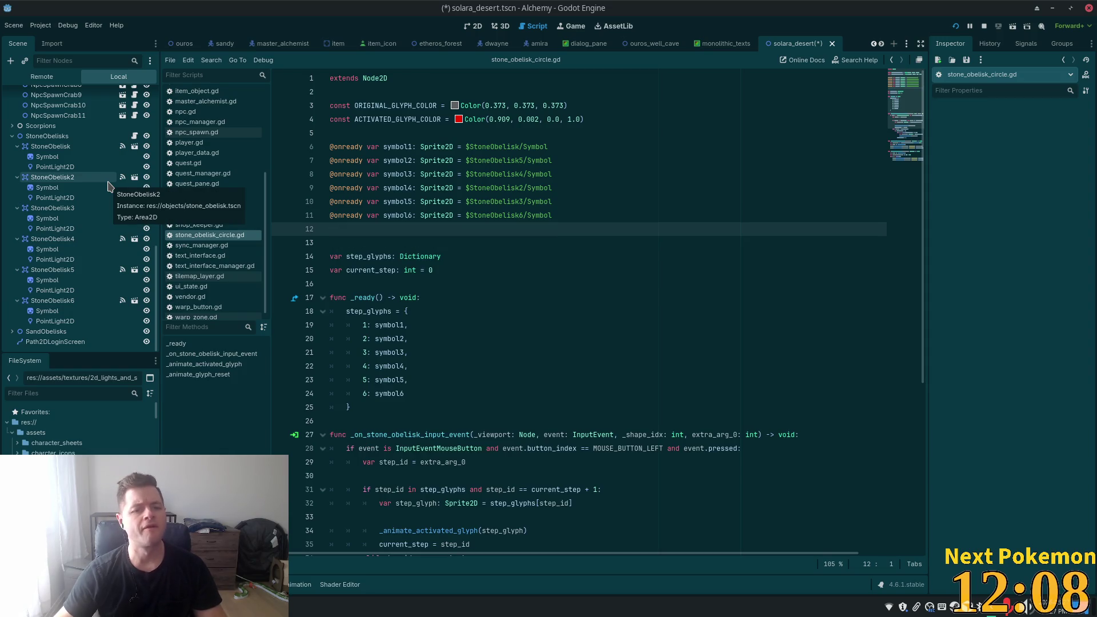
click(44, 158)
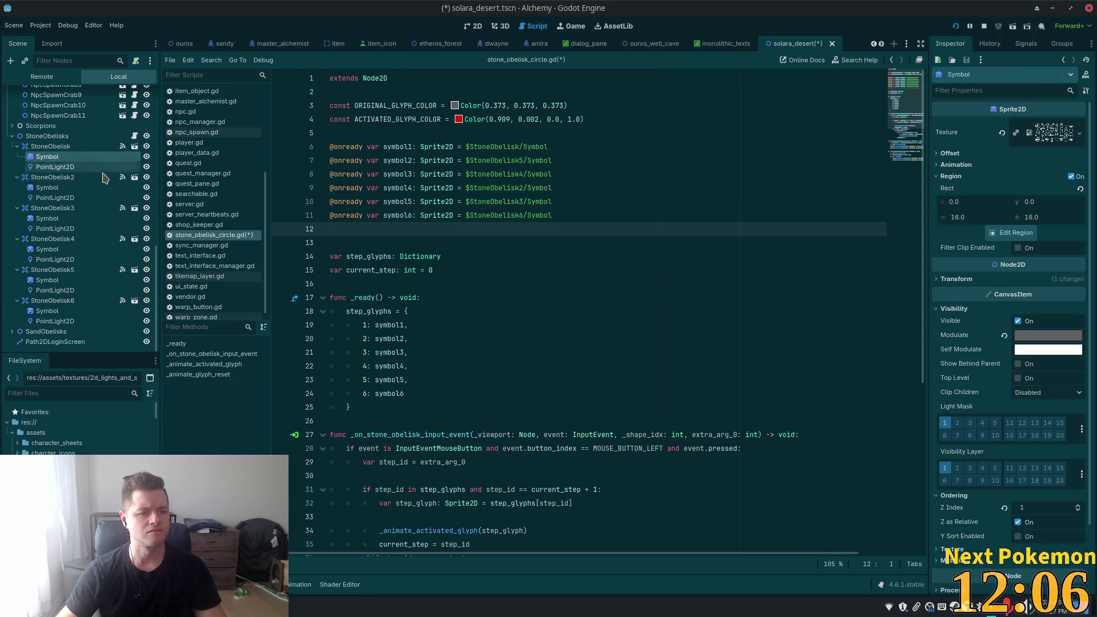
click(67, 169)
ctrl+click(55, 198)
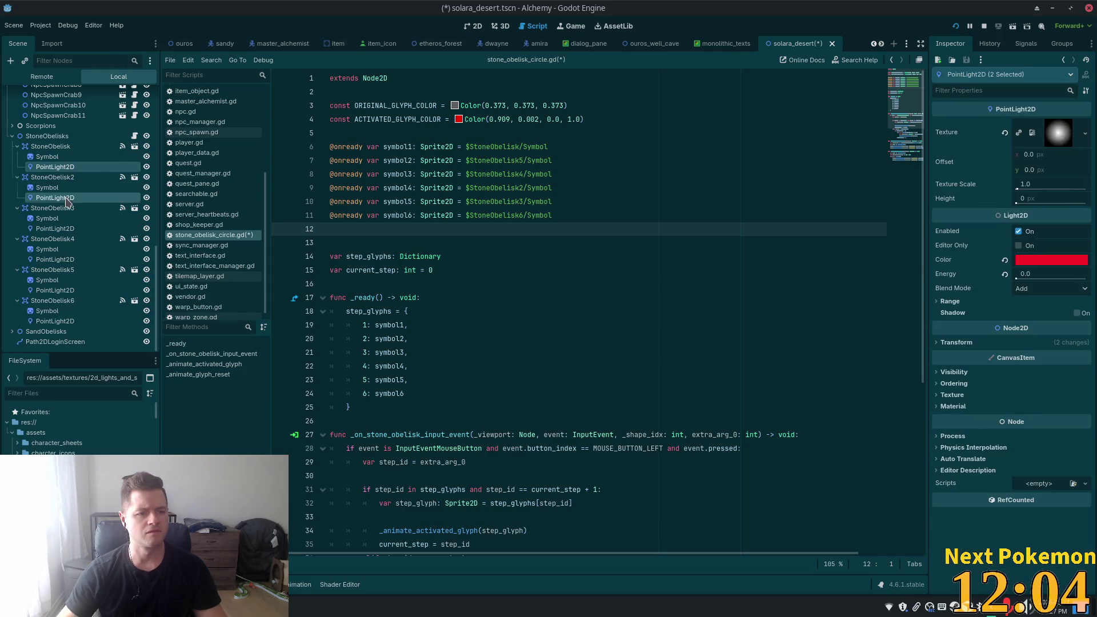
mouse_move(55, 198)
mouse_down()
mouse_move(74, 175)
mouse_move(360, 233)
mouse_up()
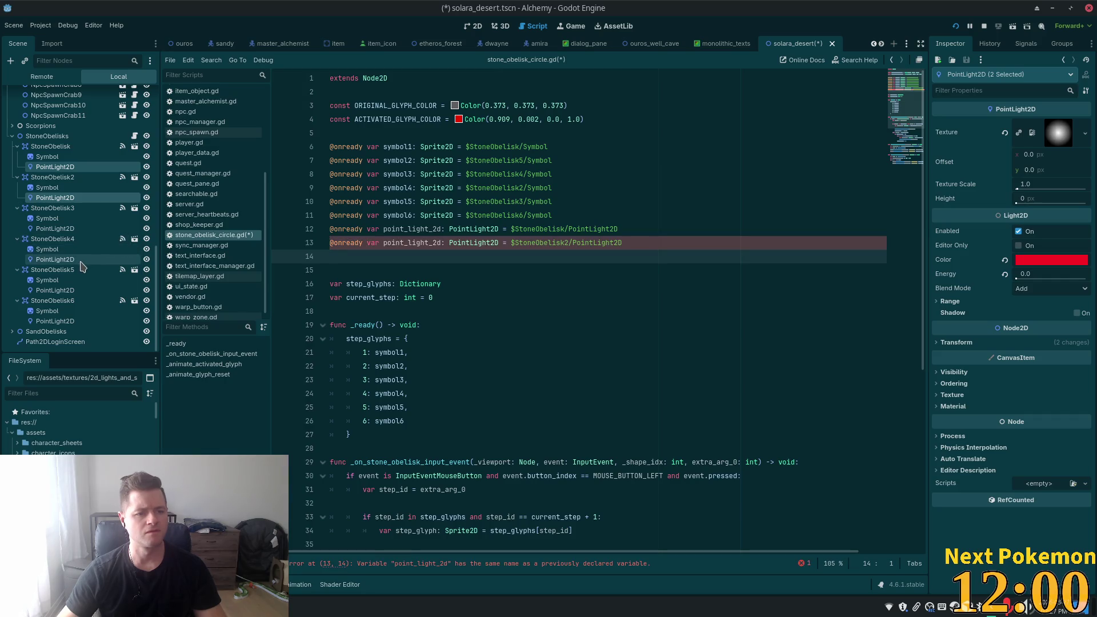
- Drop the PointLight2D nodes of obelisks 3–6 into the script and remove the leftover blank line
click(63, 228)
ctrl+click(62, 260)
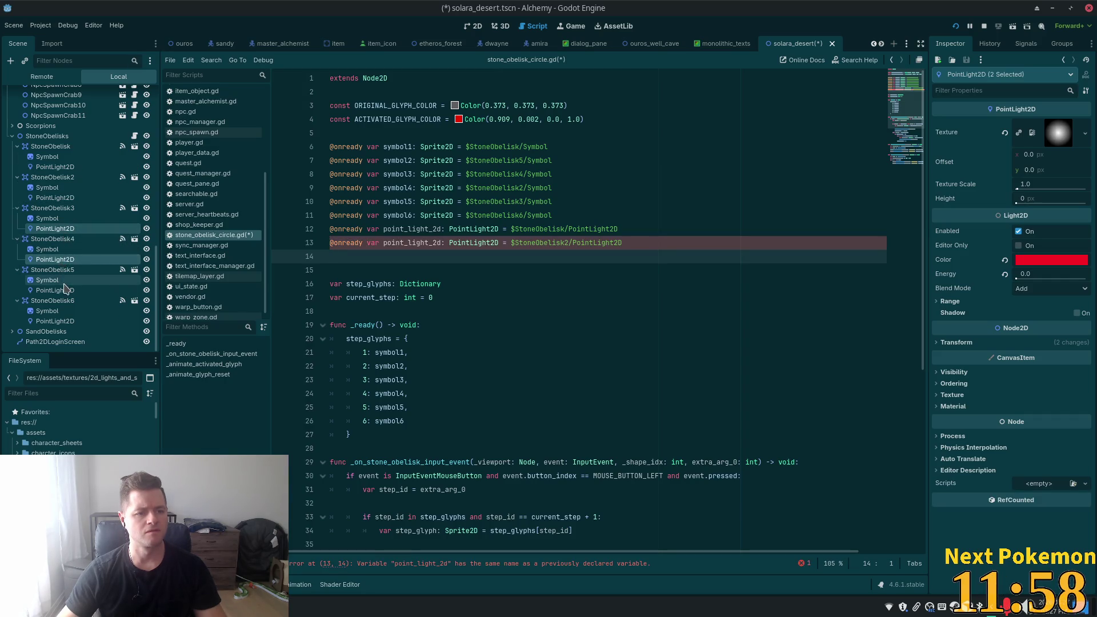
ctrl+click(66, 290)
ctrl+click(60, 321)
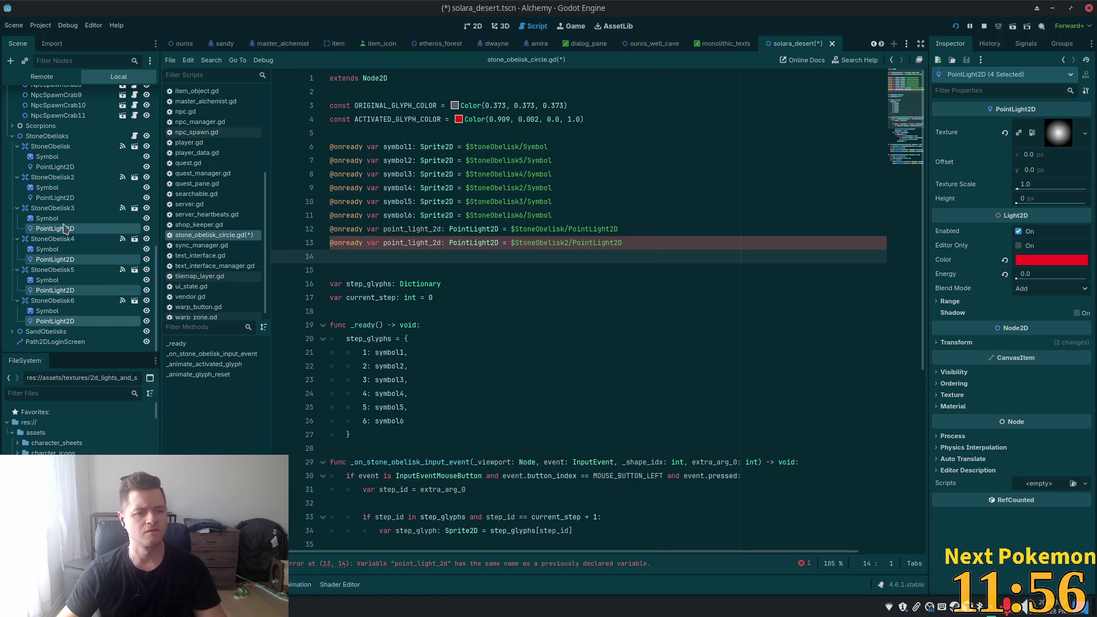
drag(64, 229, 334, 257)
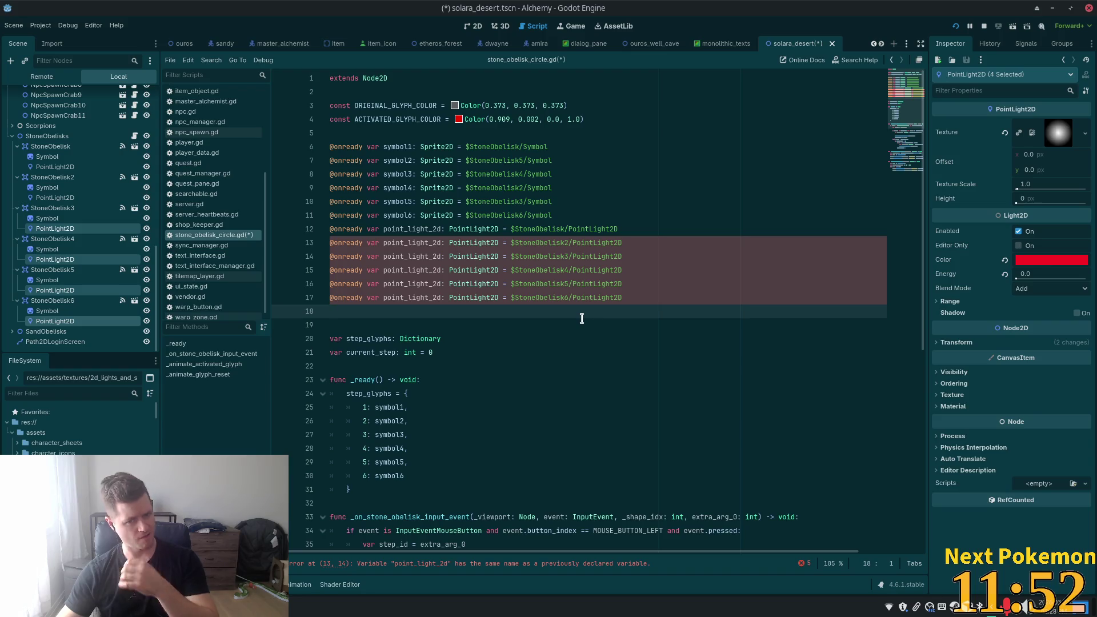
key(BackSpace)
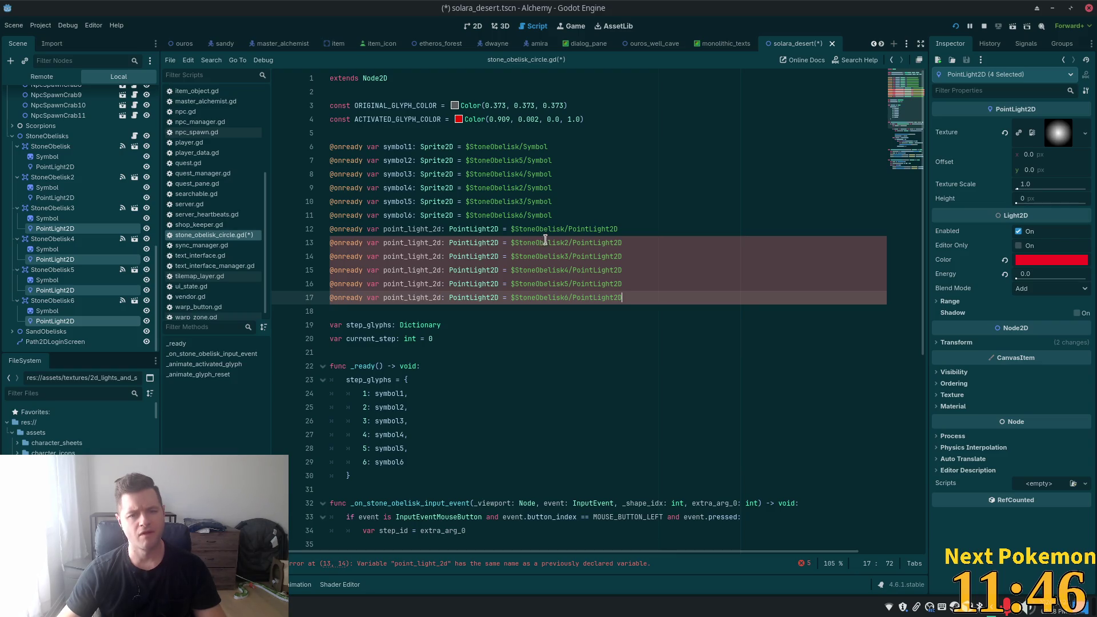
- Append 1, 4, 5, 3, 2 and 6 to the duplicate point_light_2d variable names
click(444, 228)
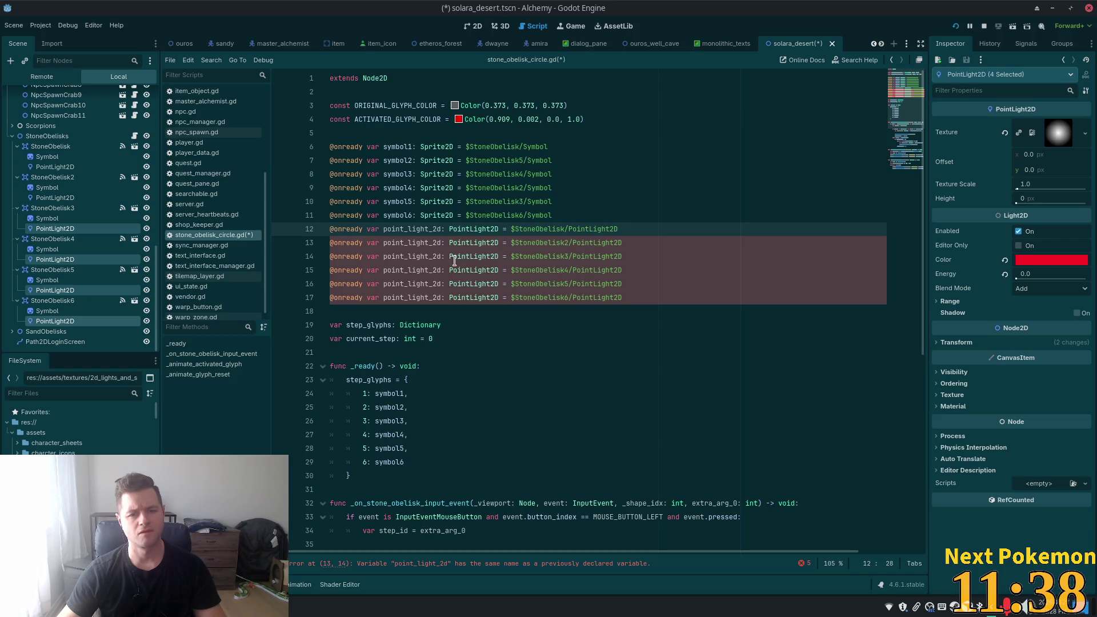
text(1)
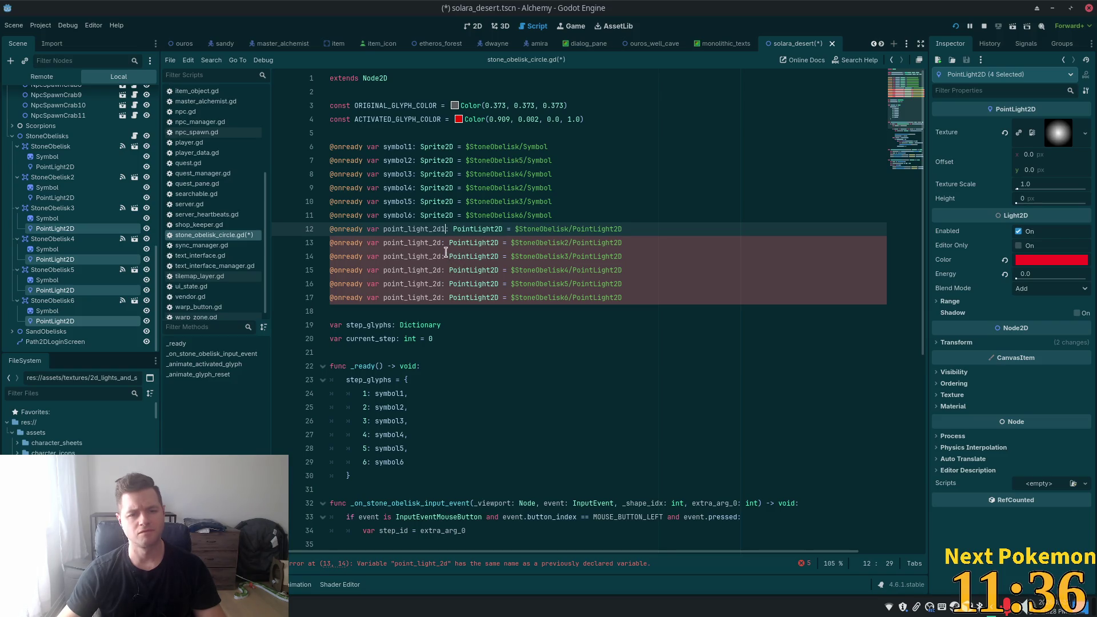
click(441, 246)
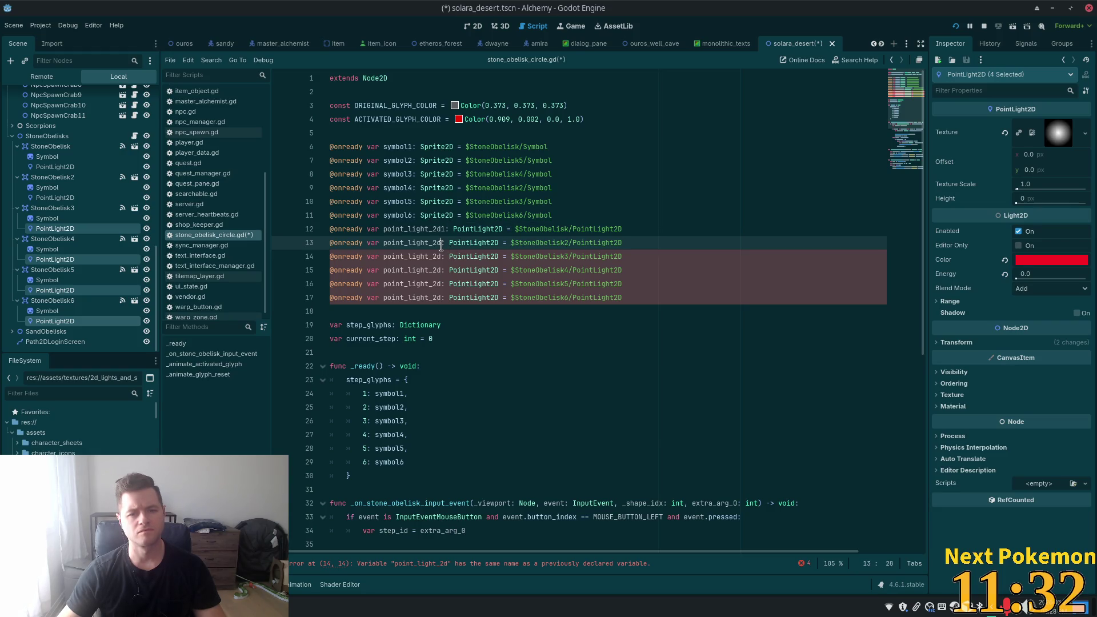
text(4)
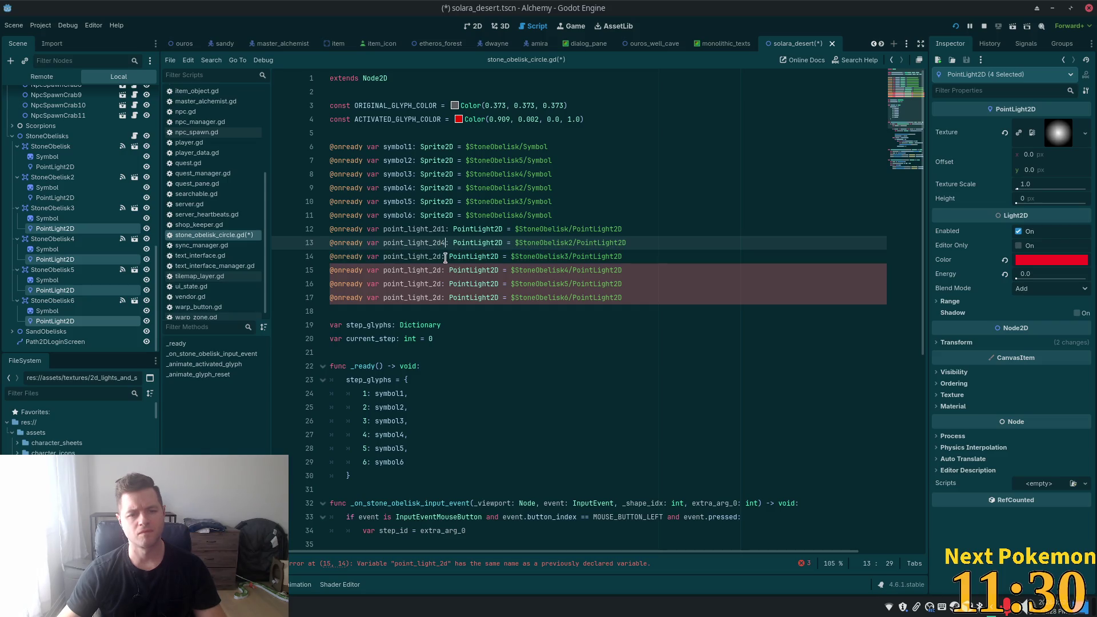
click(442, 257)
click(444, 228)
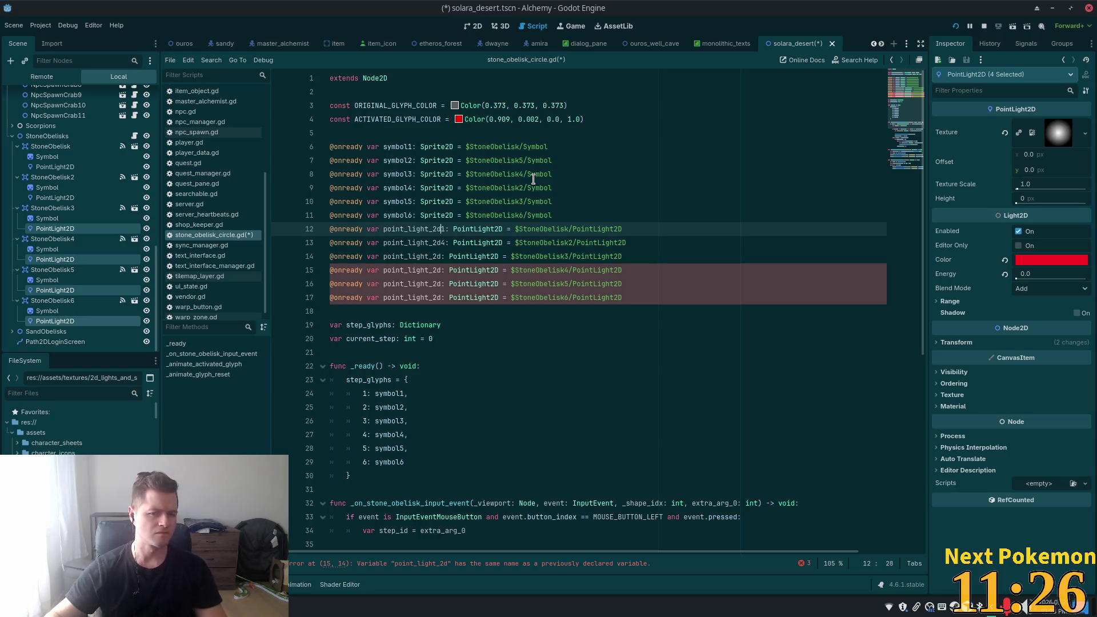
click(442, 257)
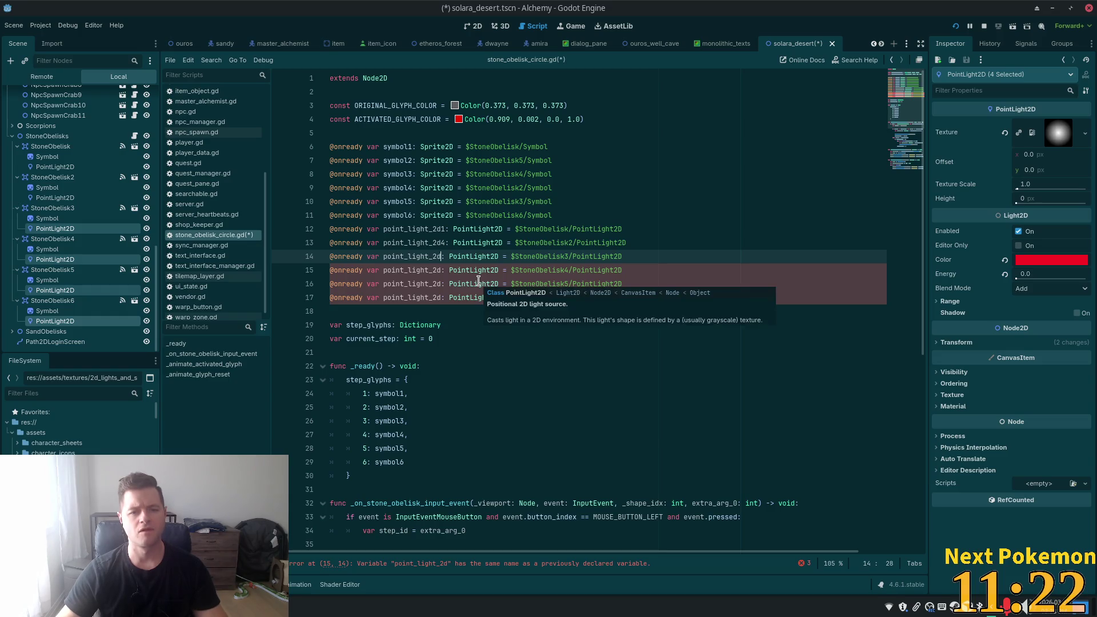
text(5)
click(440, 272)
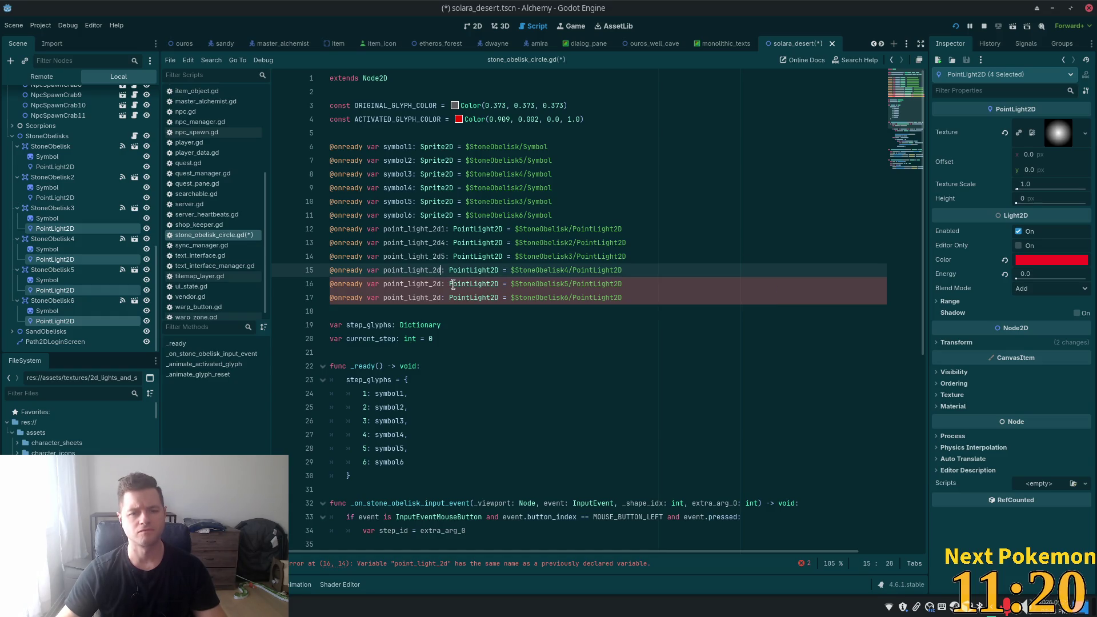
mouse_move(454, 286)
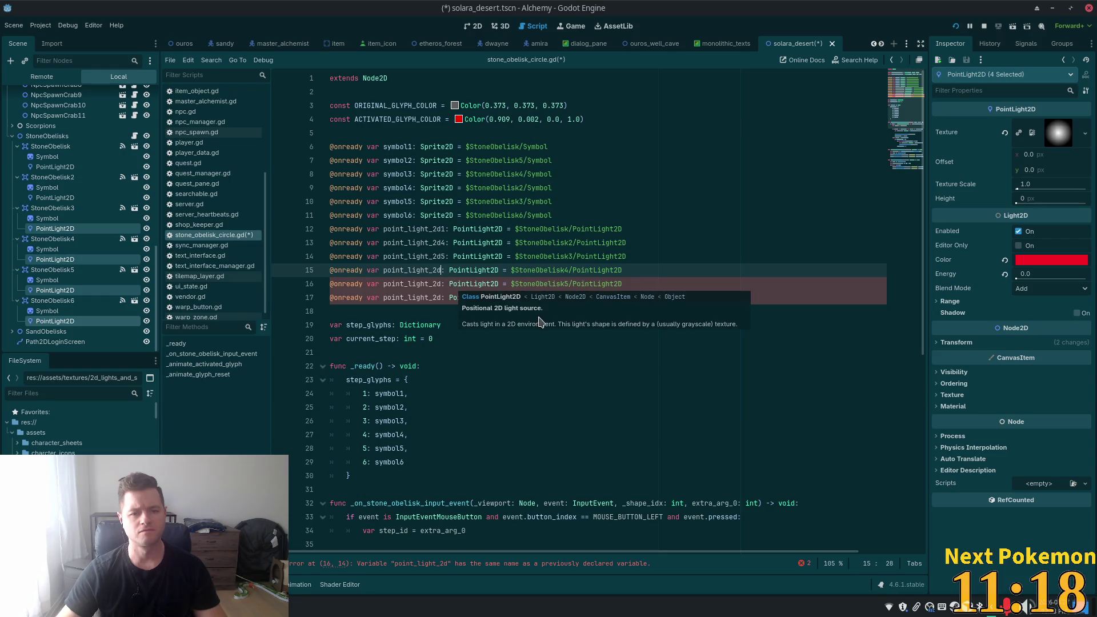
text(3)
click(443, 284)
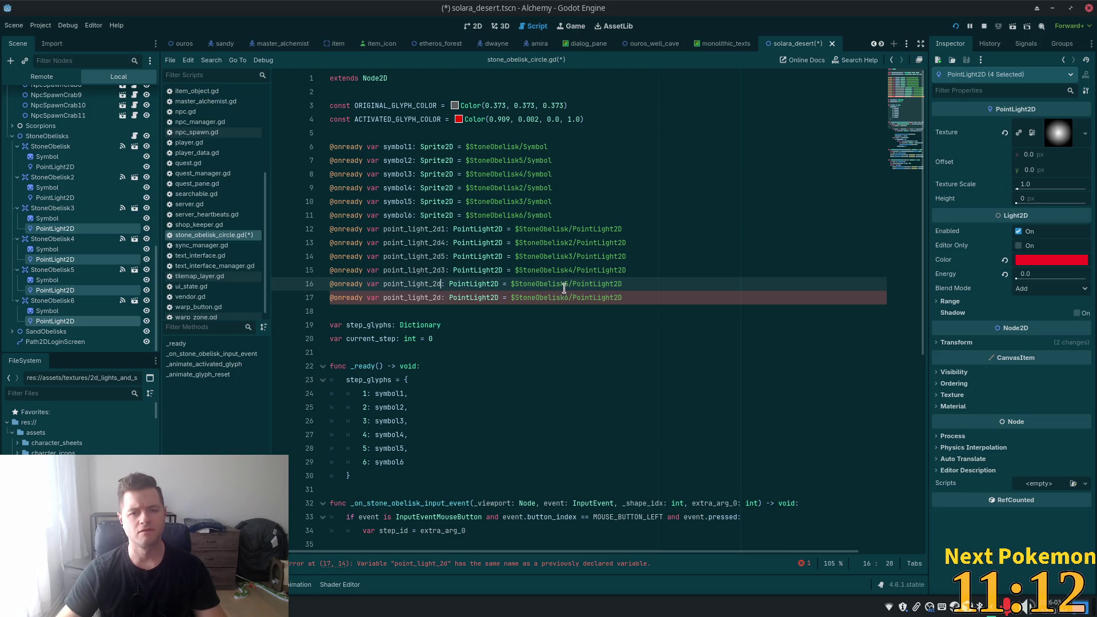
text(2)
key(Down)
key(Left)
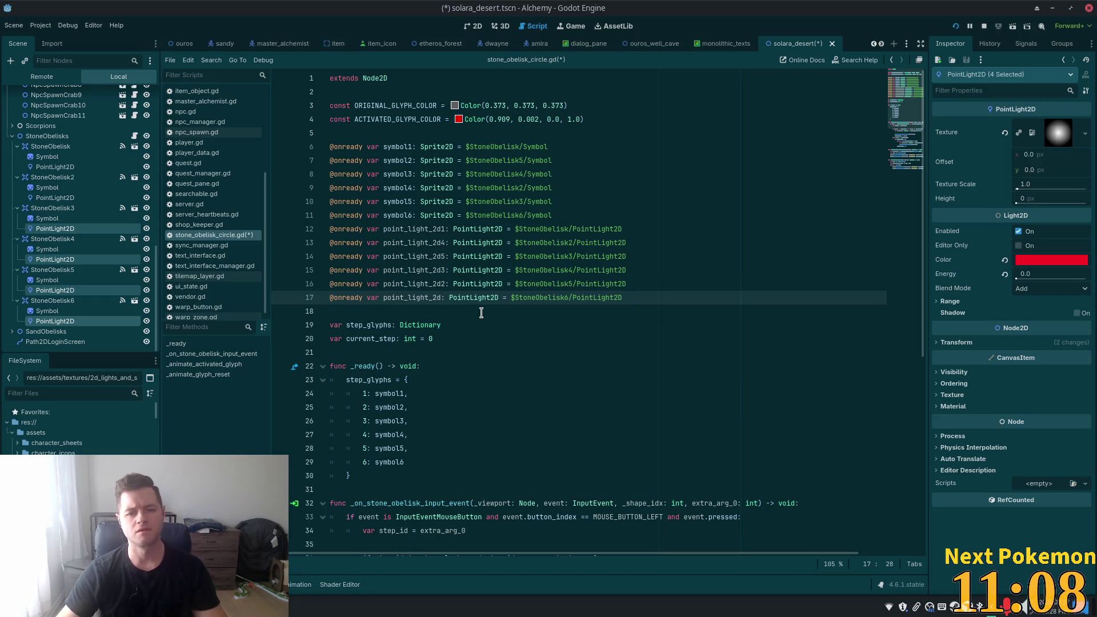
text(6)
- Reorder the declarations with Alt+Up so they run point_light_2d1 through point_light_2d6
key(Up)
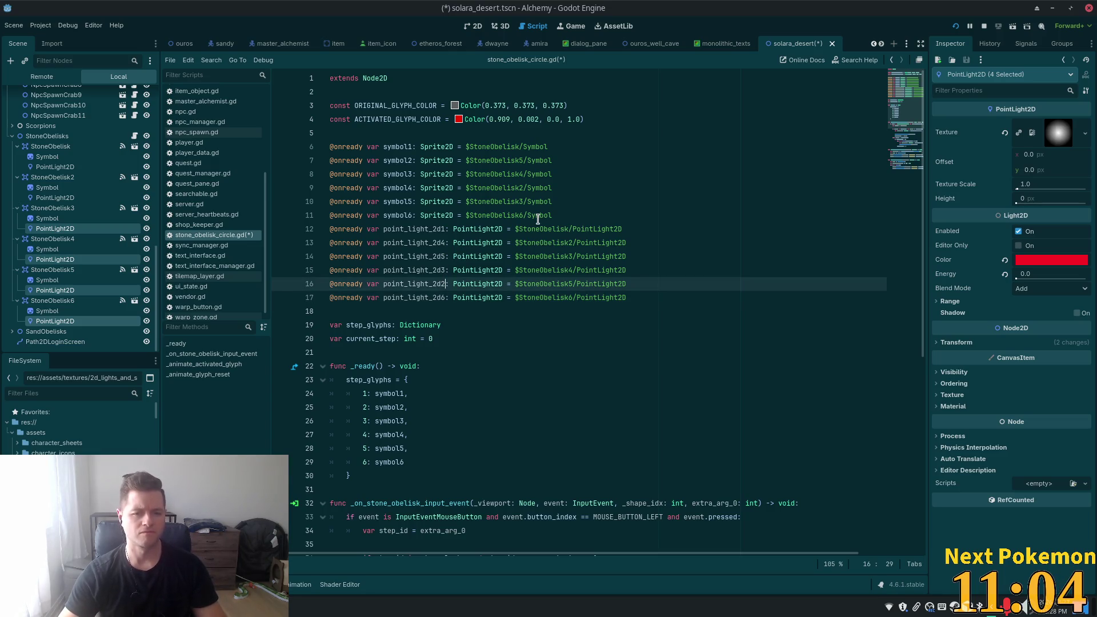
key(shift+Up)
key(alt+Up)
key(alt+Up)
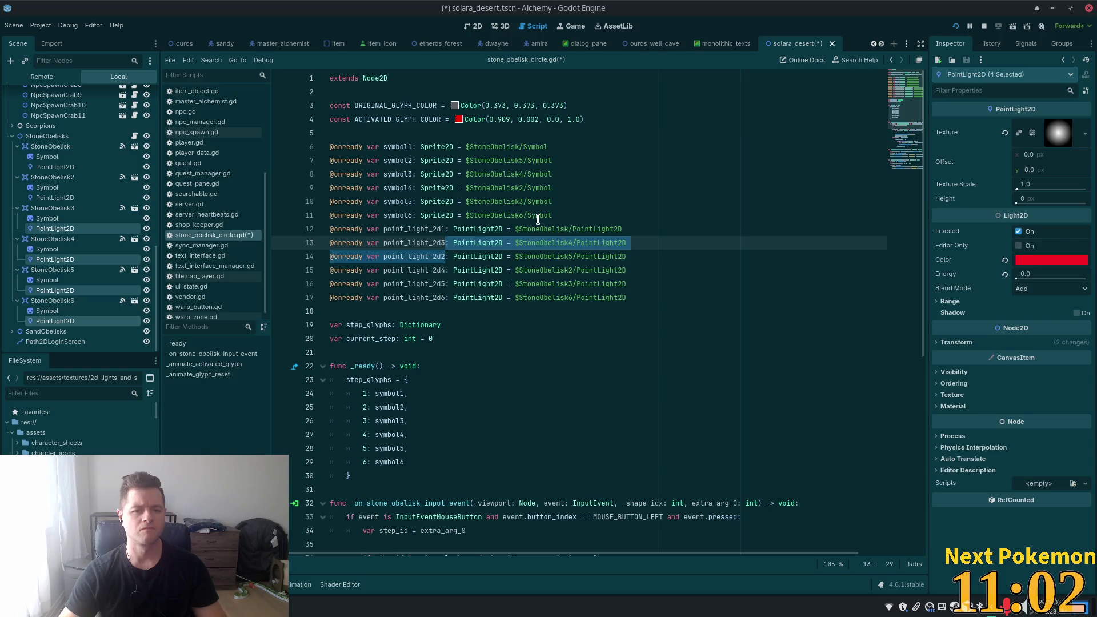
key(Down)
key(alt+Up)
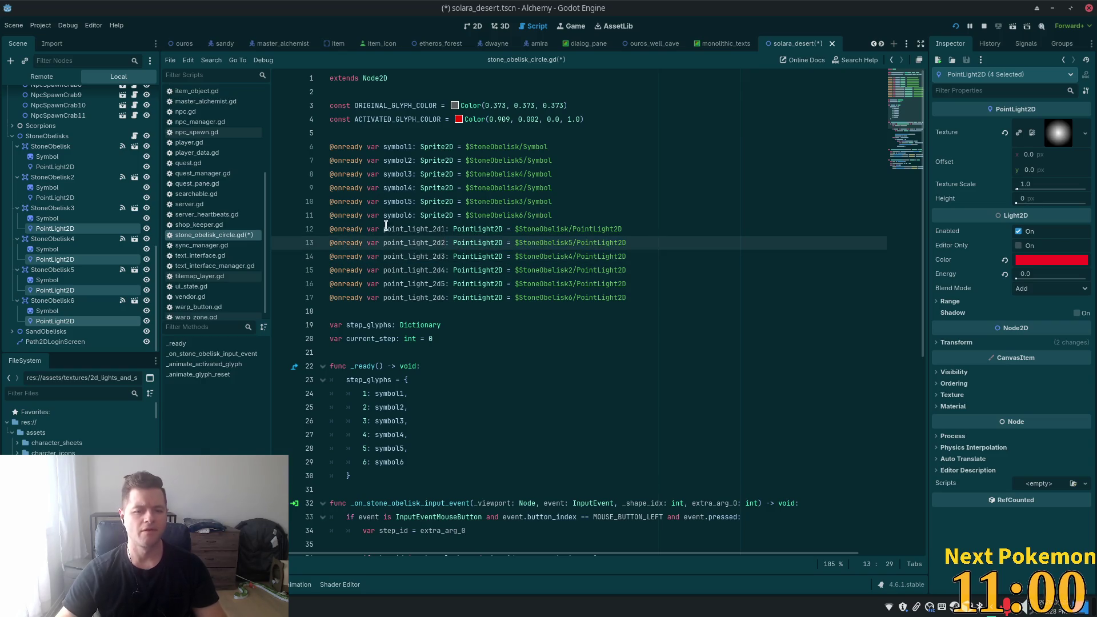
click(560, 274)
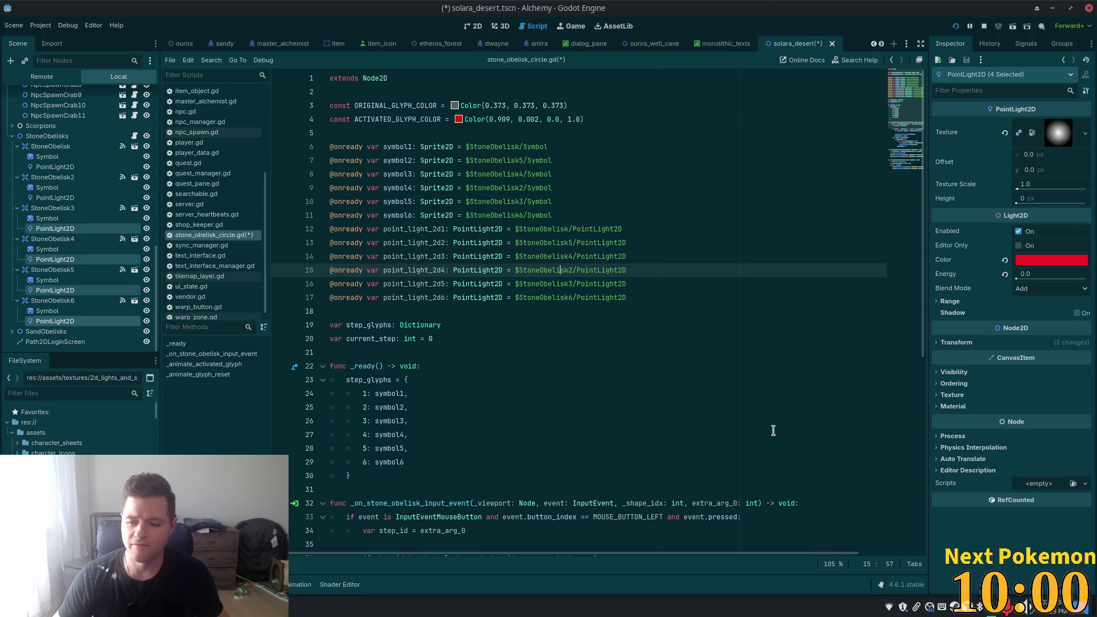
click(438, 257)
- Add 'var complete = false' on a new line below the current_step declaration
scroll(541, 404, down, 8)
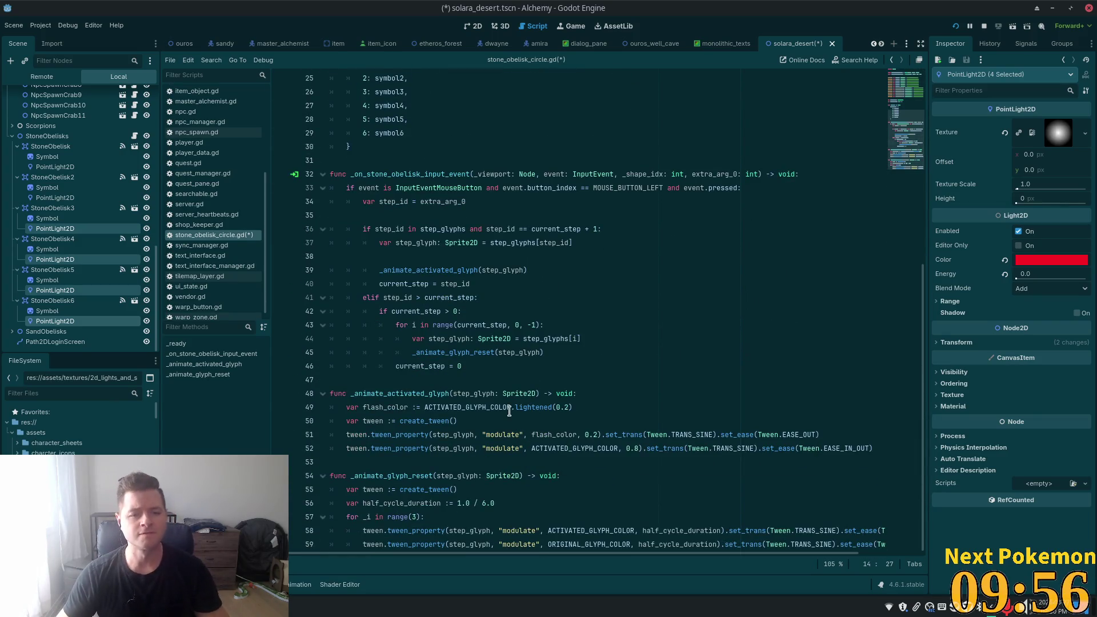
click(411, 284)
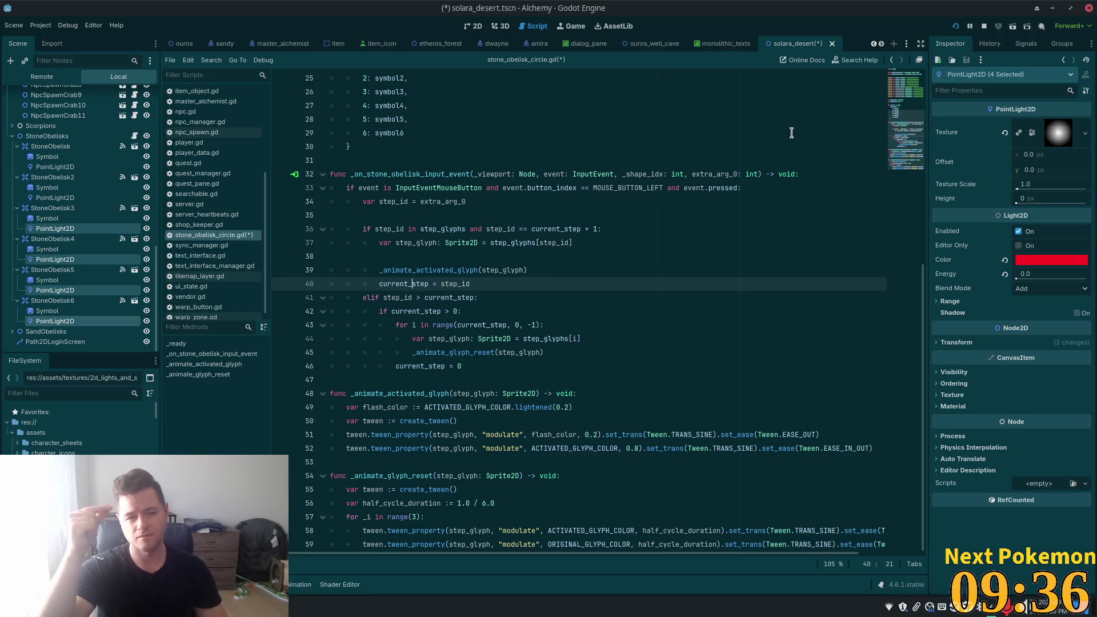
scroll(486, 229, up, 7)
click(451, 298)
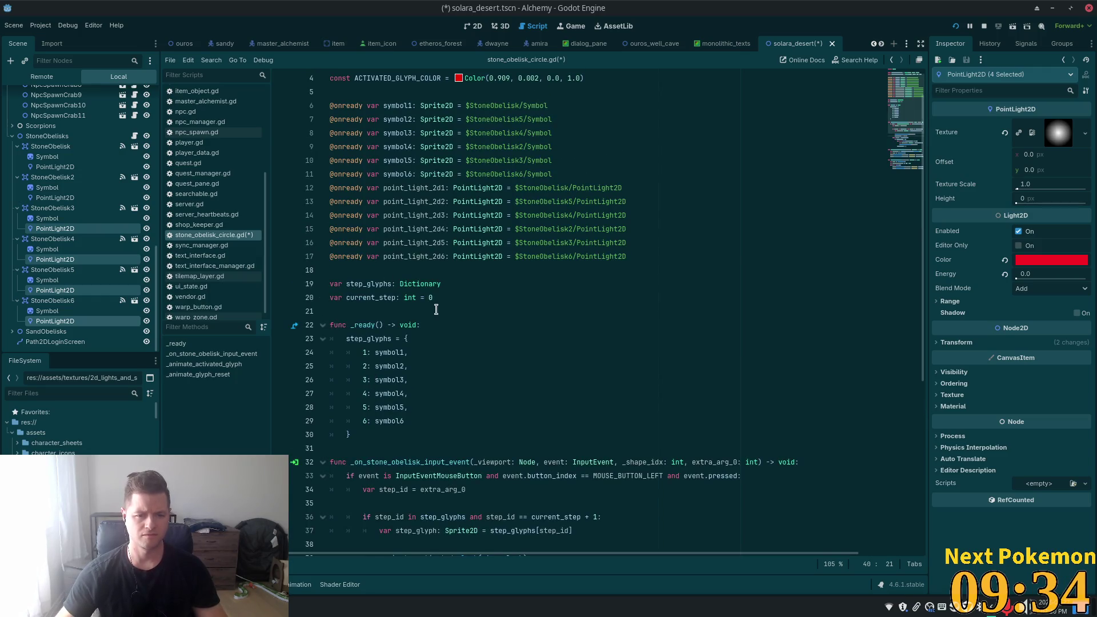
key(Return)
text(var)
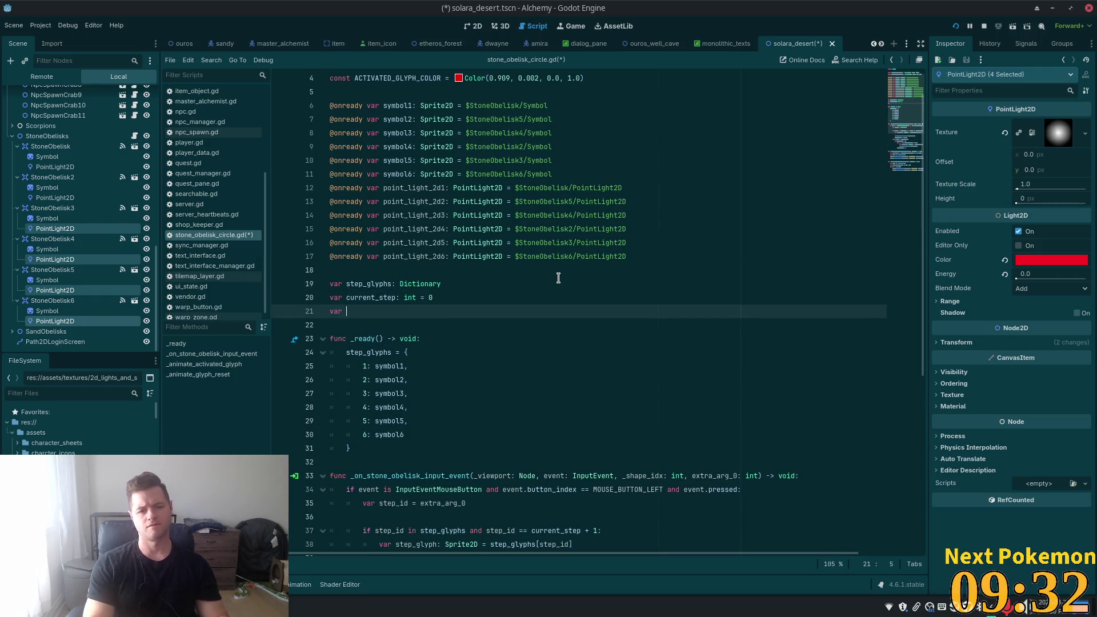
key(BackSpace)
key(BackSpace)
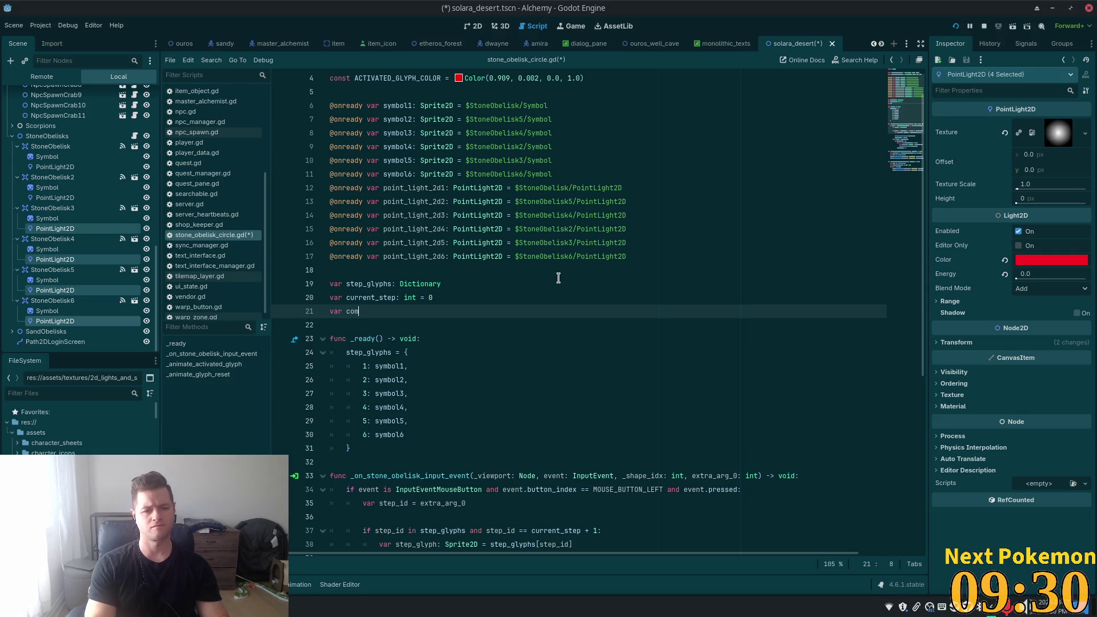
text(plete = fals)
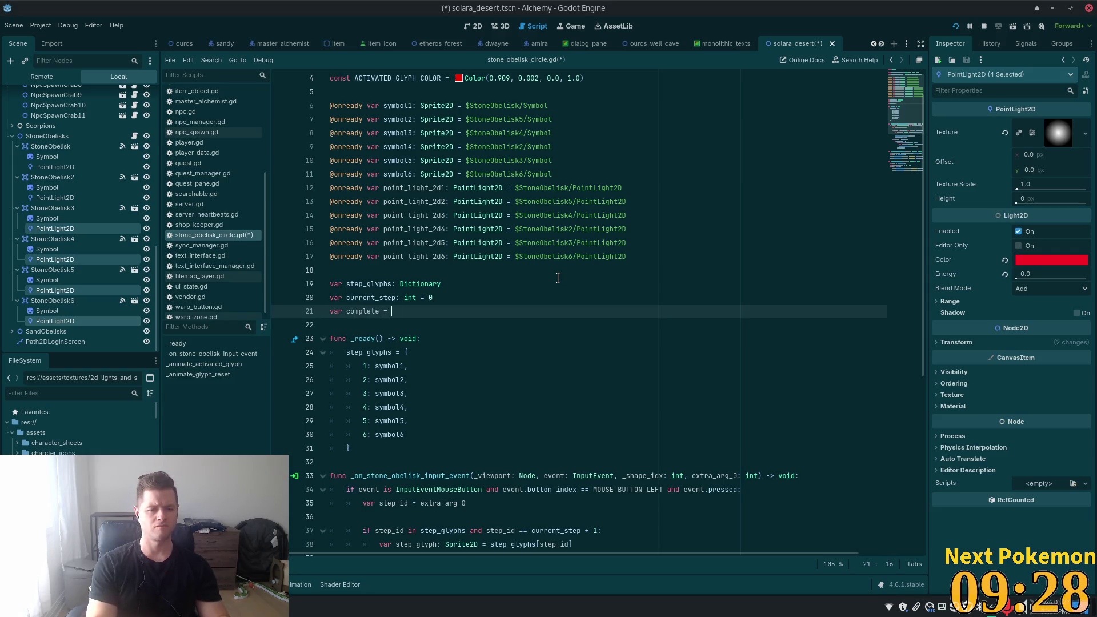
text(e)
- Scroll down to the glyph activation condition on line 37
scroll(437, 236, down, 4)
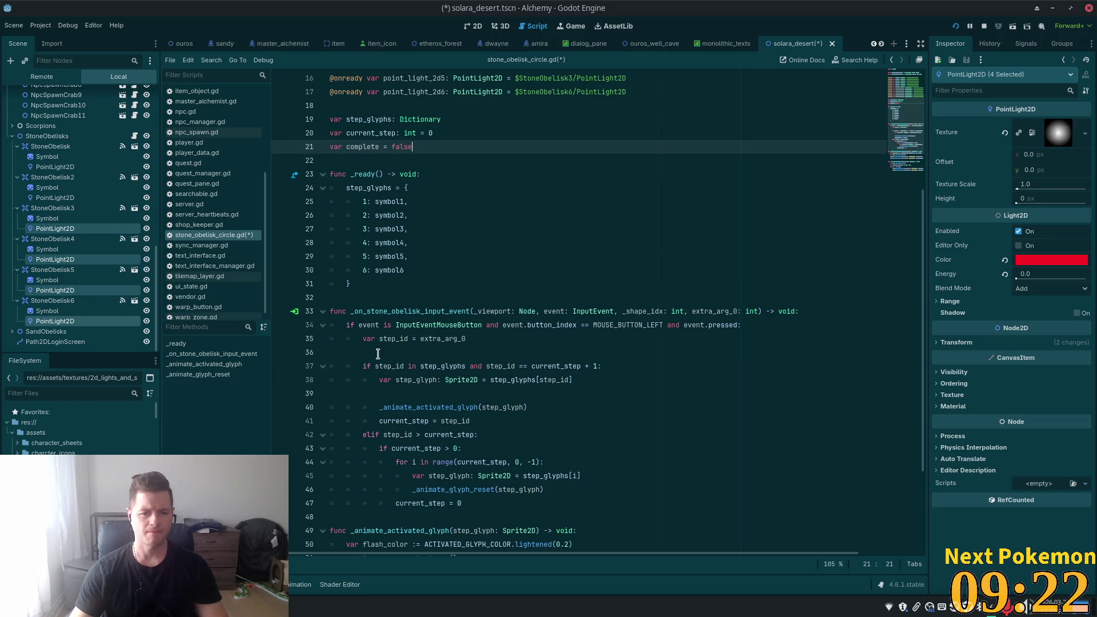
scroll(483, 326, down, 2)
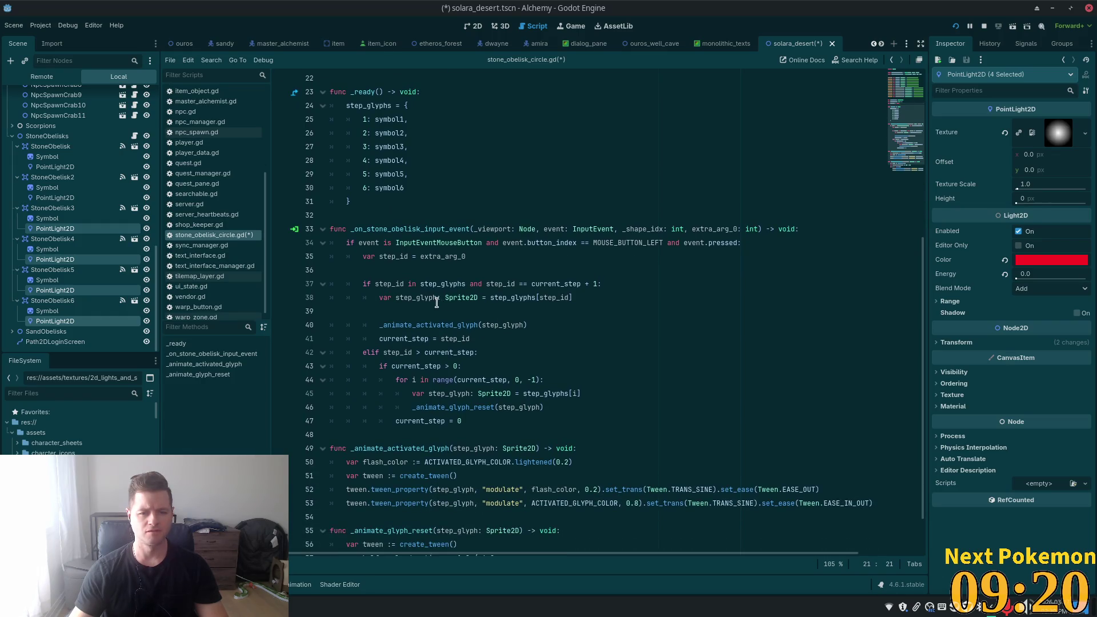
click(446, 285)
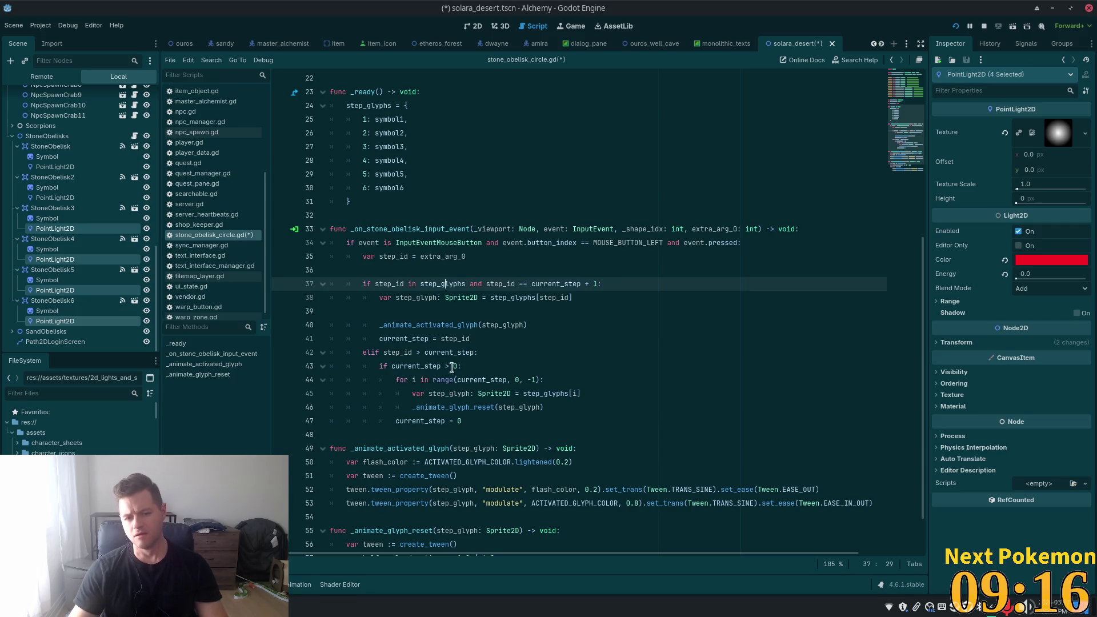
- Append 'and !complete' to the glyph activation condition on line 37
mouse_move(451, 353)
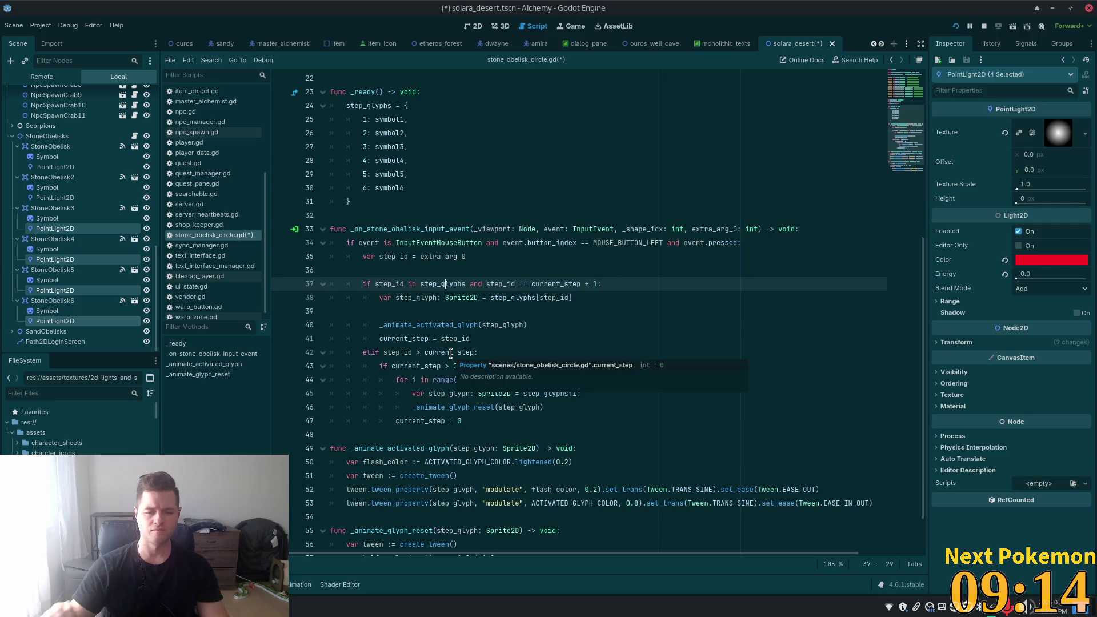
click(474, 339)
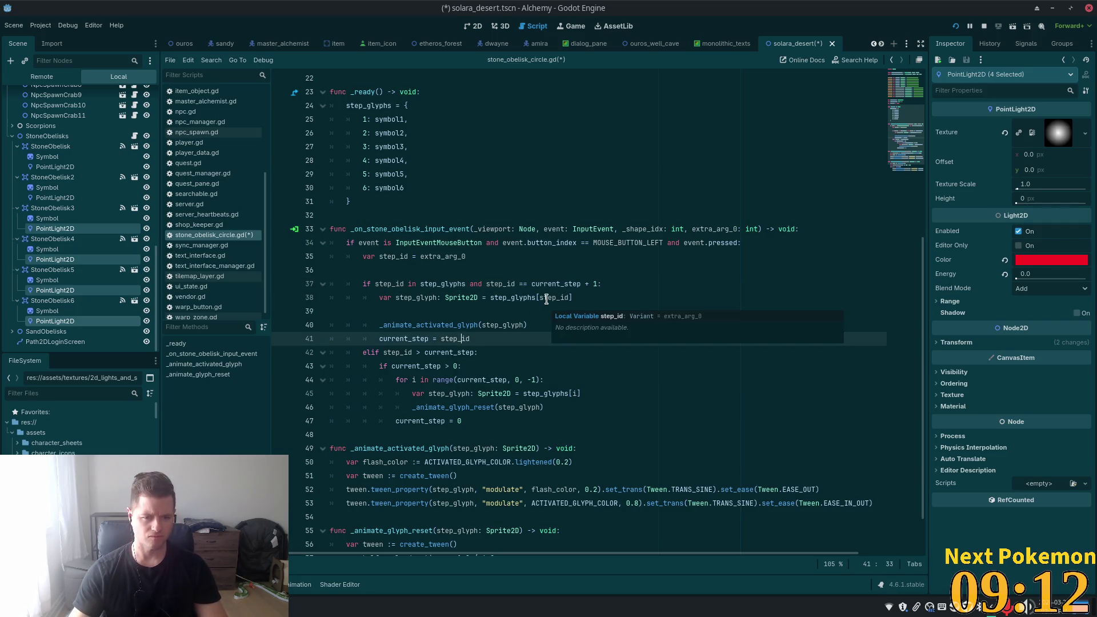
click(599, 284)
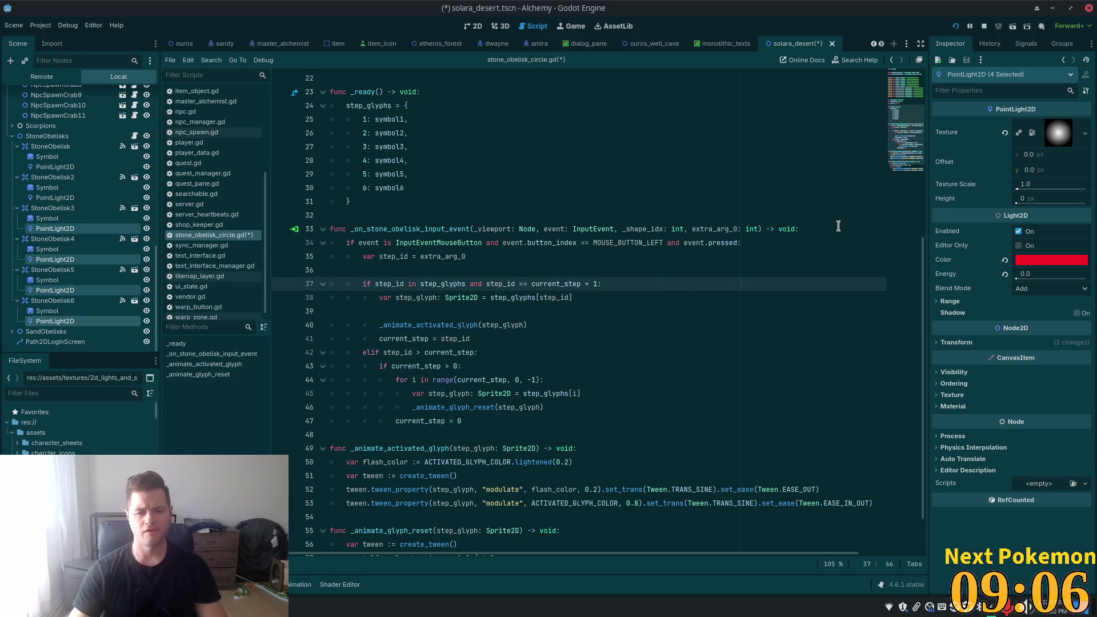
text(and )
text(!c)
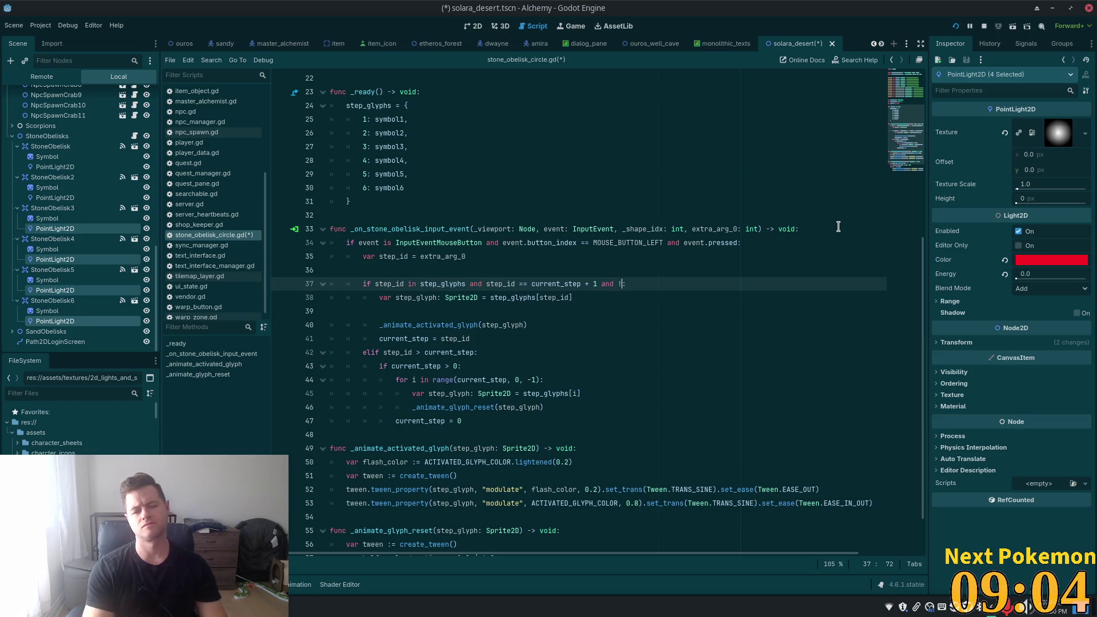
text(omplete)
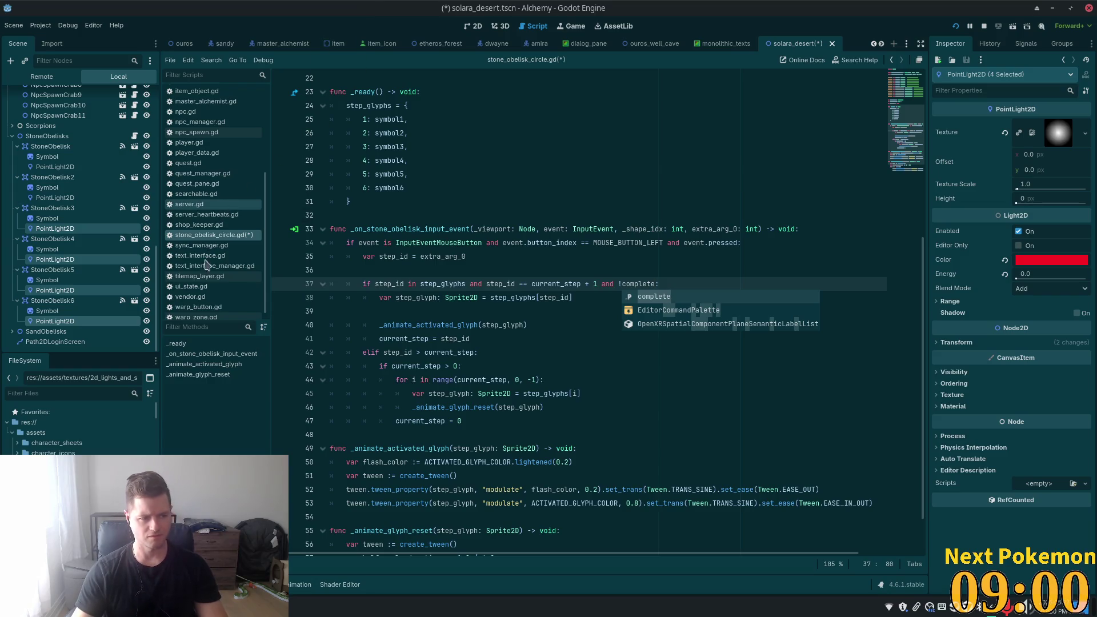
click(499, 325)
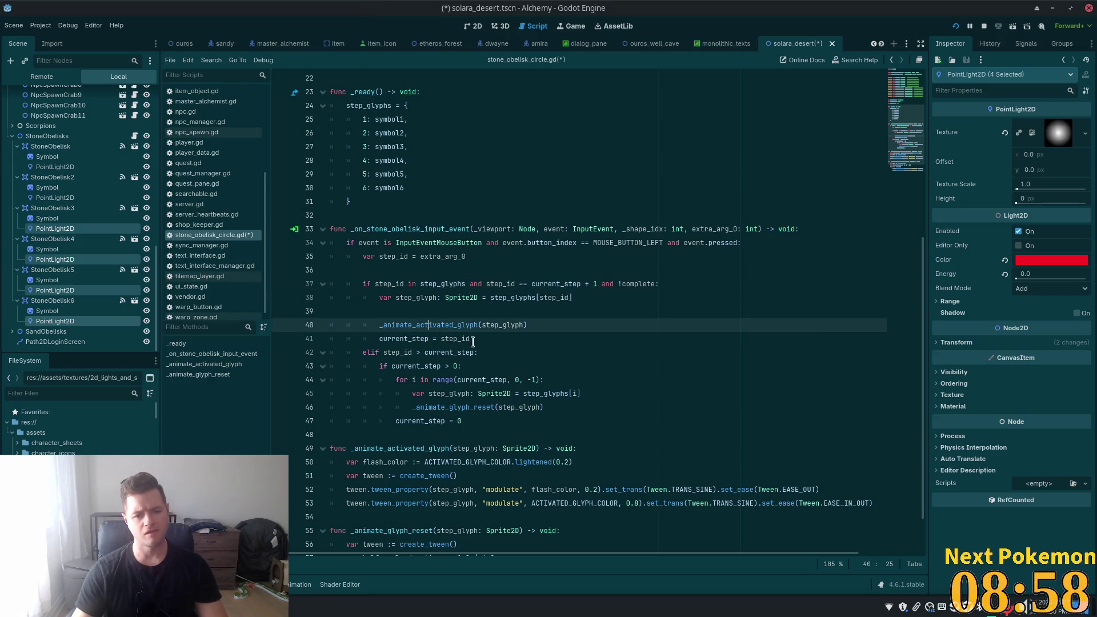
click(508, 337)
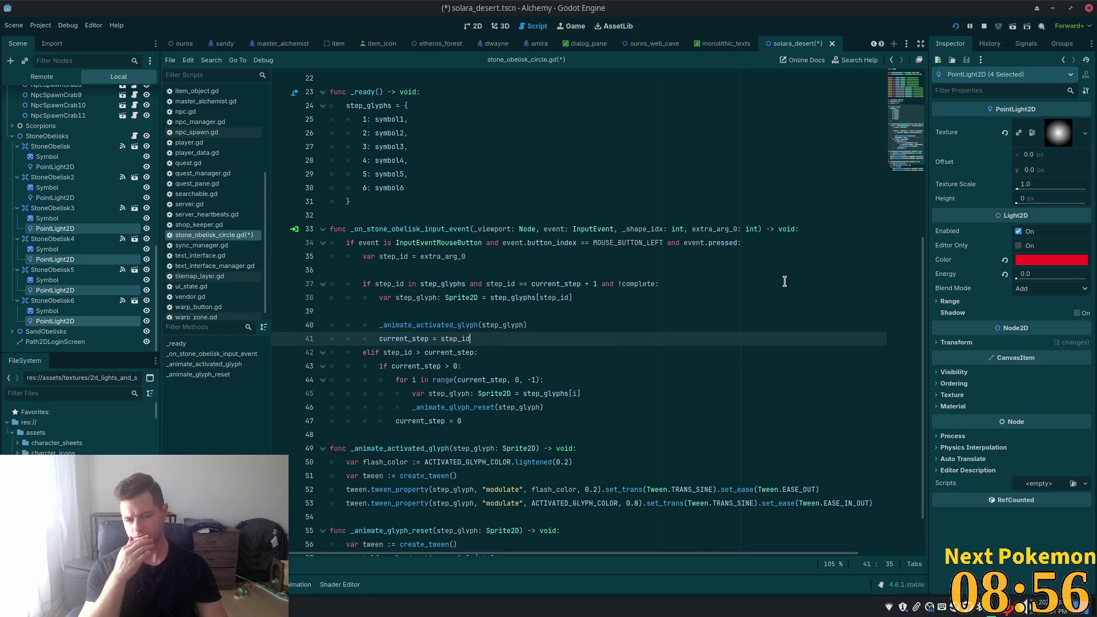
- Add 'if current_step == 6:' below the step update, setting complete = true inside it
key(Return)
key(Return)
text(i)
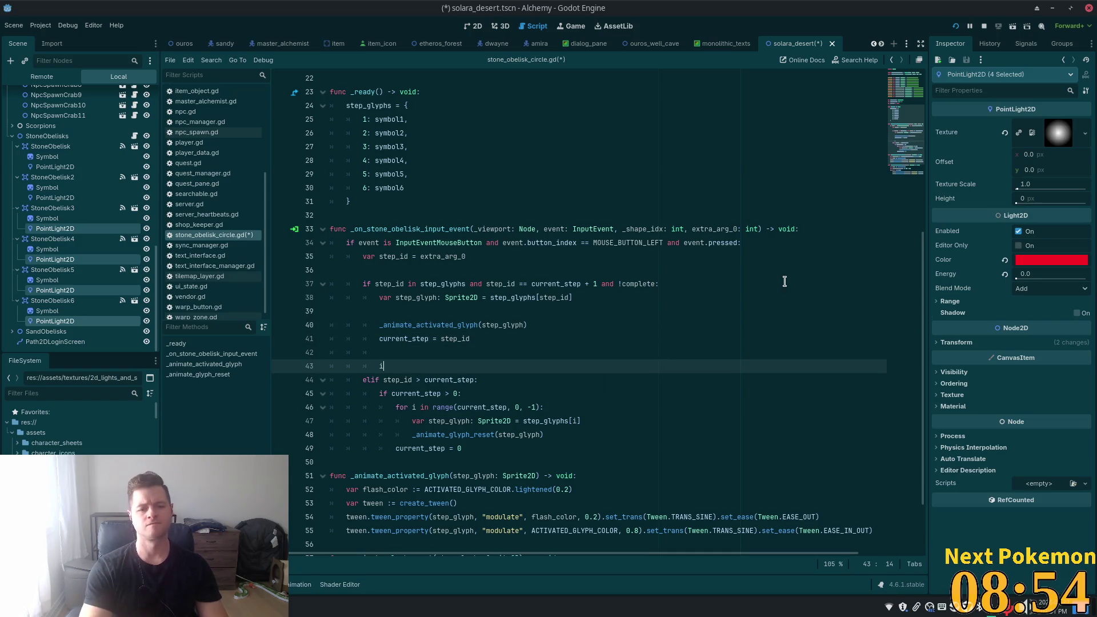
text(f current+)
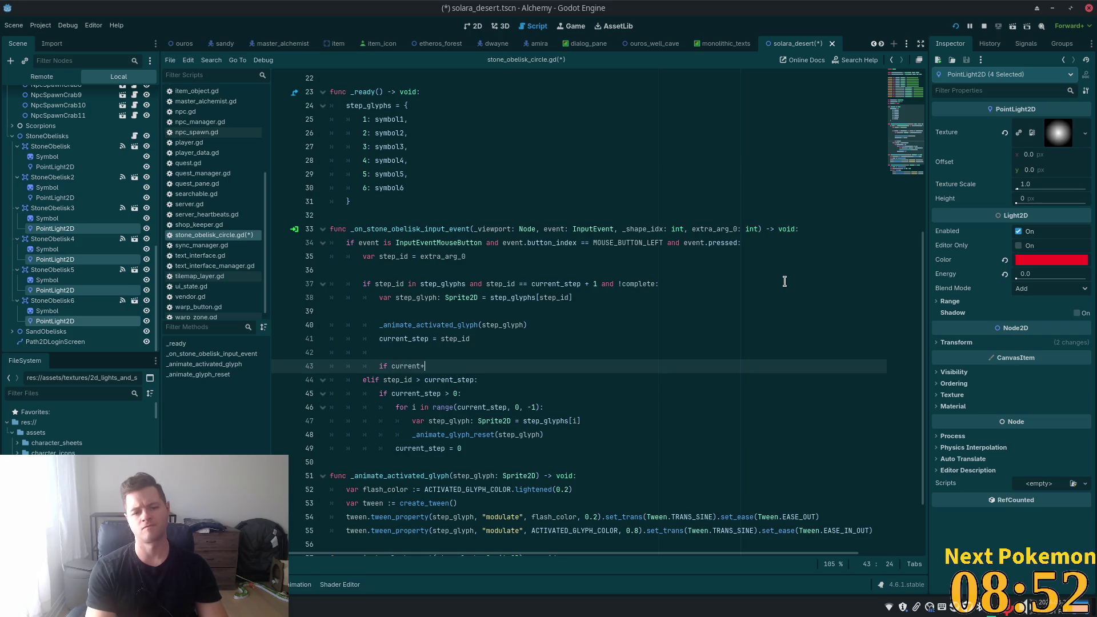
text(_ste)
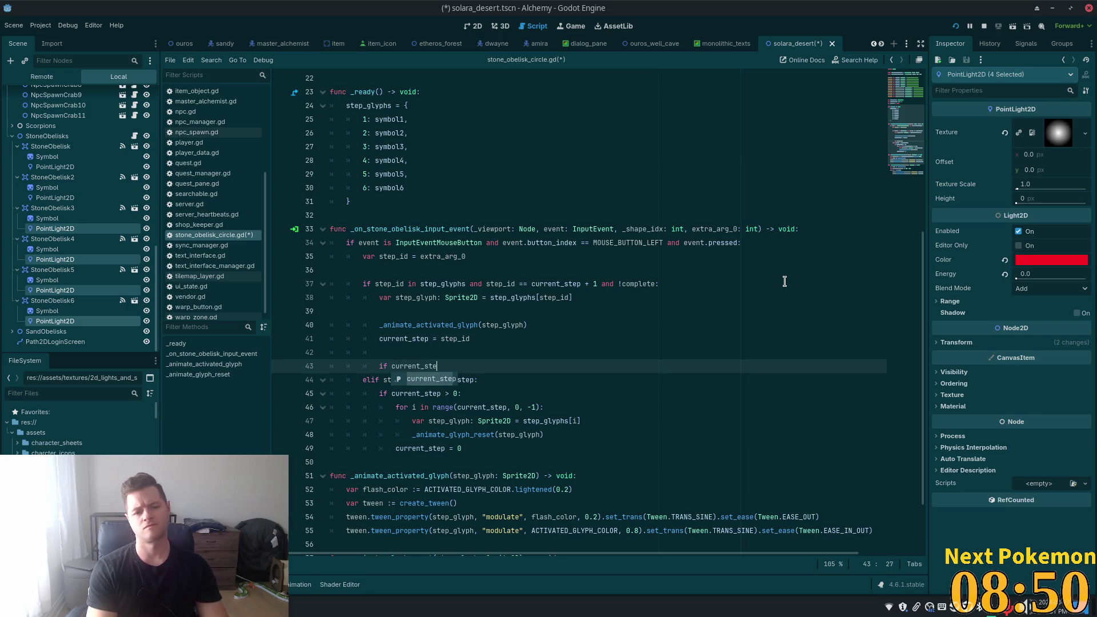
text(p = 6)
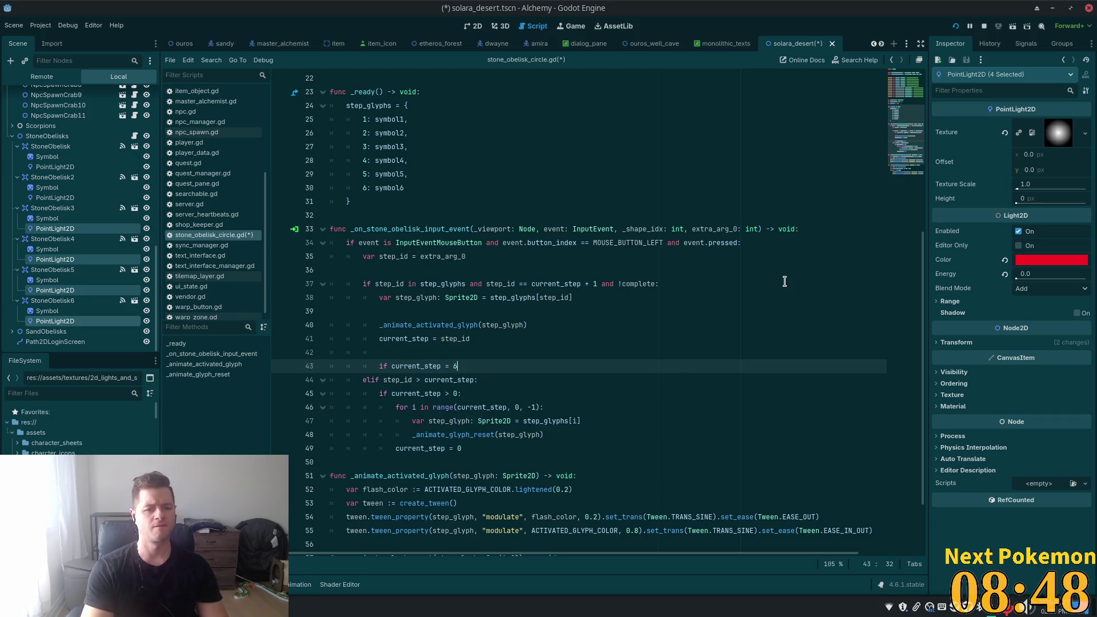
key(BackSpace)
key(BackSpace)
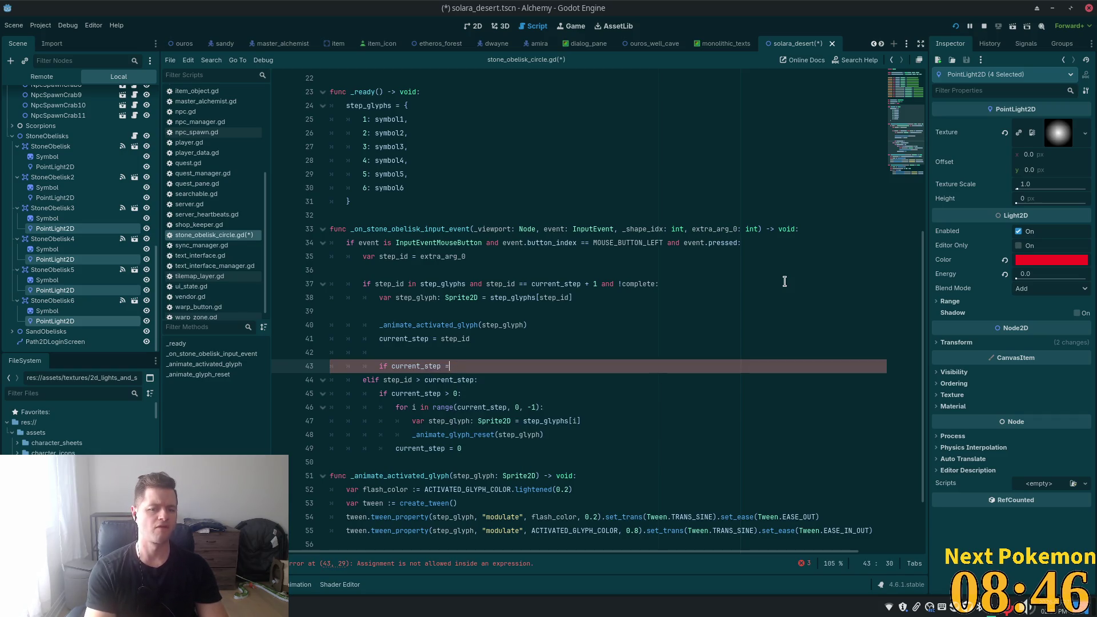
text(= )
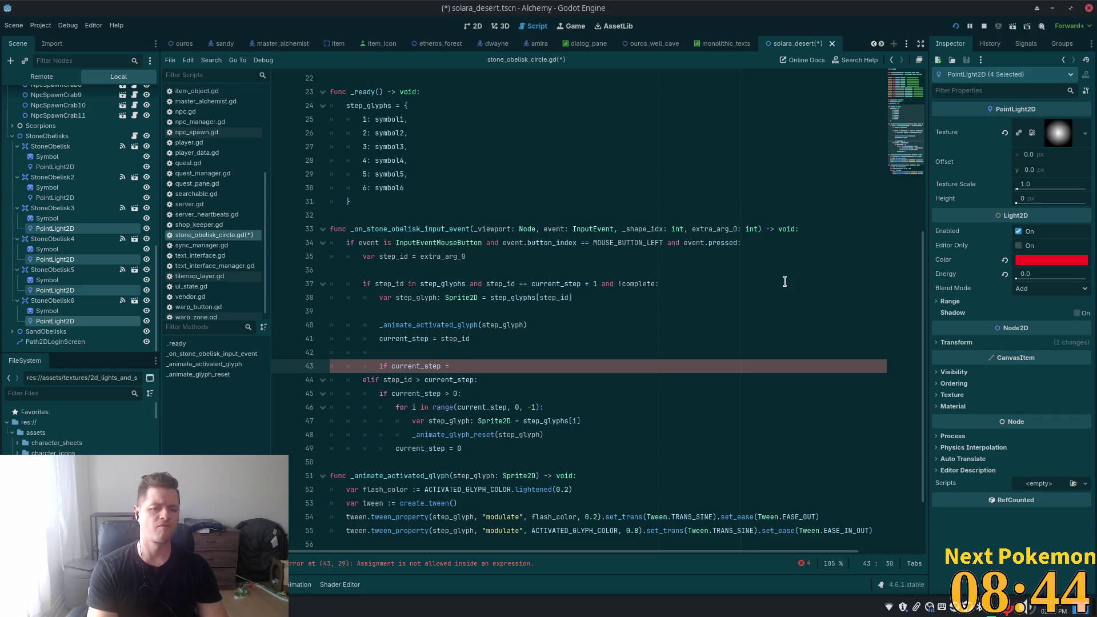
text(6:)
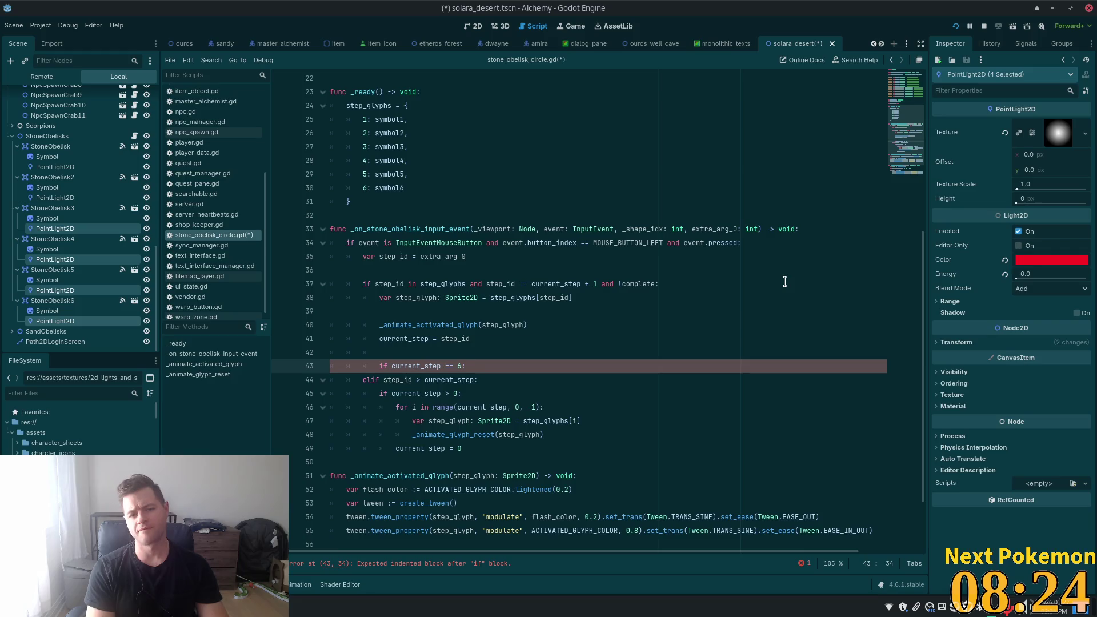
key(Return)
text(complete =)
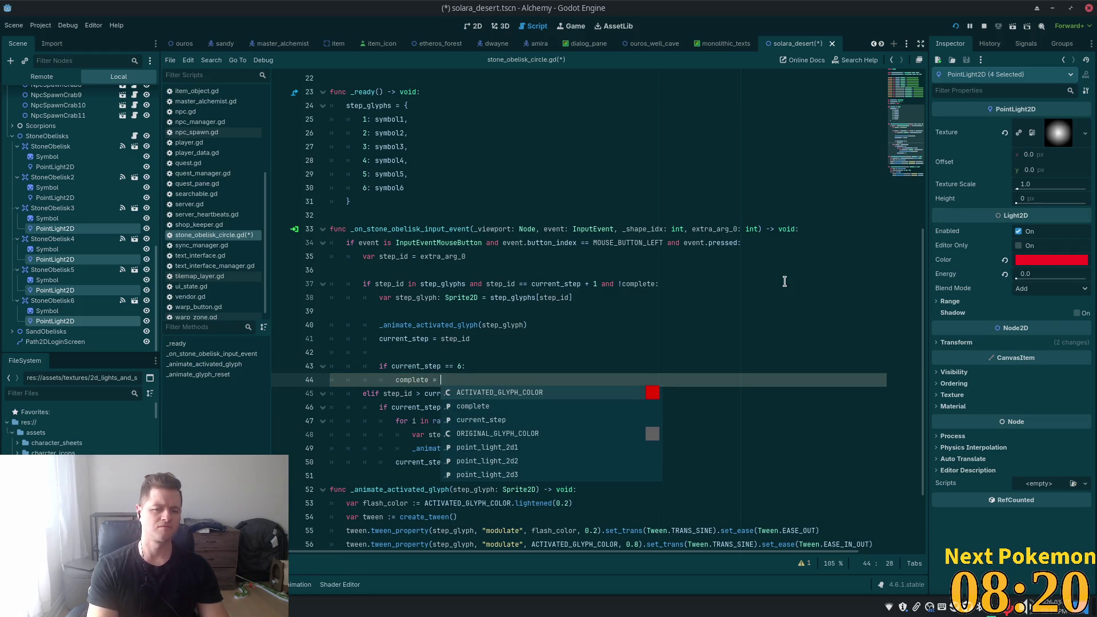
text( true)
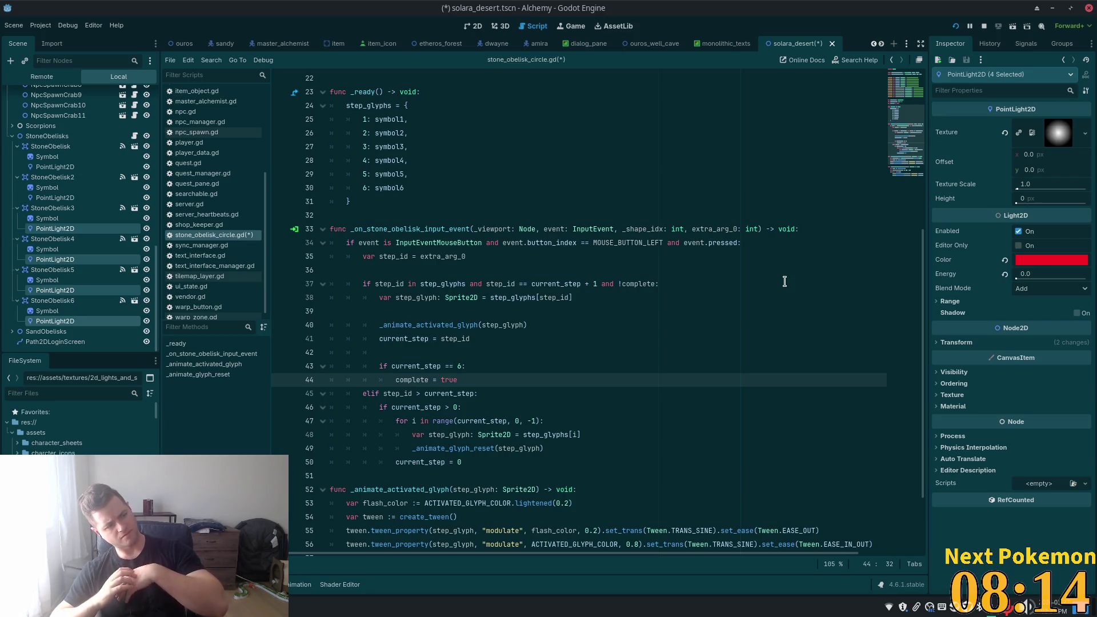
key(Return)
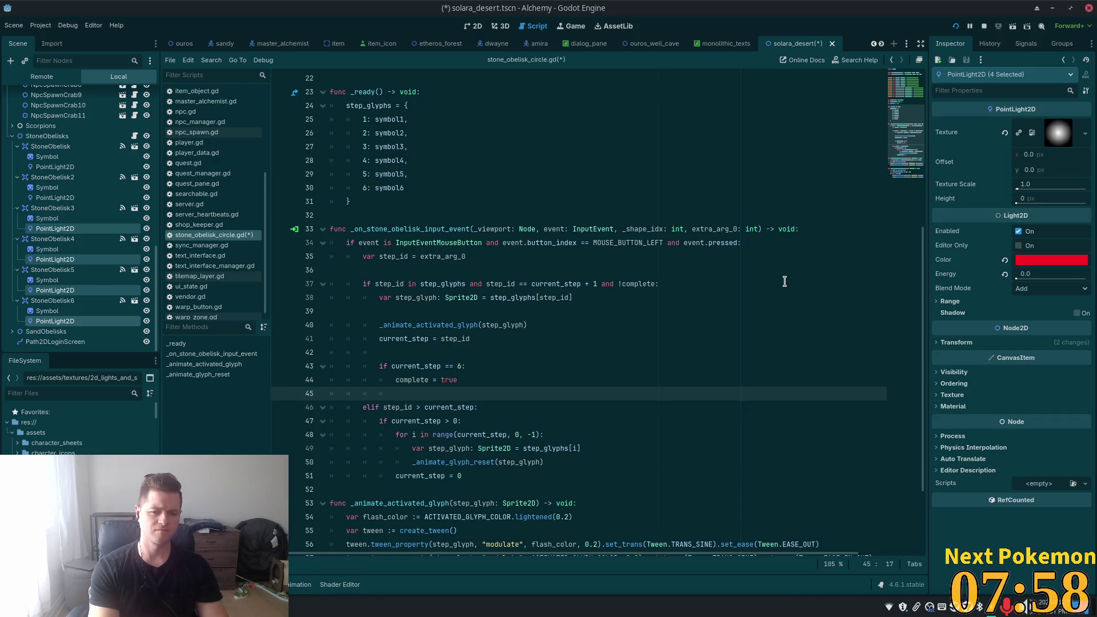
text(be)
key(BackSpace)
key(BackSpace)
- Call _start_complete_animation() on line 45 right after complete is set
text(_)
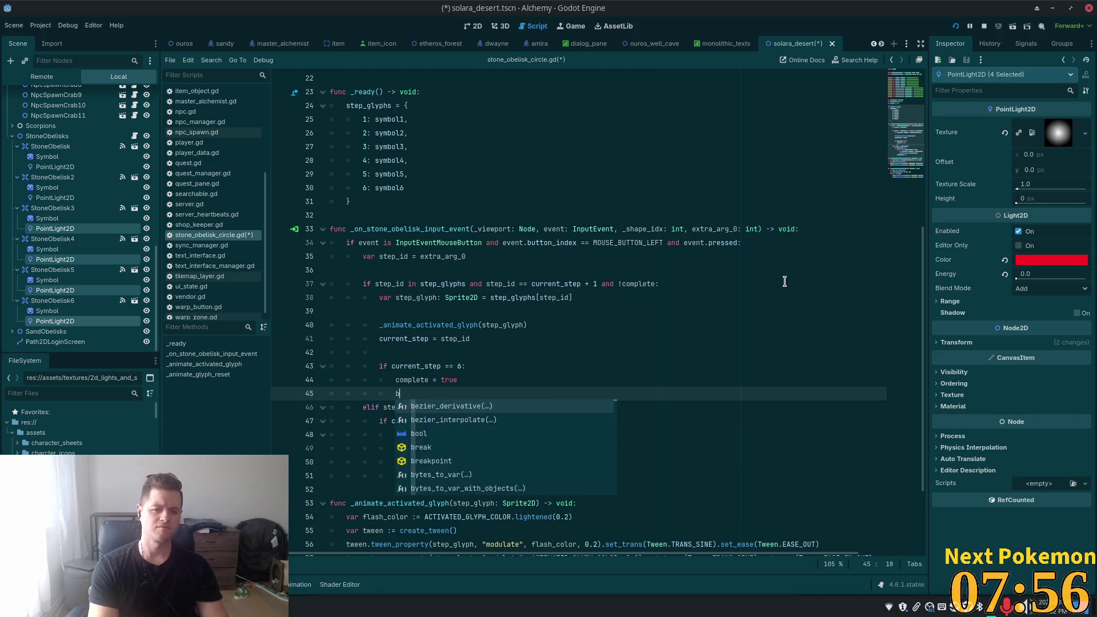
key(Escape)
text(begin)
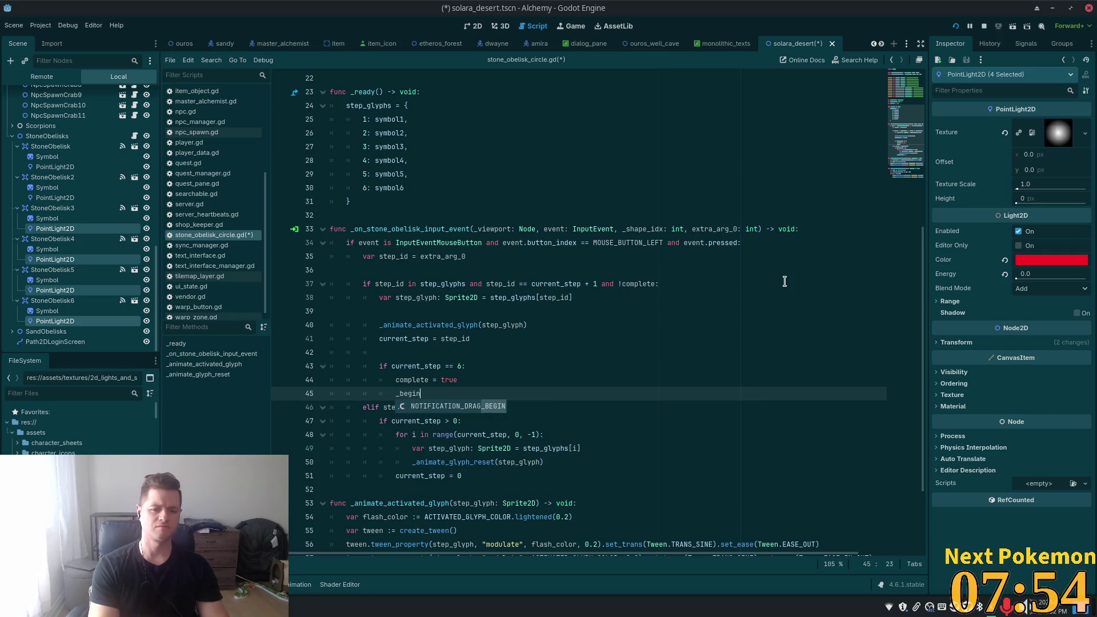
key(BackSpace)
key(BackSpace)
key(BackSpace)
text(start)
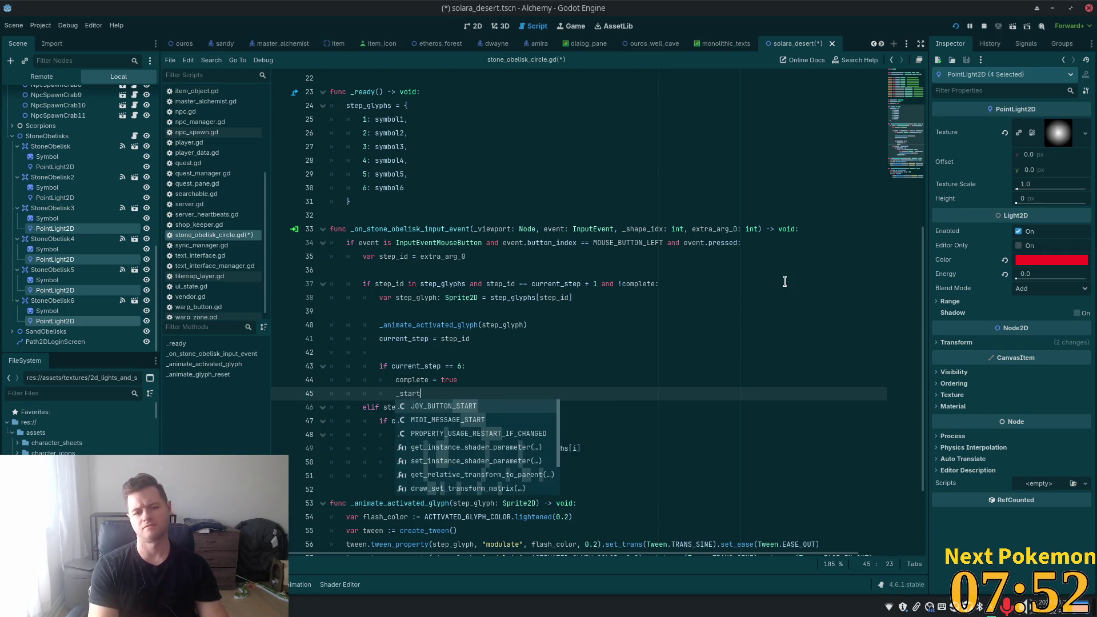
text(_complete)
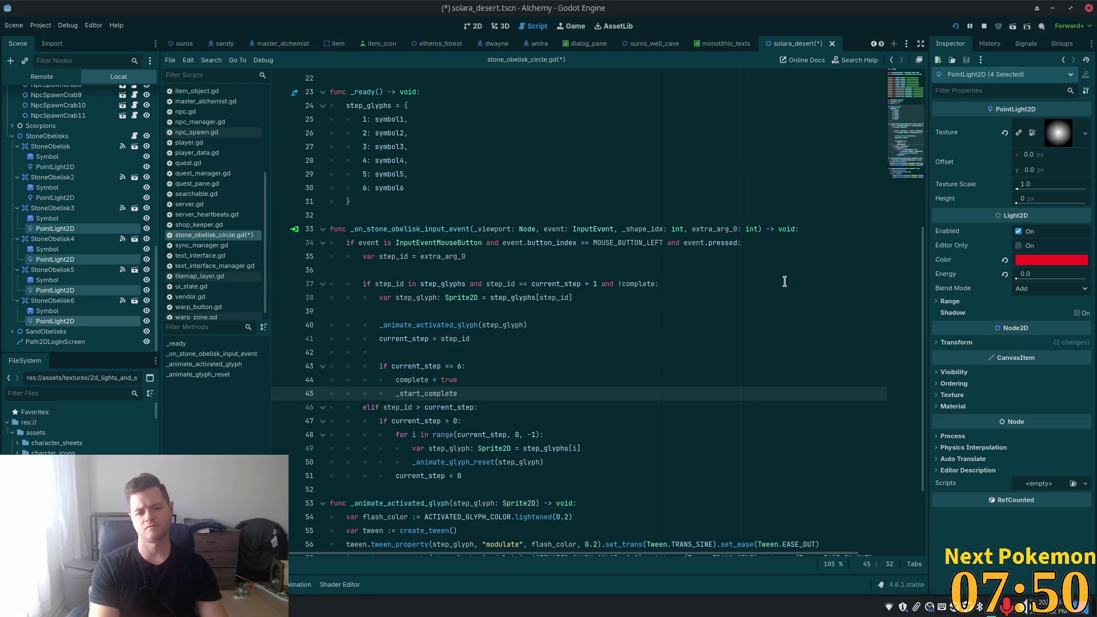
text(_animatio)
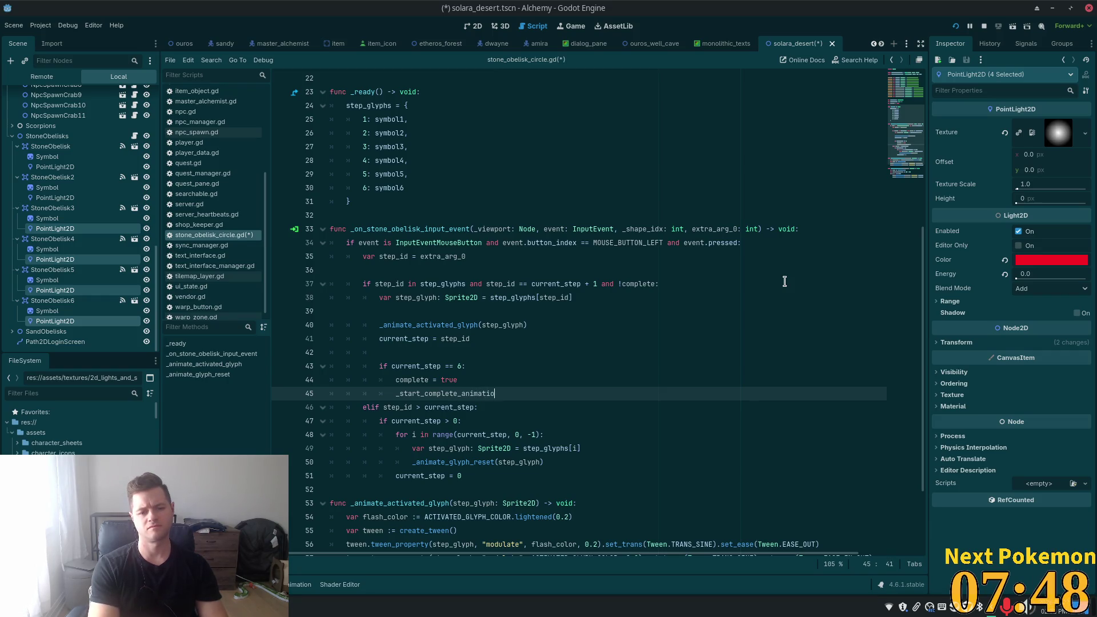
text(n())
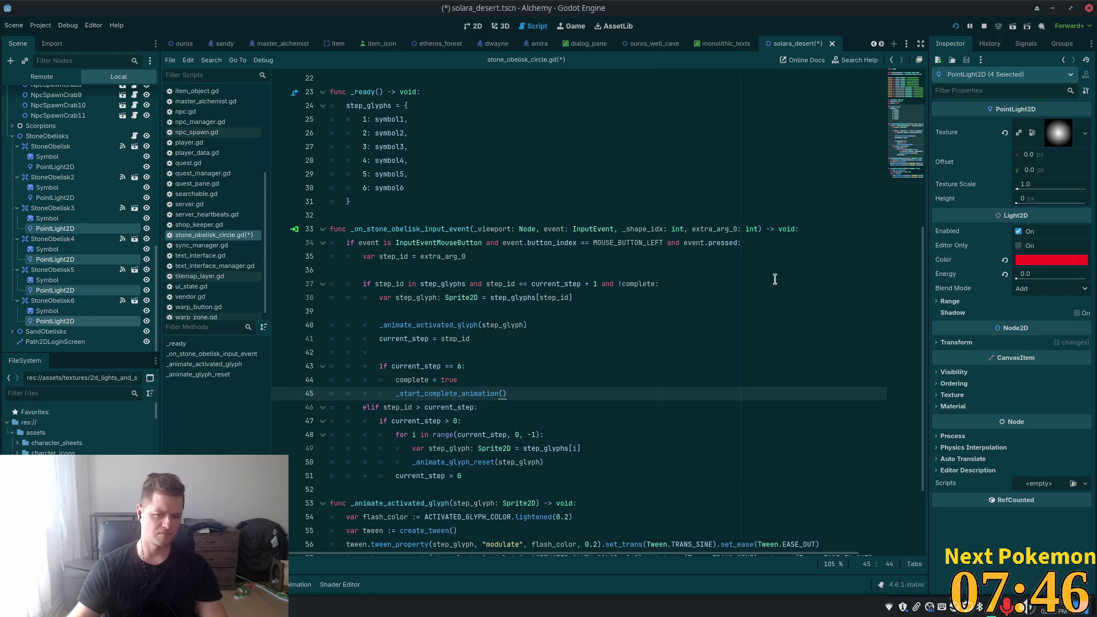
scroll(504, 217, down, 1)
scroll(503, 218, down, 2)
key(Return)
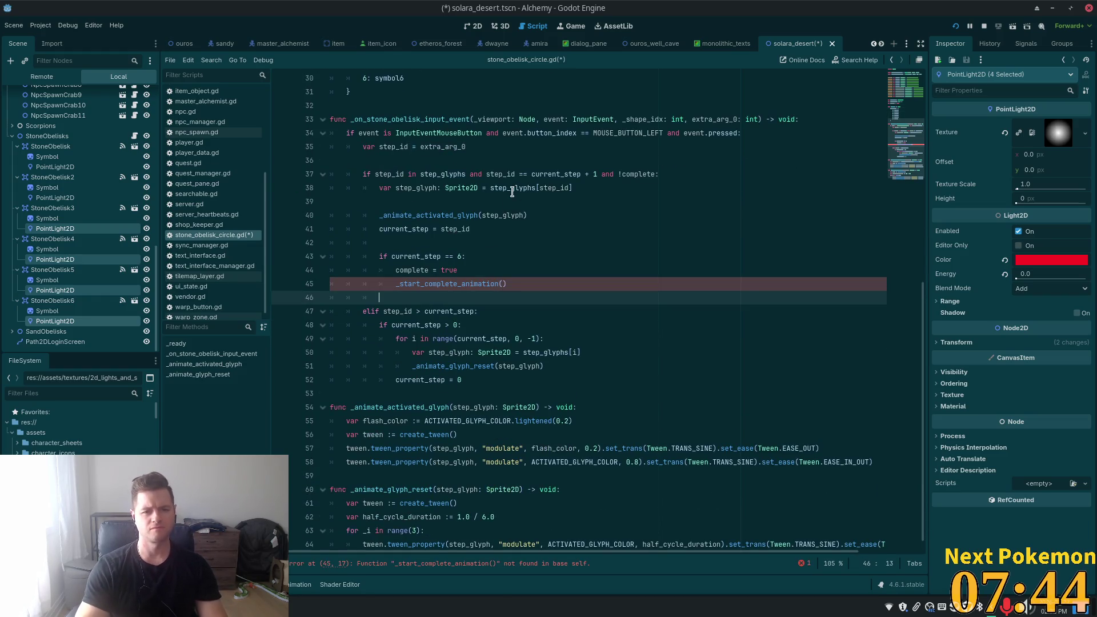
key(BackSpace)
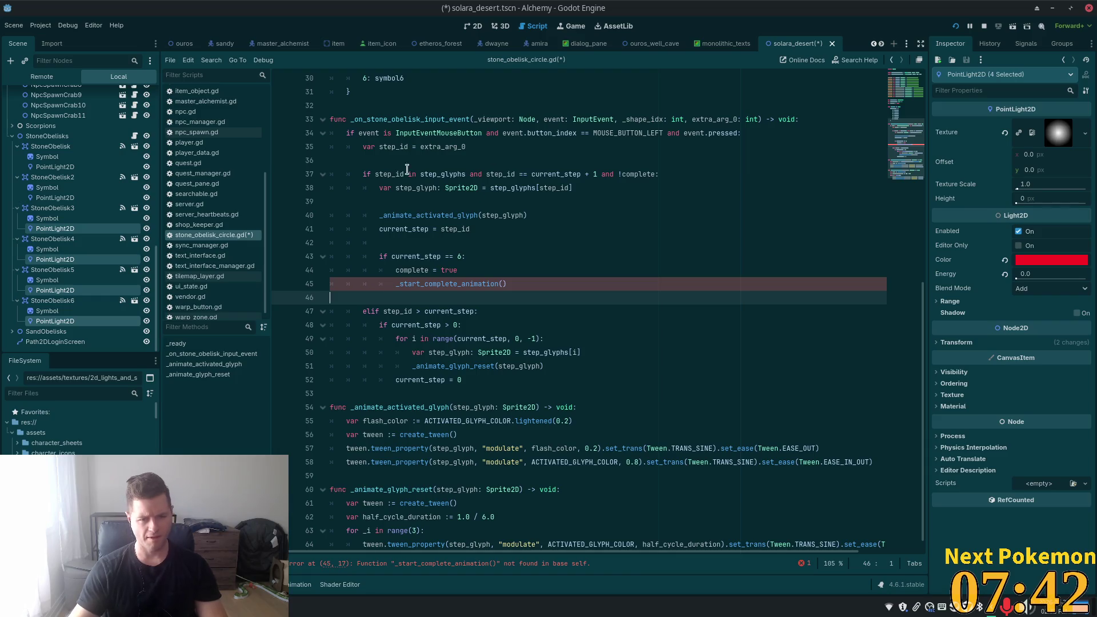
- Begin a top-level 'func _start_complete_animation' declaration at the end of the script
scroll(397, 183, down, 1)
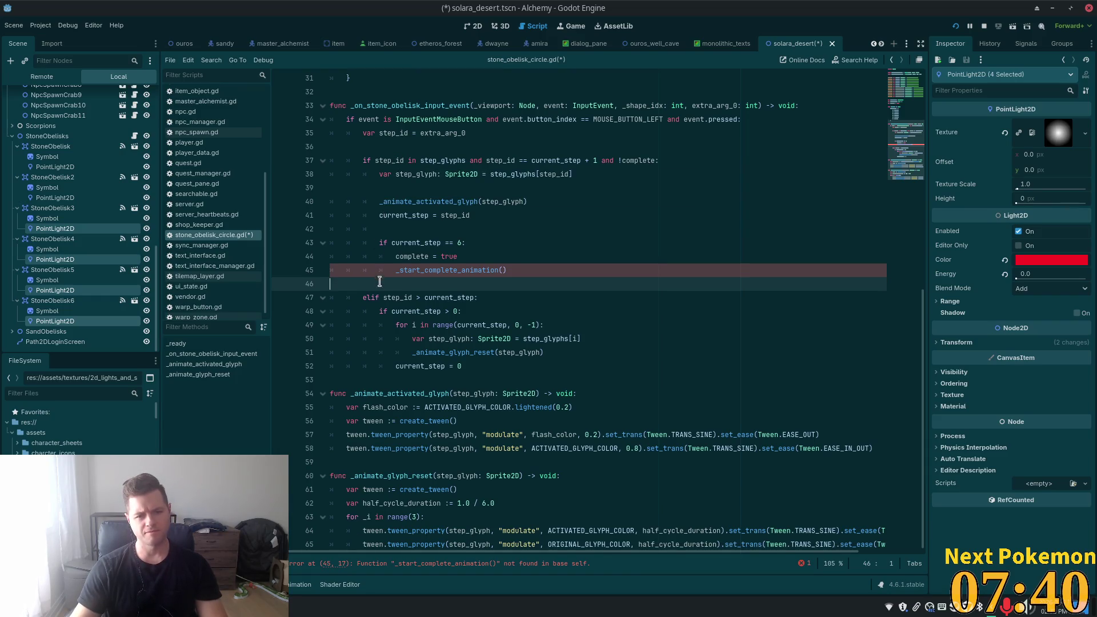
click(395, 475)
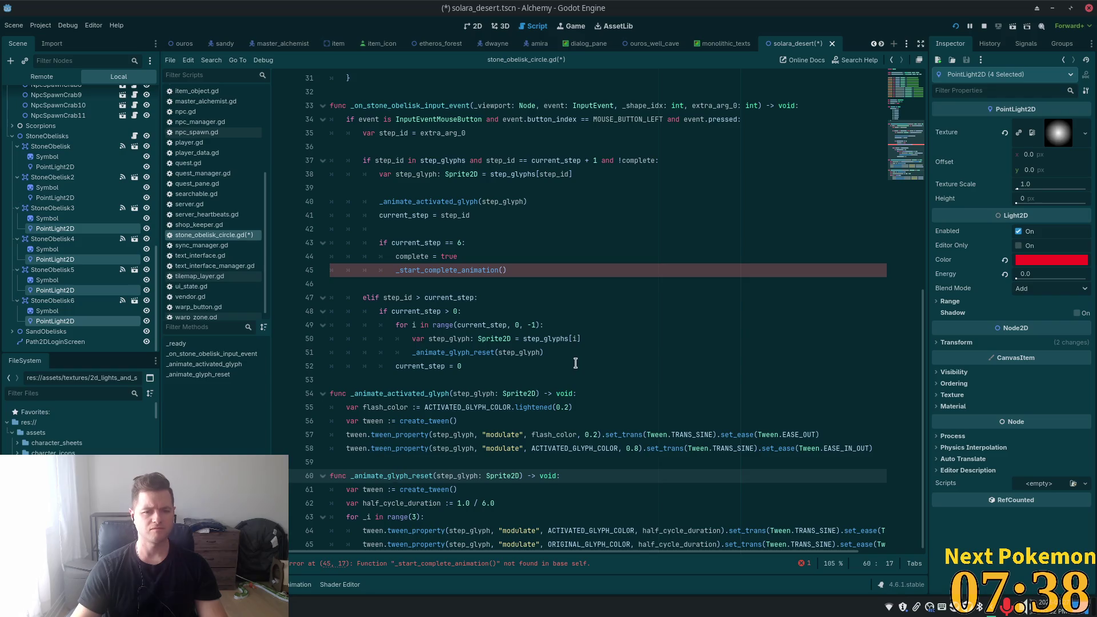
double_click(457, 269)
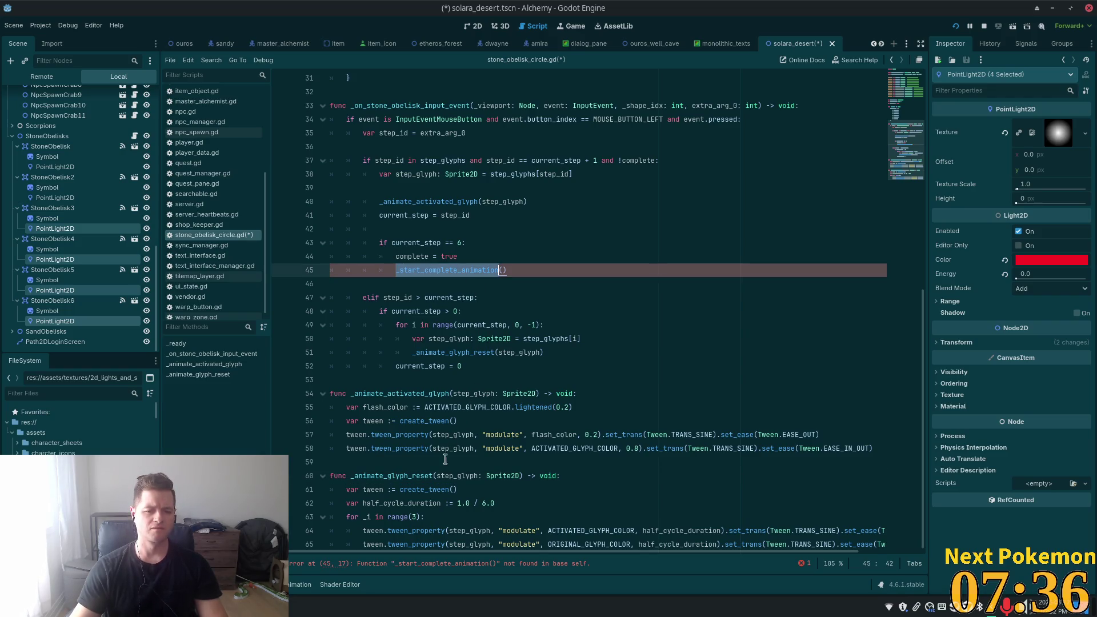
click(399, 545)
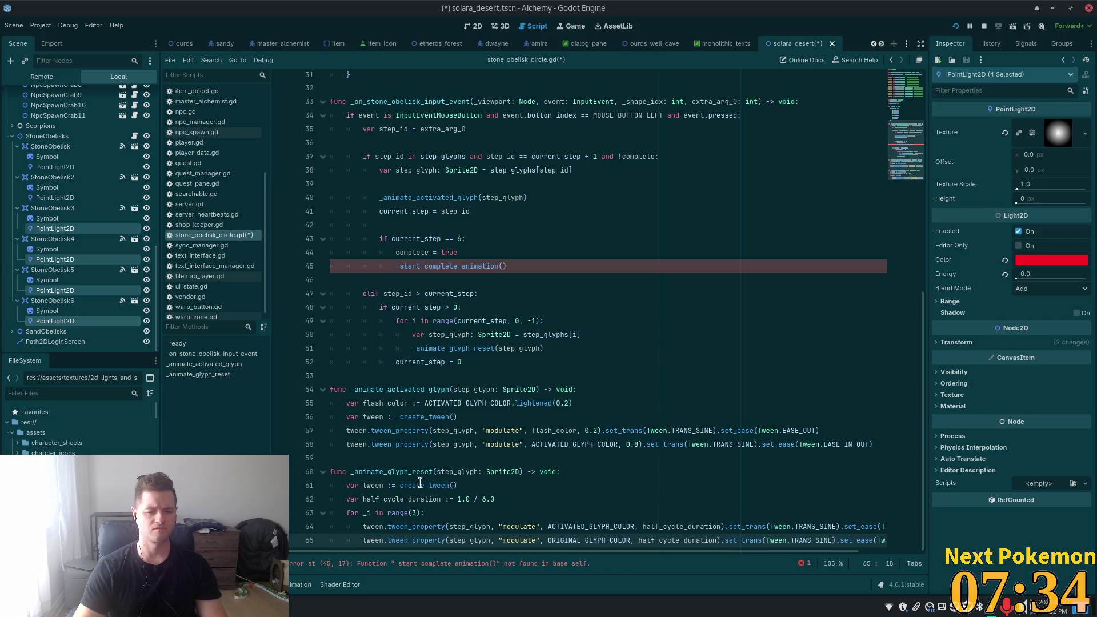
key(End)
key(Return)
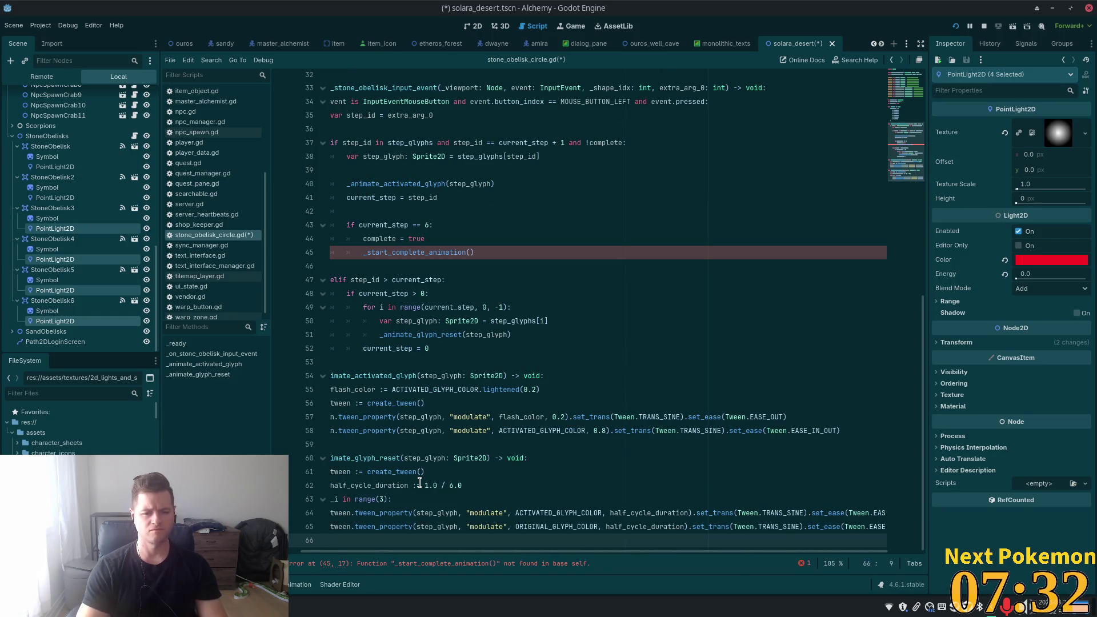
key(BackSpace)
key(Return)
key(BackSpace)
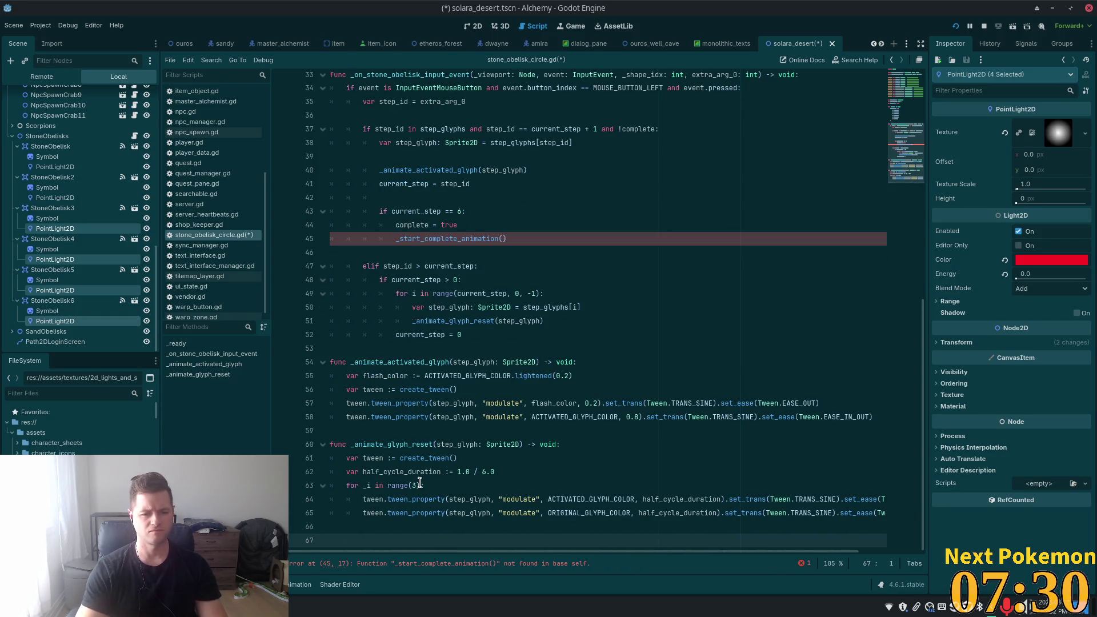
text(func )
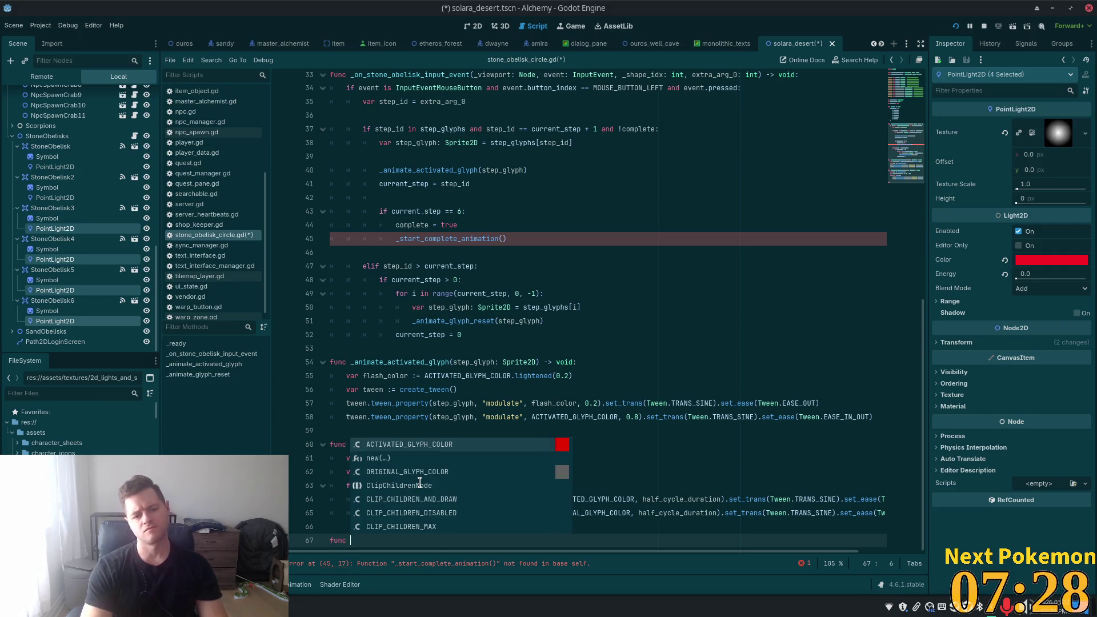
text(_start_complete_animation)
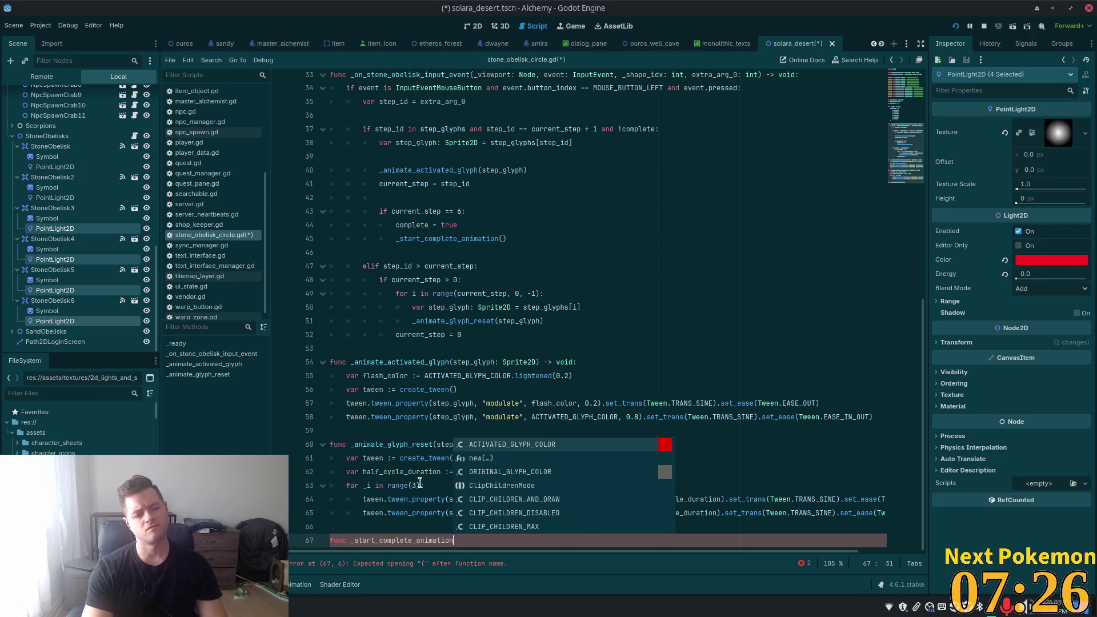